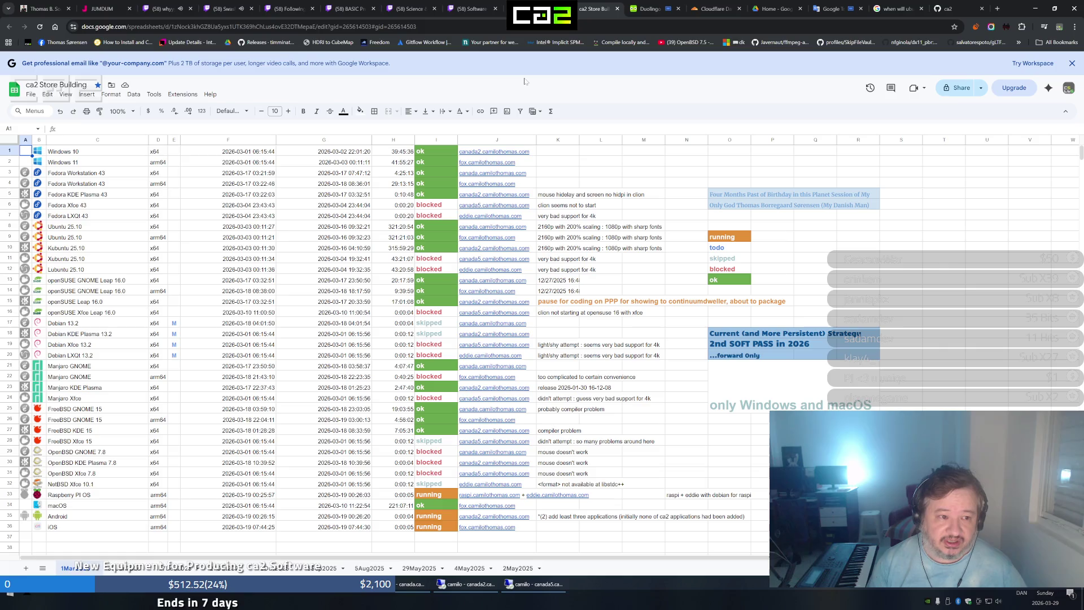
Start a new browser tab from the Google Sheets window (Ctrl+T)
key(ctrl+t)
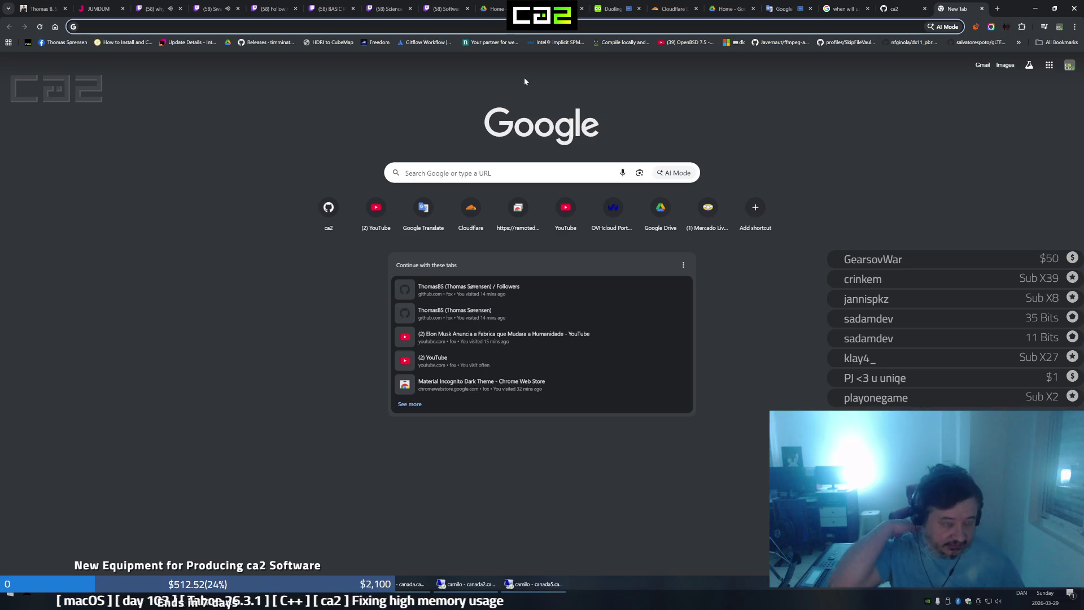
text(u)
Load ubuntu.com in the new tab after clearing the autocompleted address
key(BackSpace)
key(BackSpace)
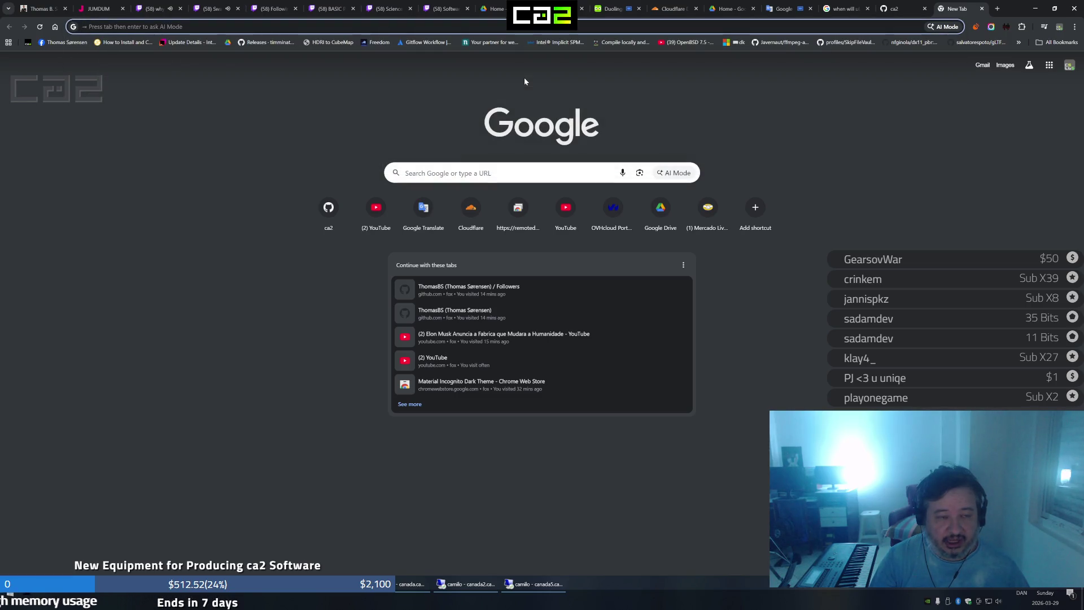
text(ubu)
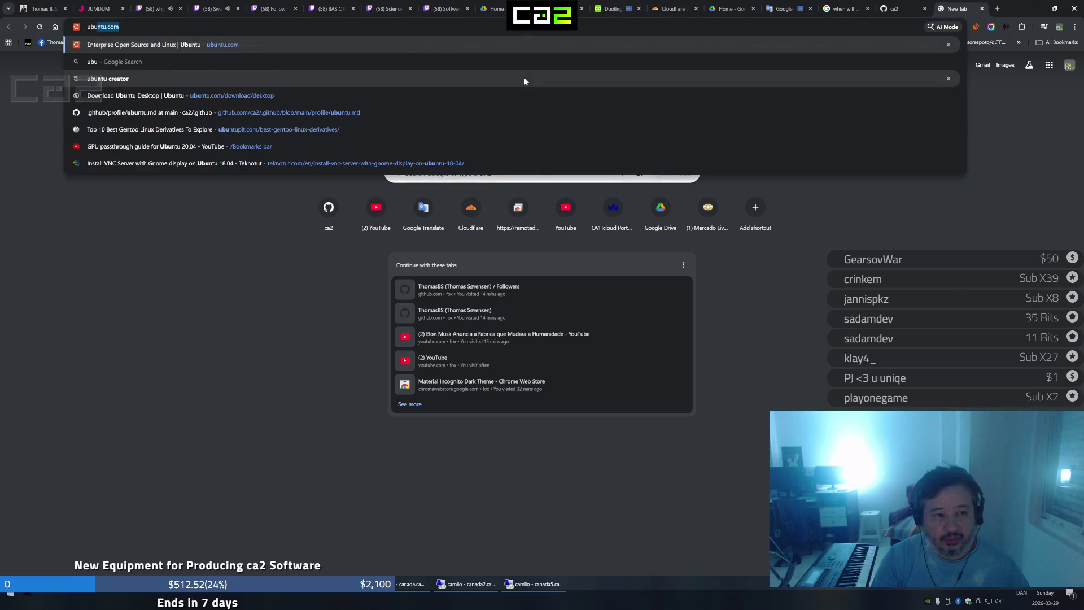
key(Return)
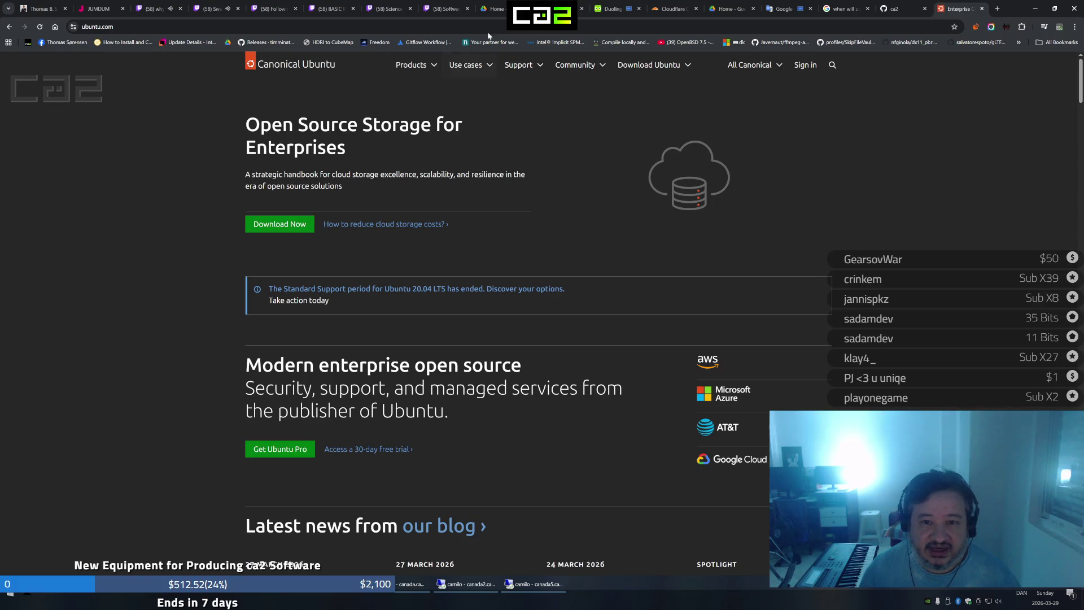
Flip between the ca2 spreadsheet, ca2 GitHub page and Ubuntu tabs, ending on Ubuntu
click(547, 8)
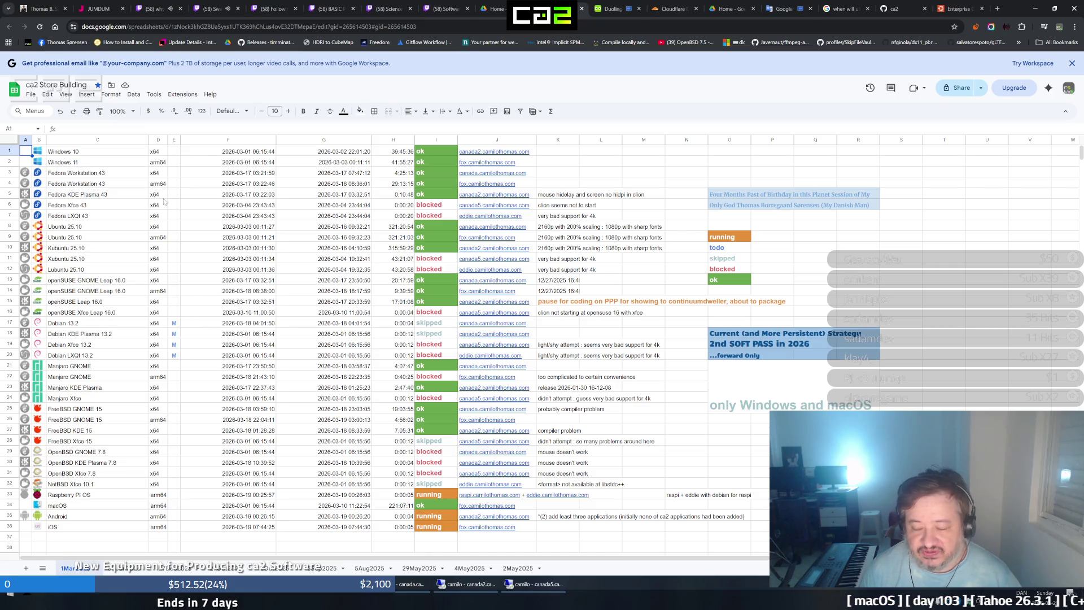
click(938, 15)
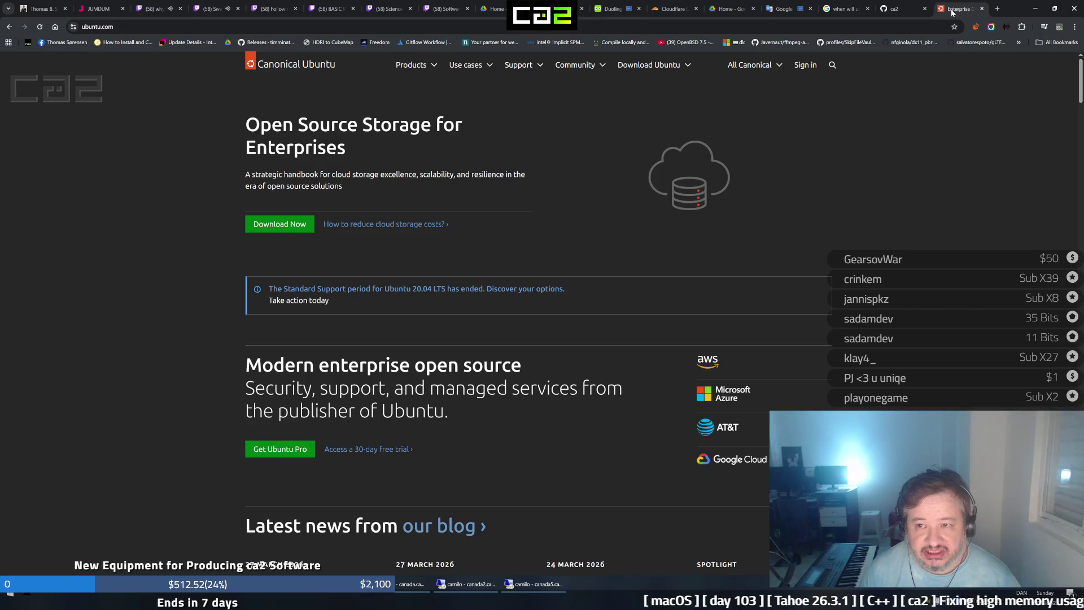
click(894, 10)
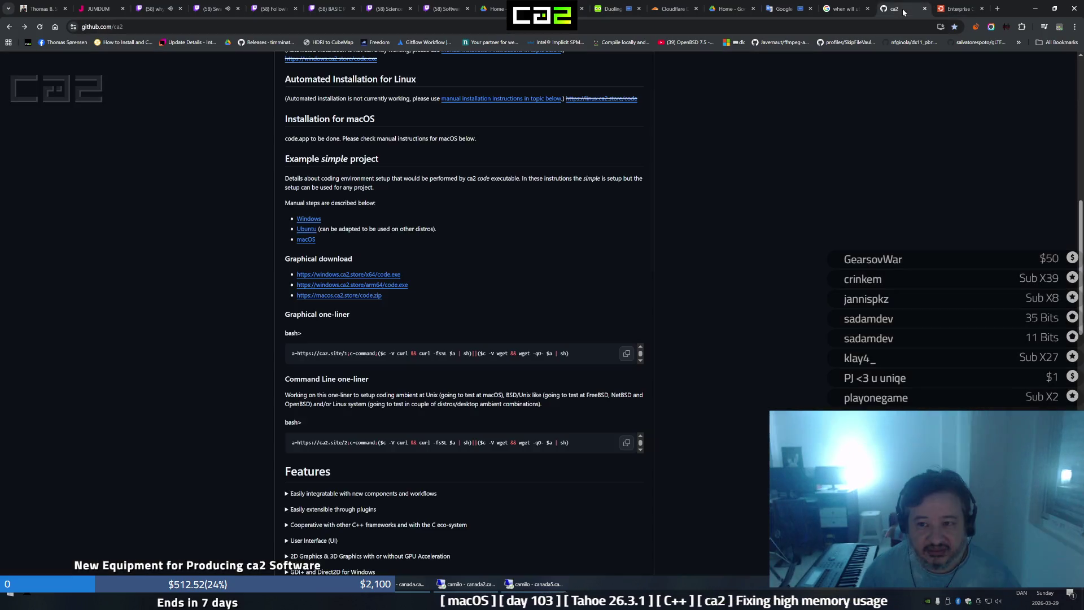
click(932, 10)
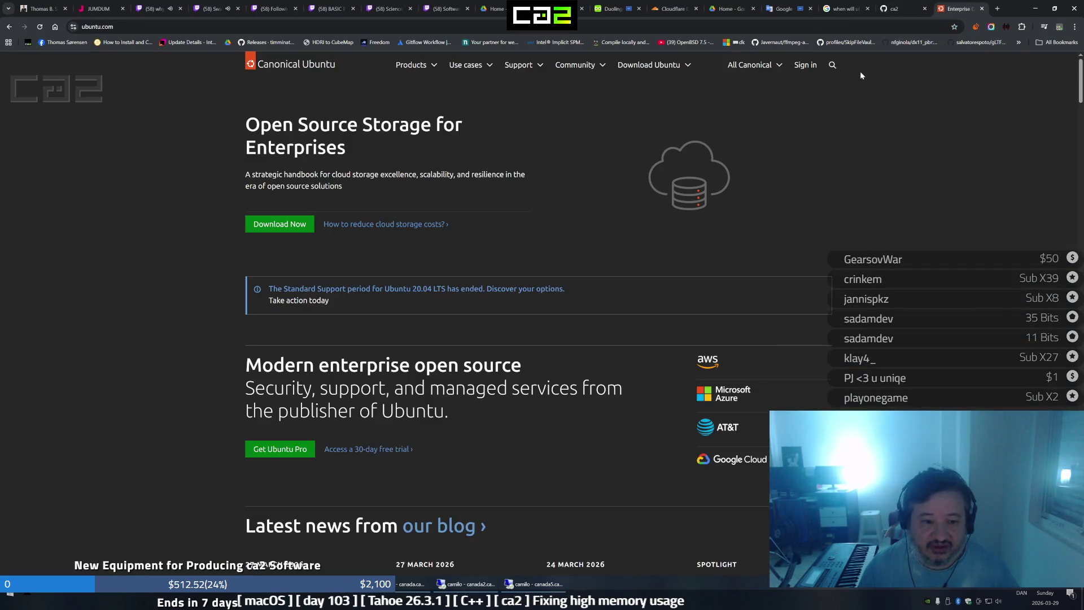
Select the full Ubuntu web address so it can be replaced
click(156, 28)
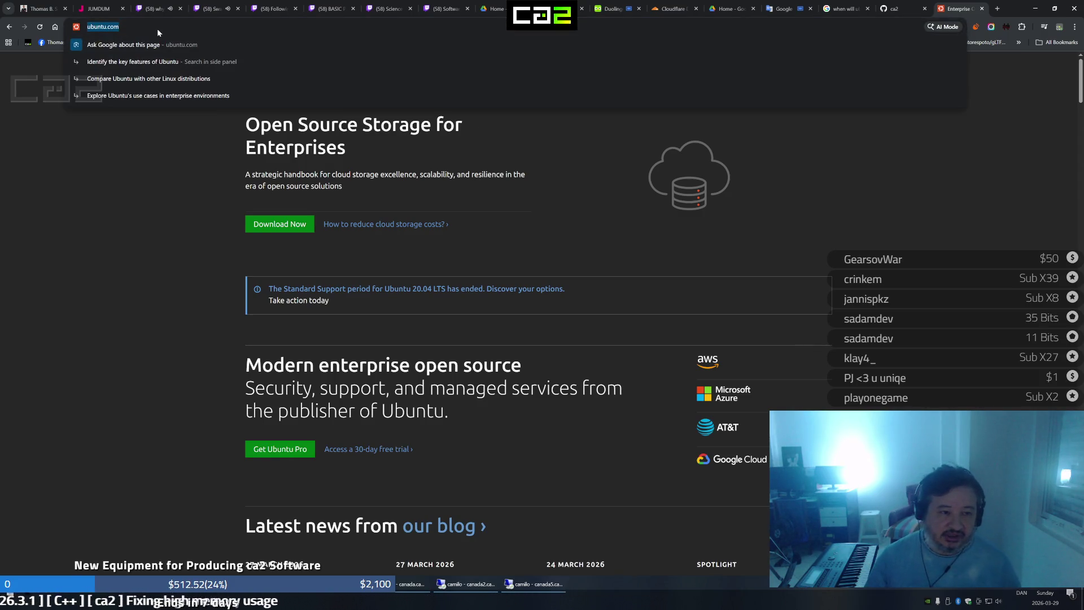
click(157, 29)
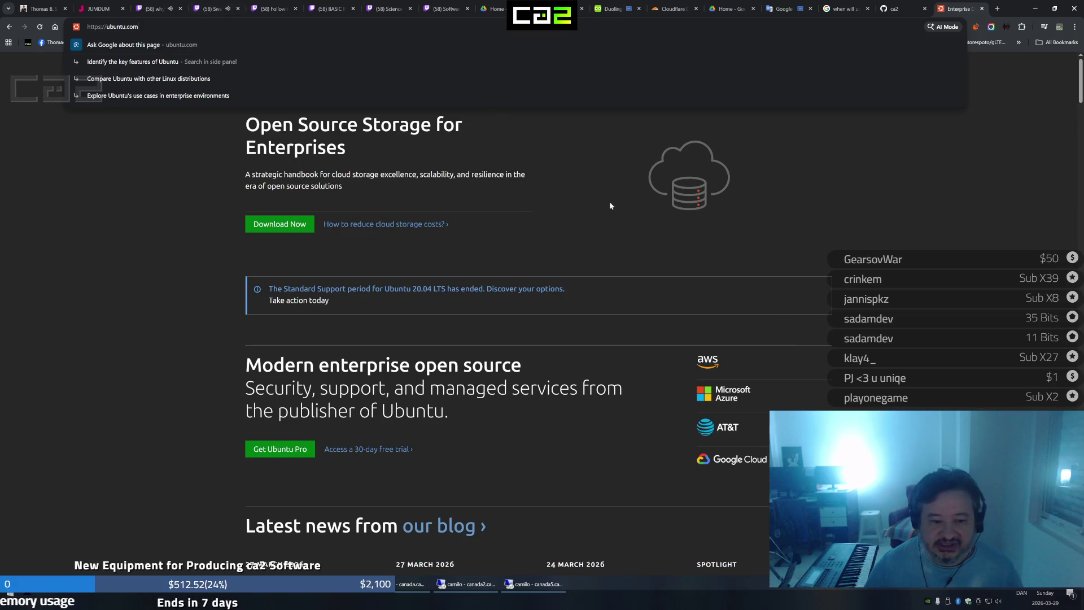
click(831, 218)
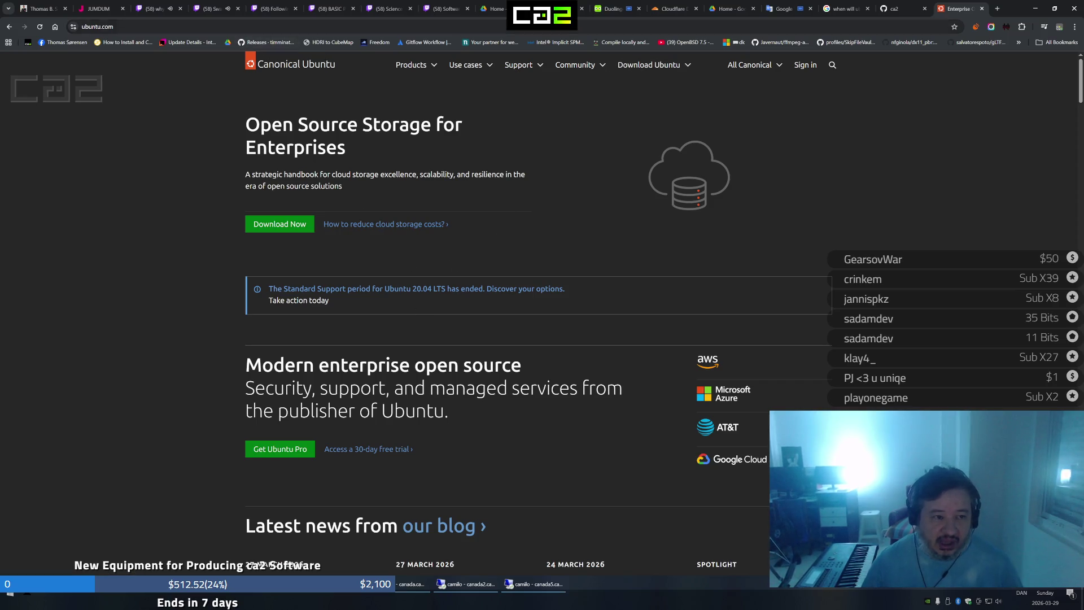
click(272, 26)
text(fedoraproject.org)
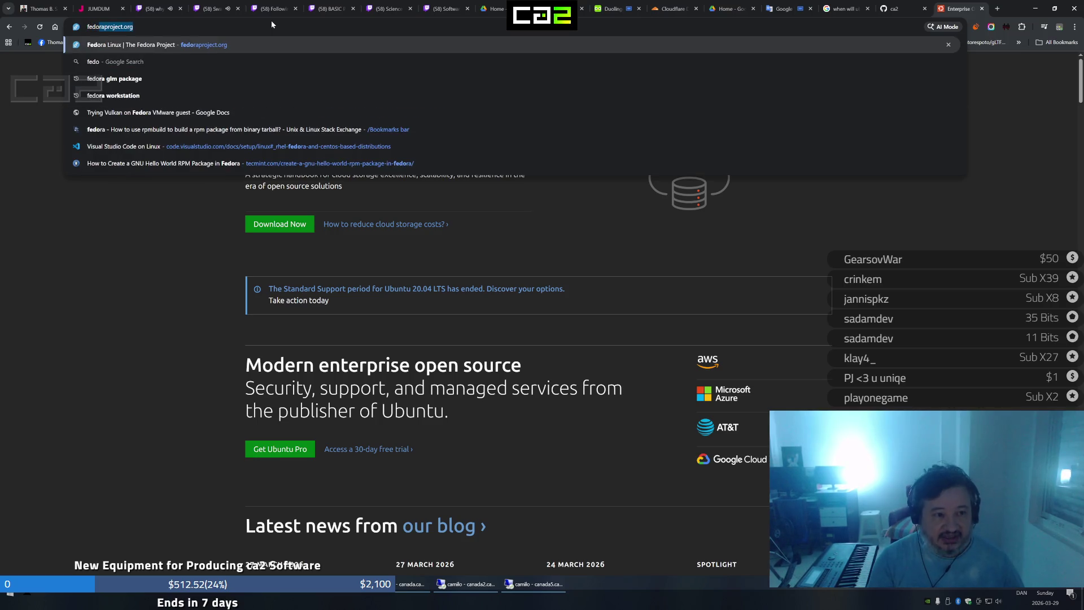
Load fedoraproject.org and focus the address bar for a new search
key(Return)
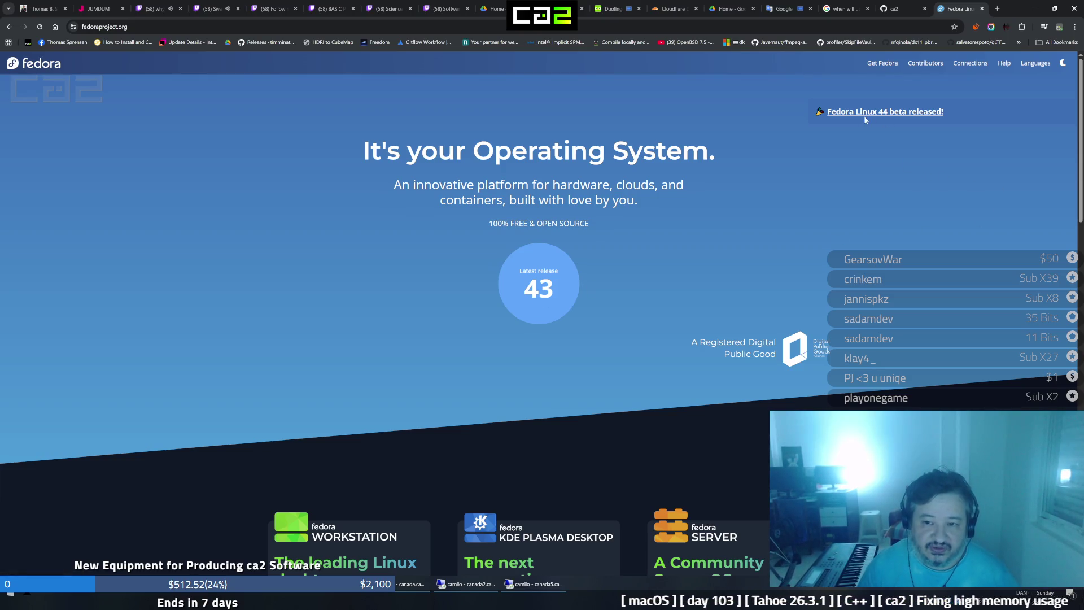
click(110, 26)
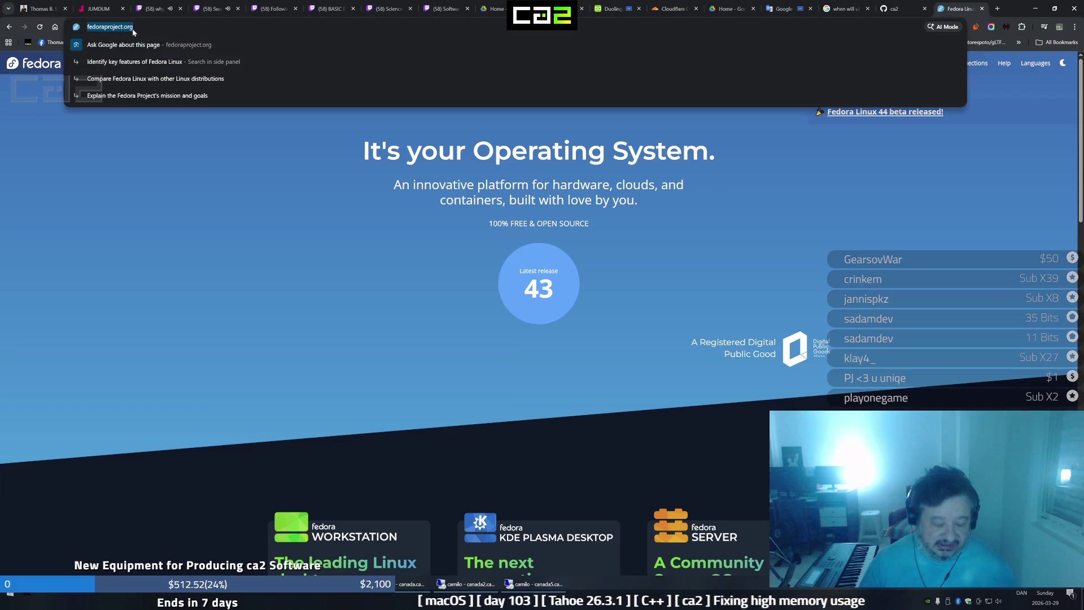
text(When)
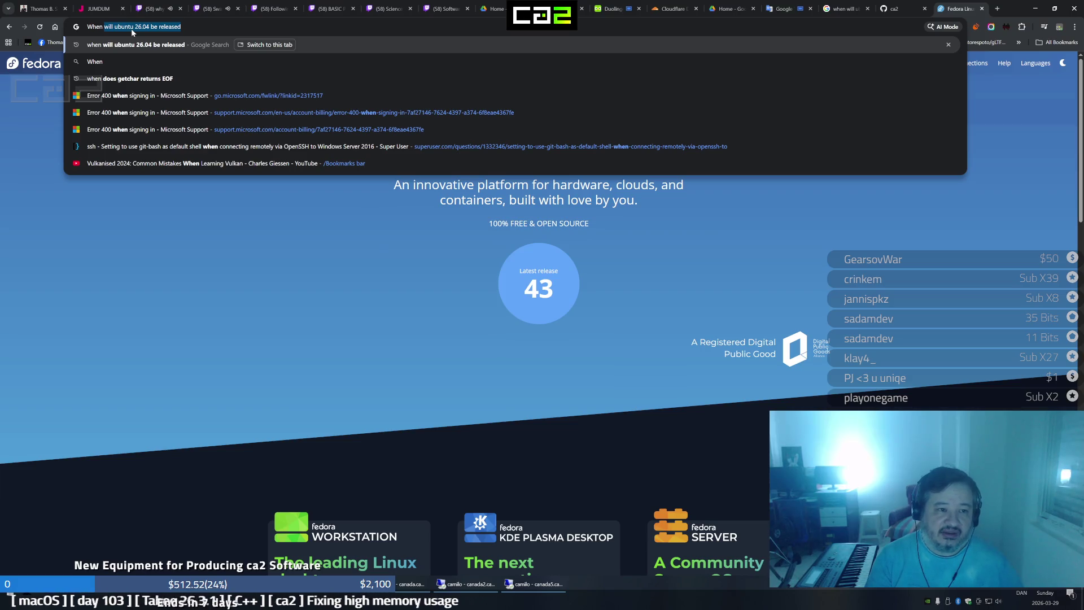
text( fedra)
Search Google for when Fedora 44 is scheduled to be released (April 14, 2026)
key(BackSpace)
key(BackSpace)
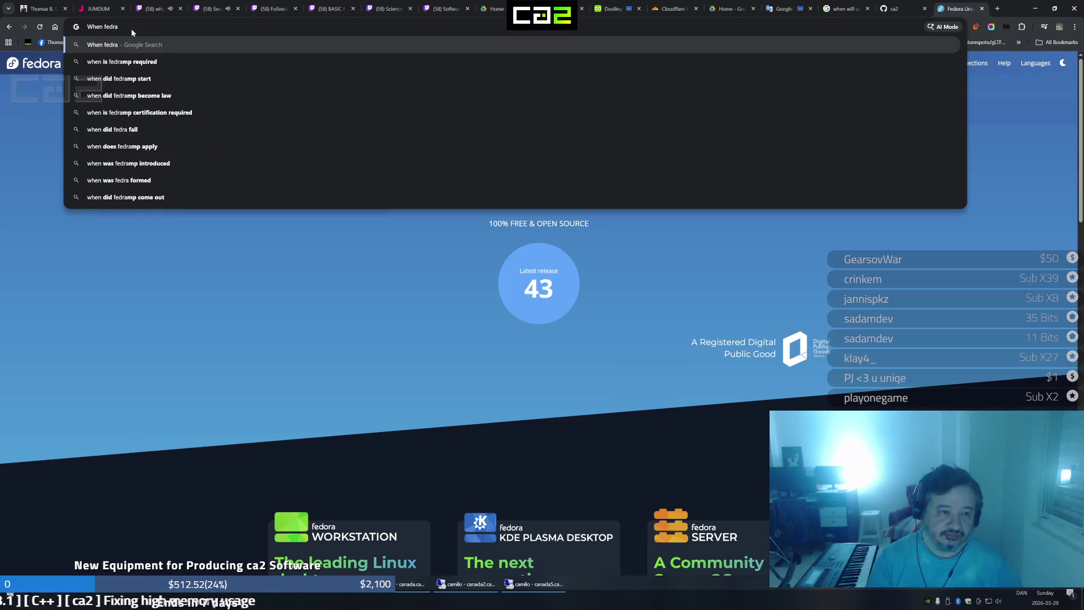
text(ora)
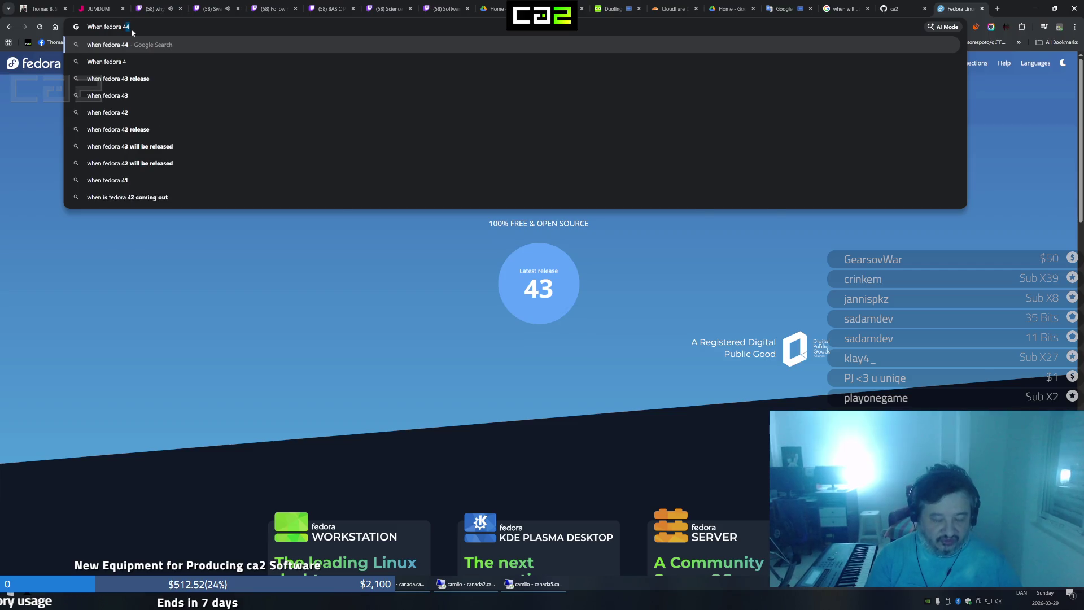
text(44 i)
text(s s)
text(c)
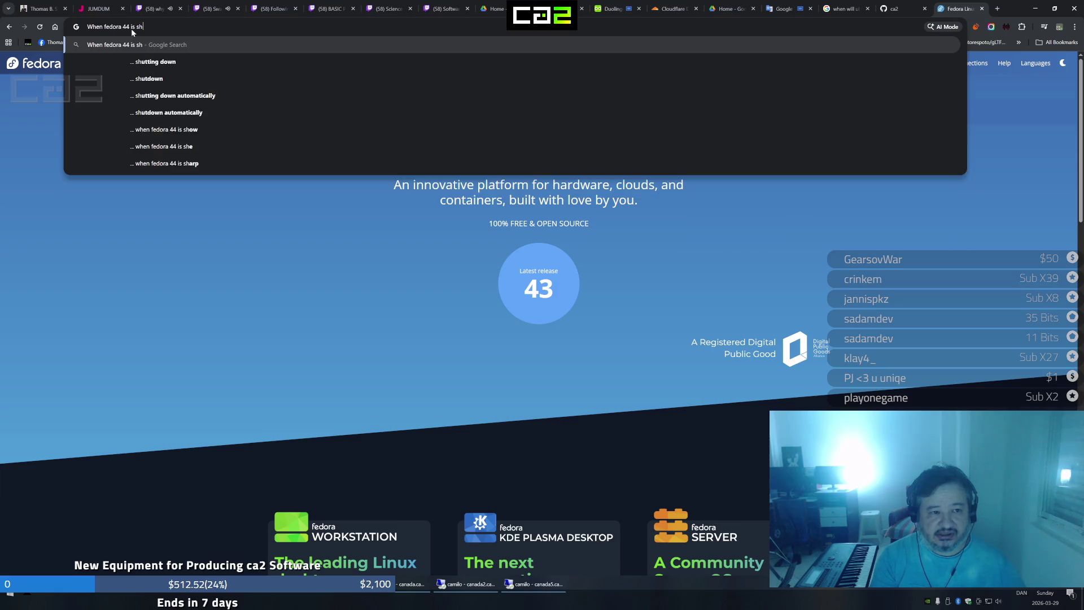
text(hedule to be relea)
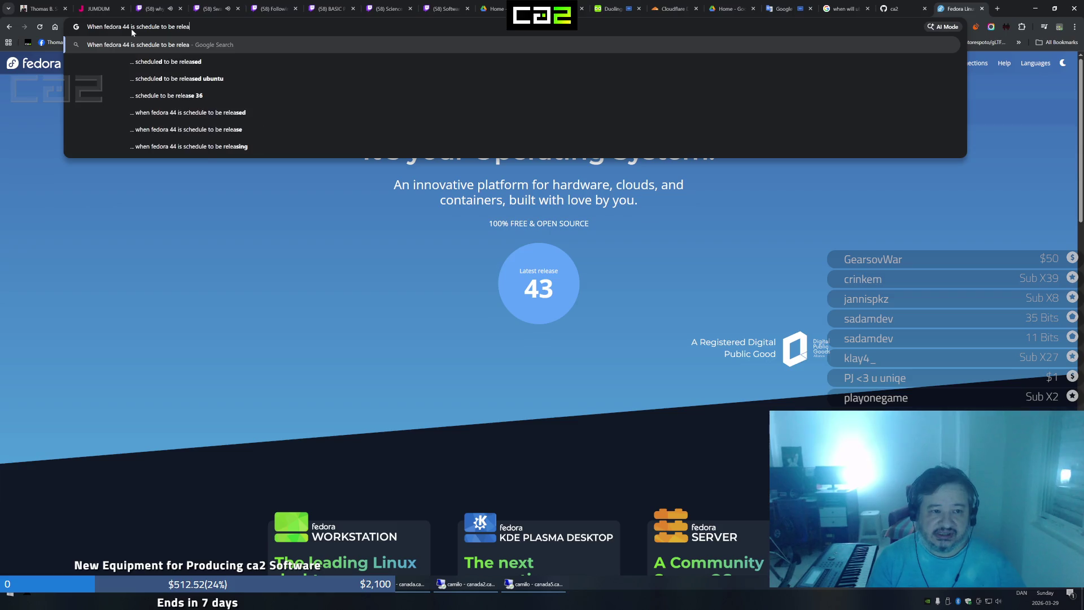
text(sed)
key(Return)
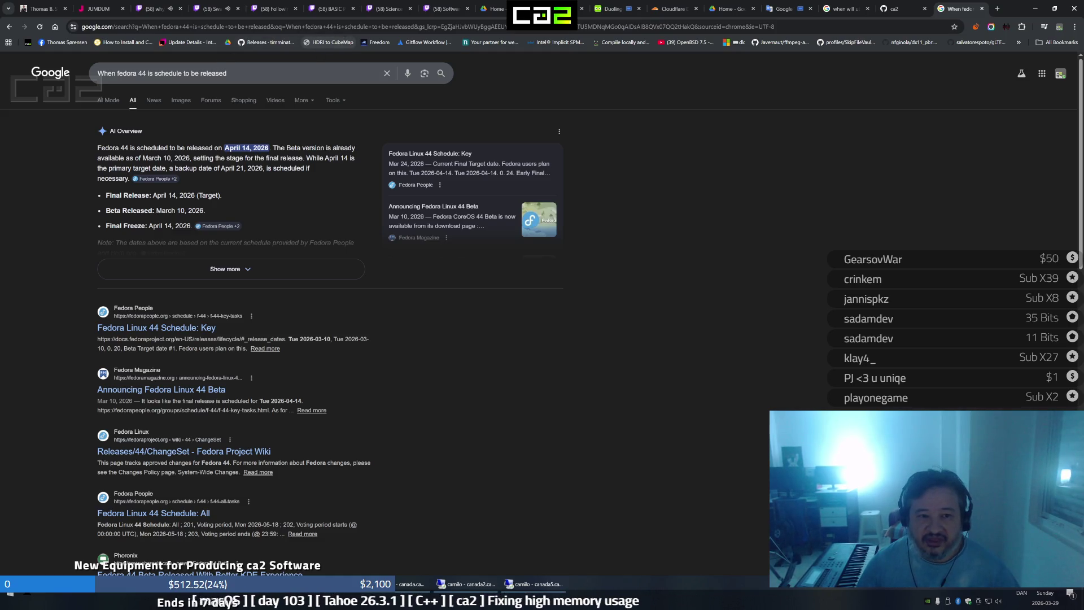
click(352, 27)
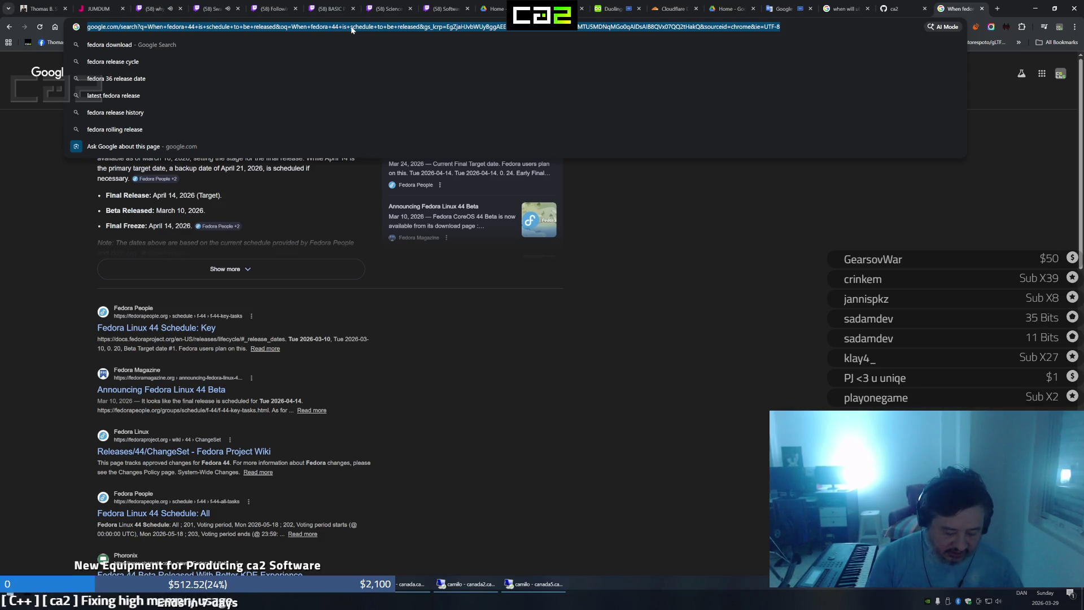
text(open)
Load openbsd.org via the 'open' autocomplete, showing the current 7.8 release
key(Return)
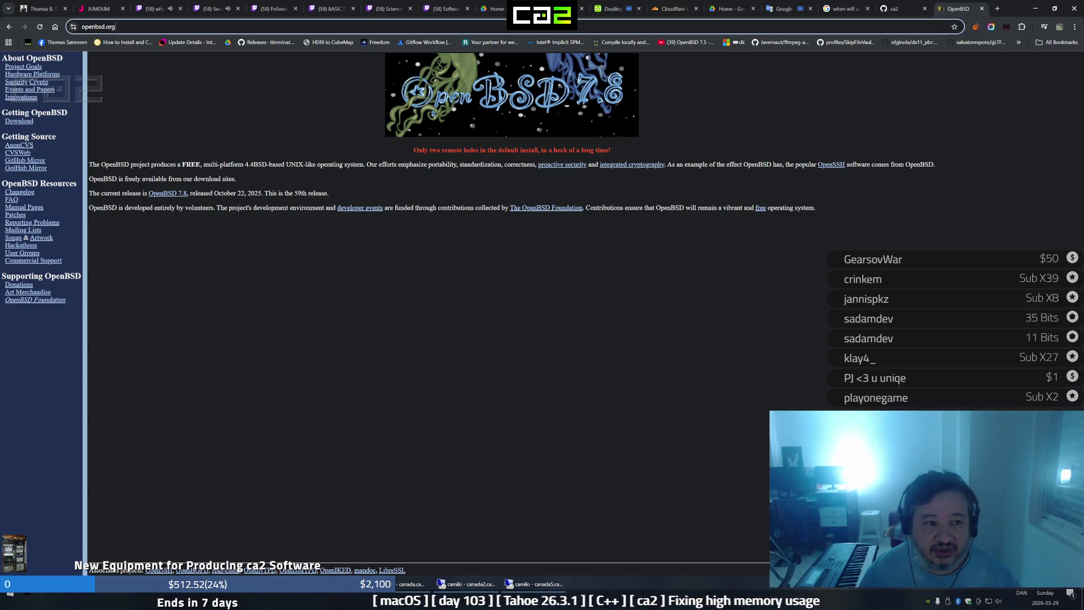
Search Google for 'when will openbsd 7.9 be released'
click(212, 27)
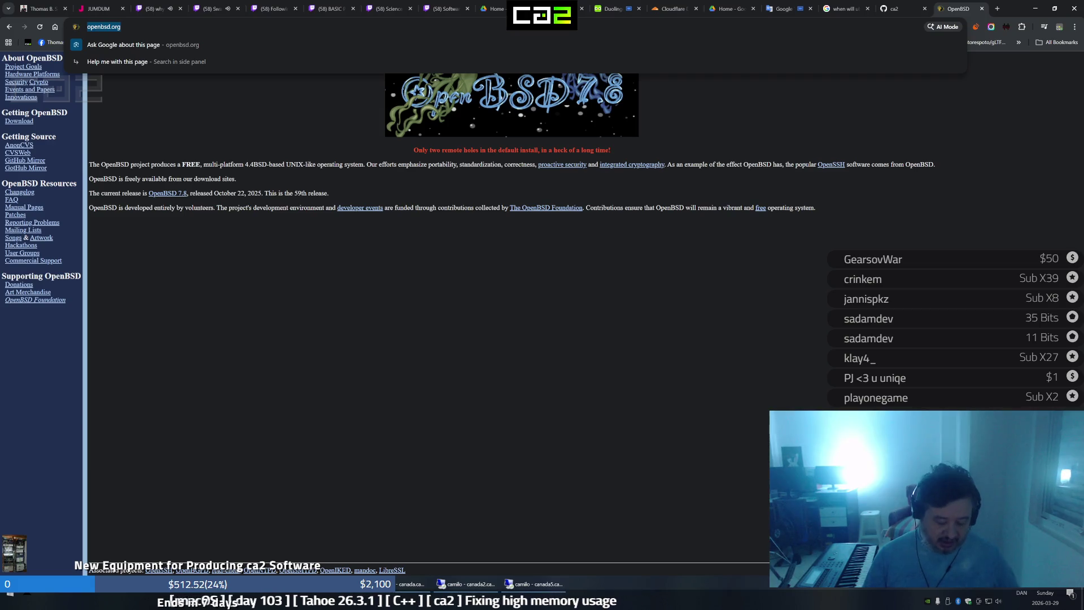
text(when will )
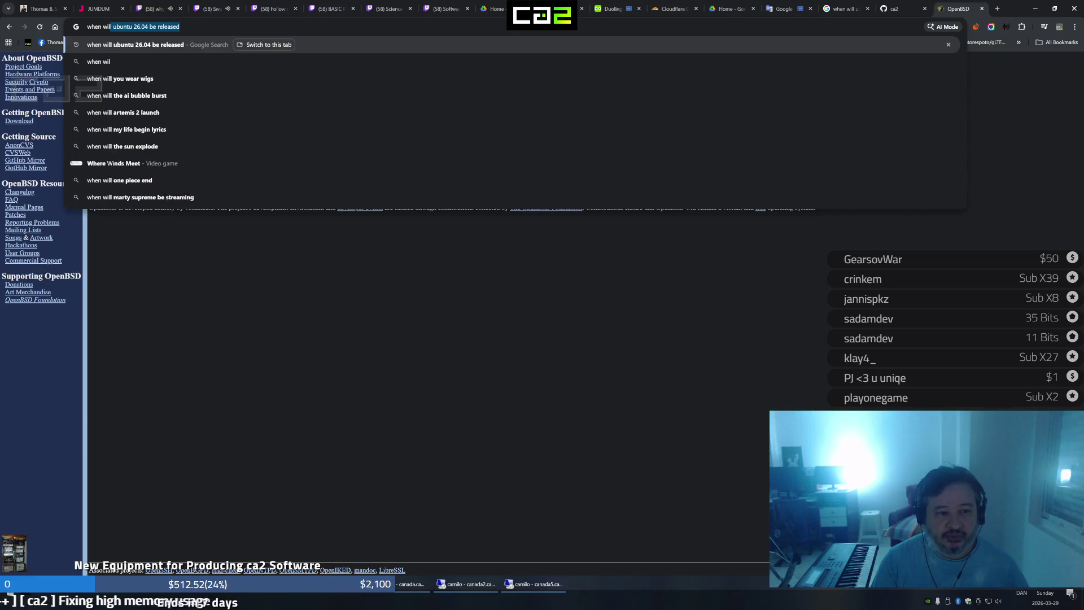
text(openbsd)
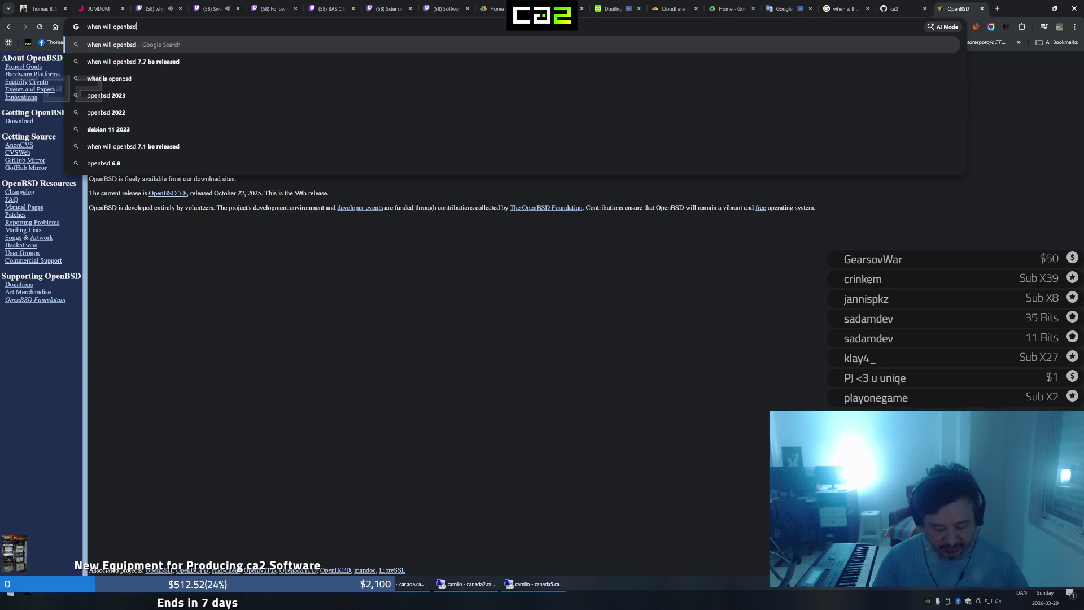
text( 7.9)
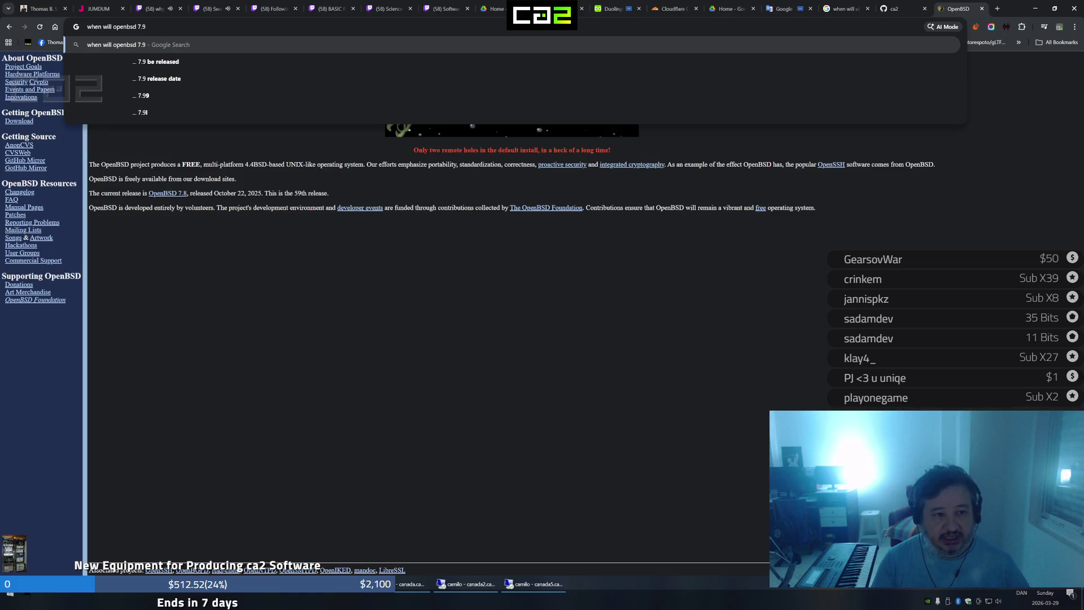
text(n)
text(be released)
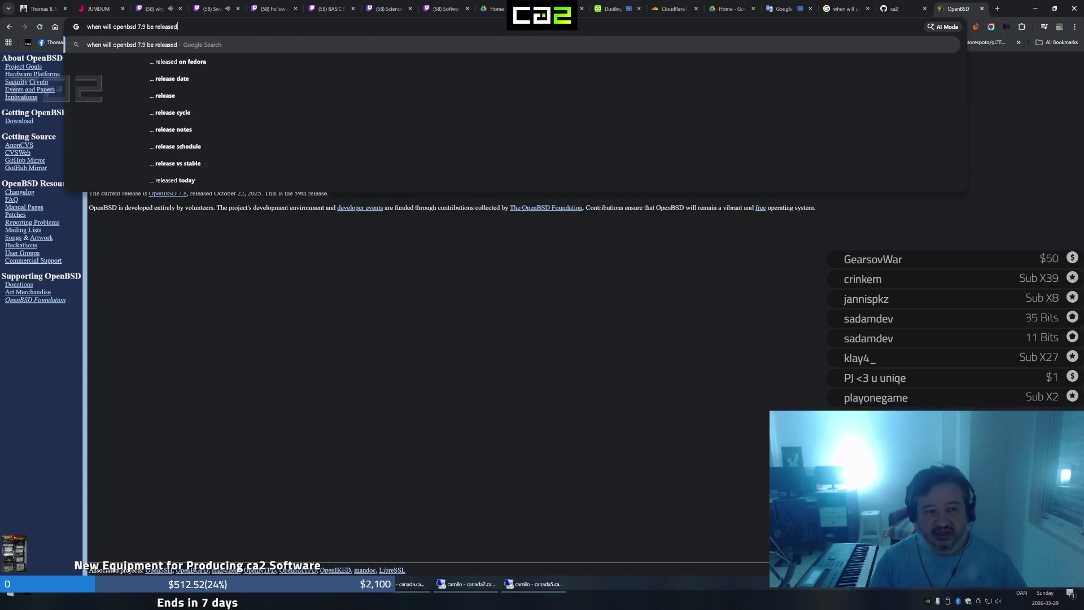
key(Return)
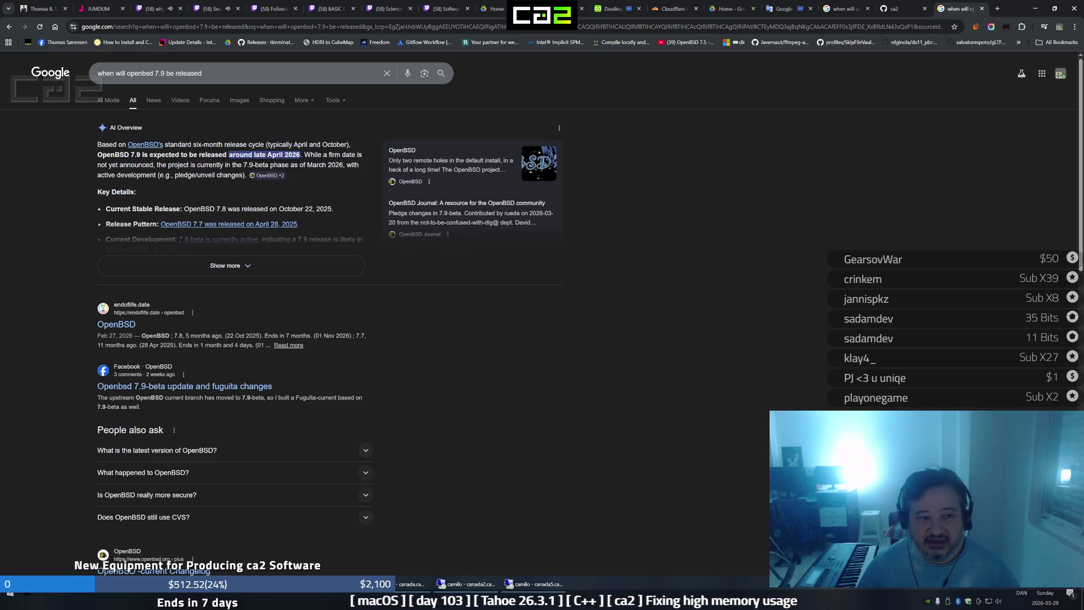
Change the query's 'openbsd' to 'netbsd' and rerun the 7.9 release search
key(slash)
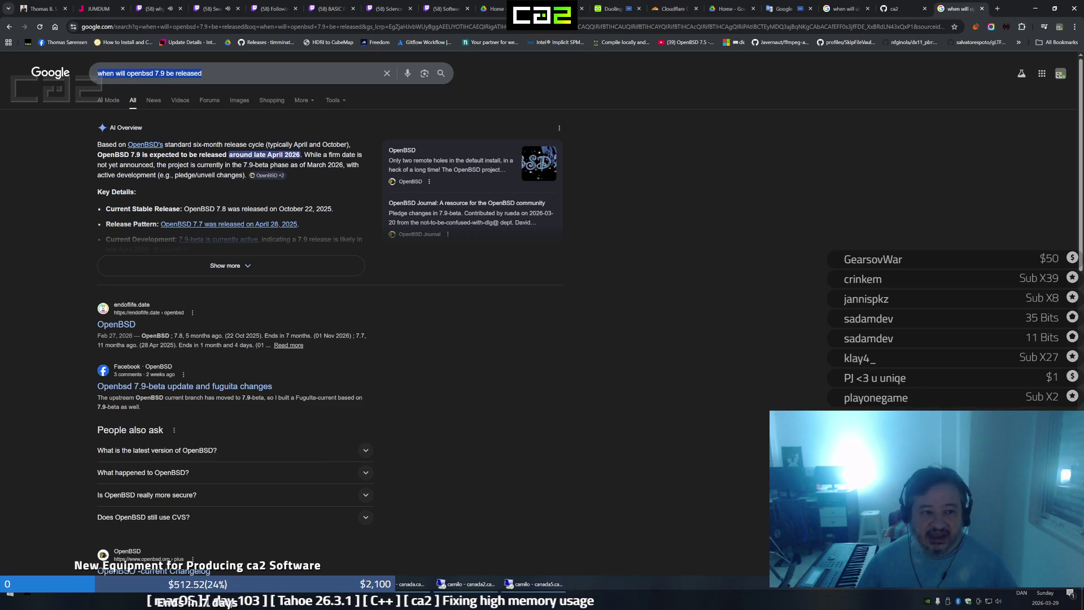
key(End)
key(ctrl+Left)
key(ctrl+Left)
key(ctrl+Left)
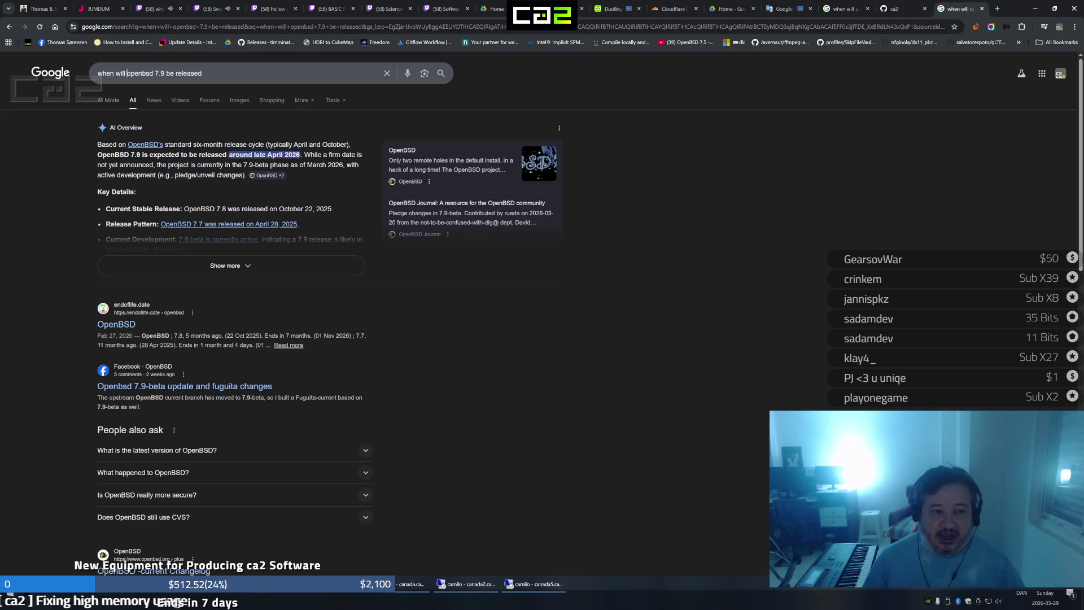
text(netbs)
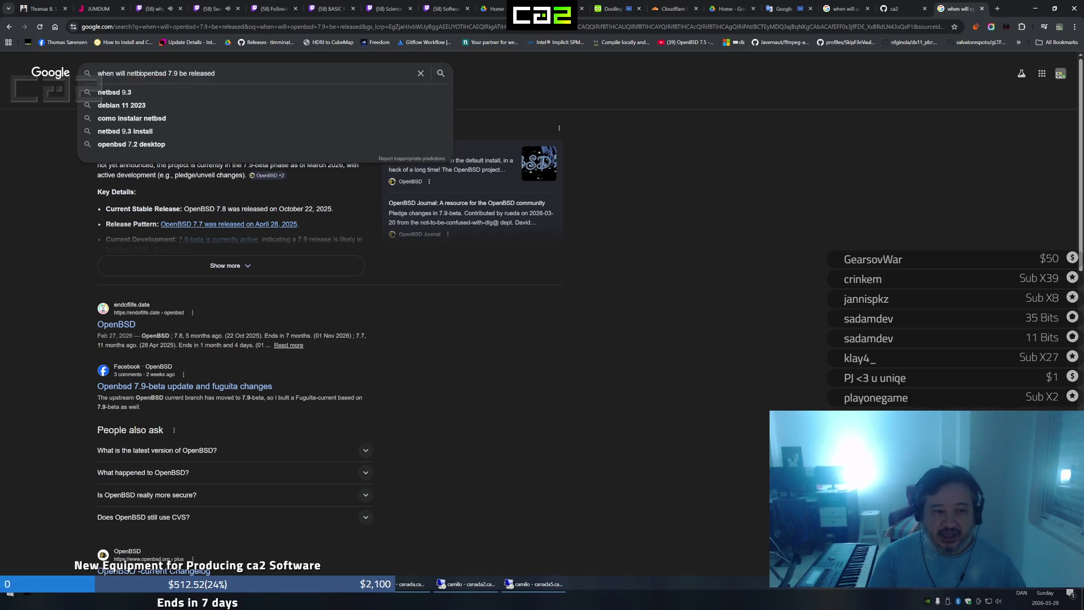
text(d)
key(Delete)
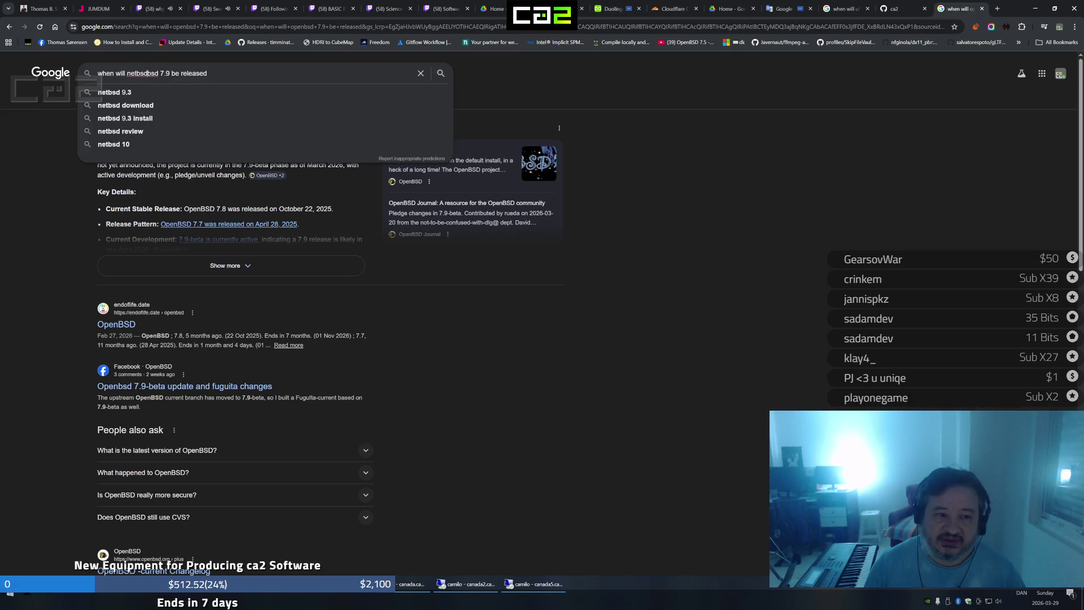
key(Delete)
key(Delete)
key(Delete)
key(Delete)
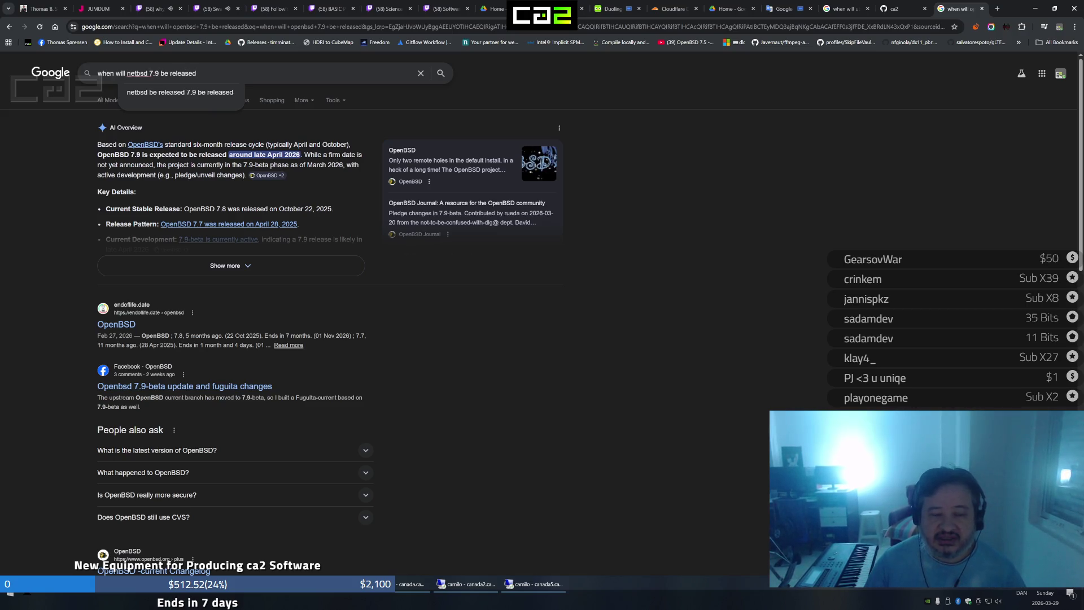
key(Return)
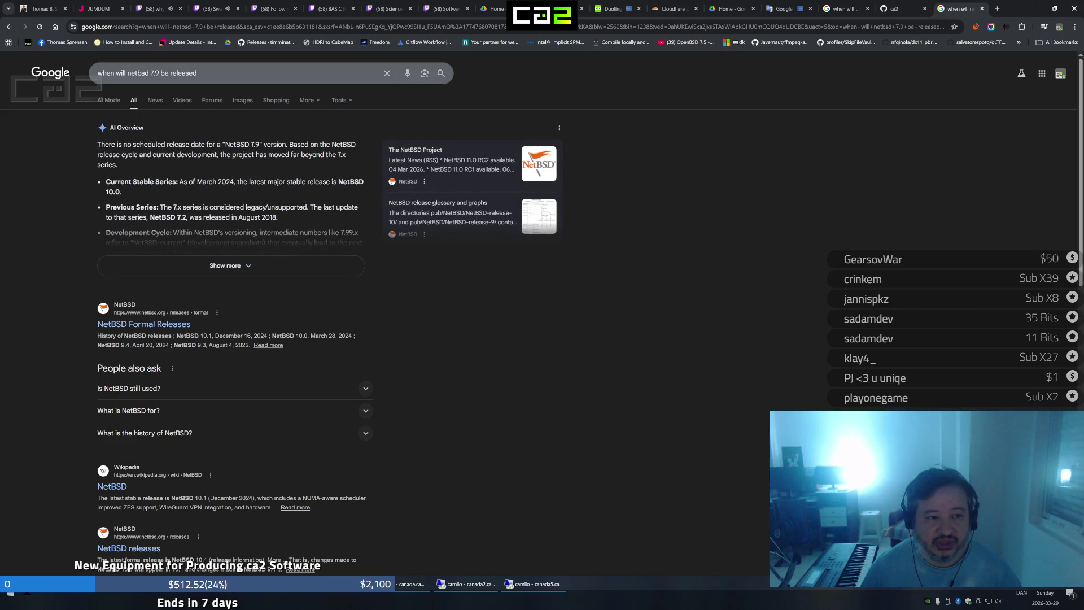
Change the version to 11.0 and run the NetBSD 11.0 release-date search
click(150, 73)
key(Delete)
key(Delete)
key(Delete)
text(11.0)
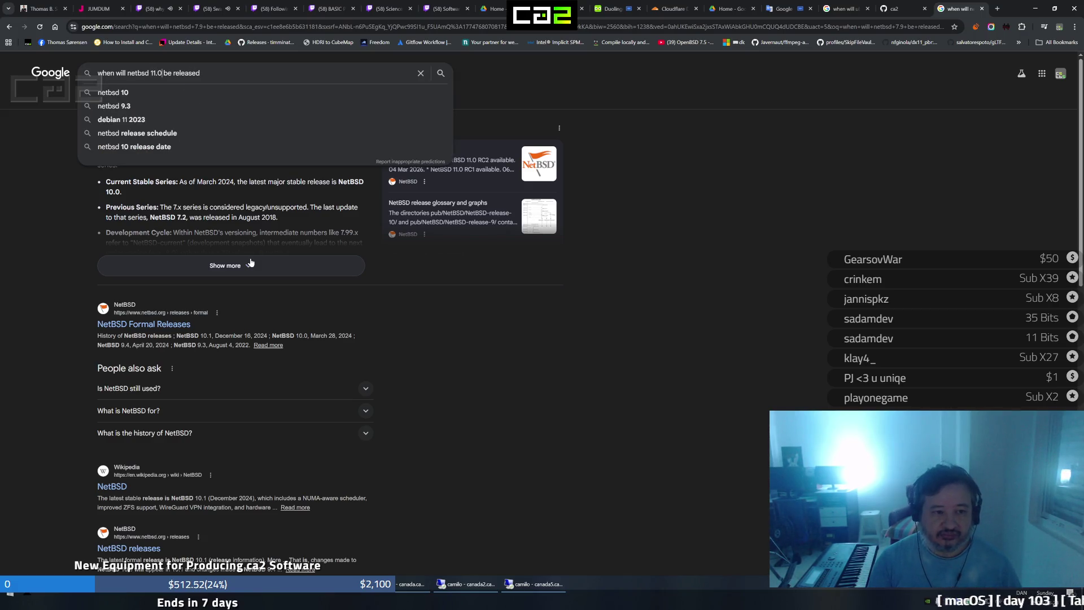
key(Return)
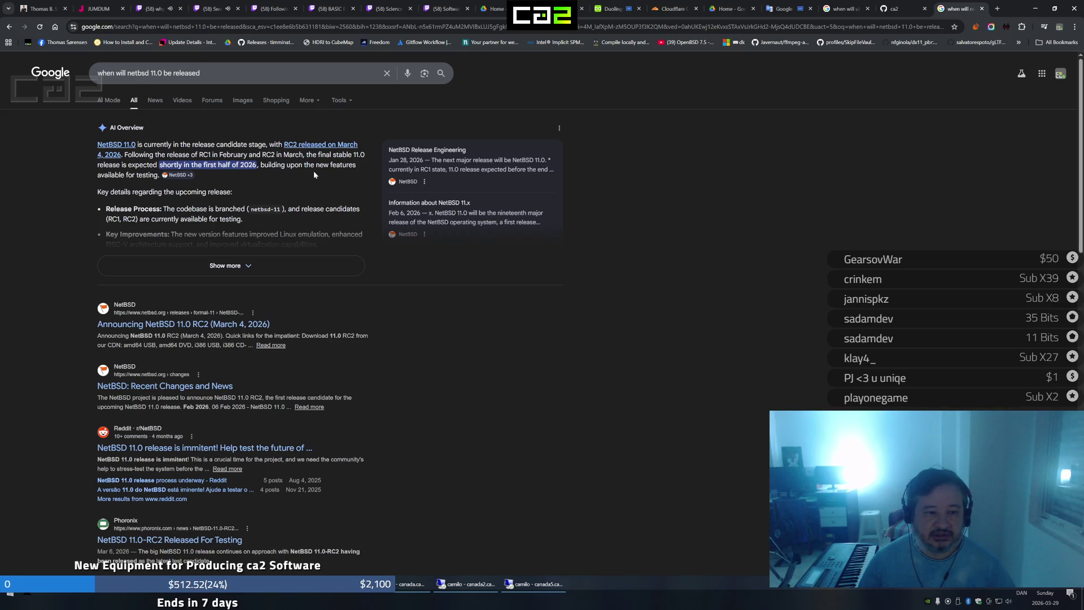
Expand the full AI overview, then switch to the Twitch chess stream tab
click(312, 265)
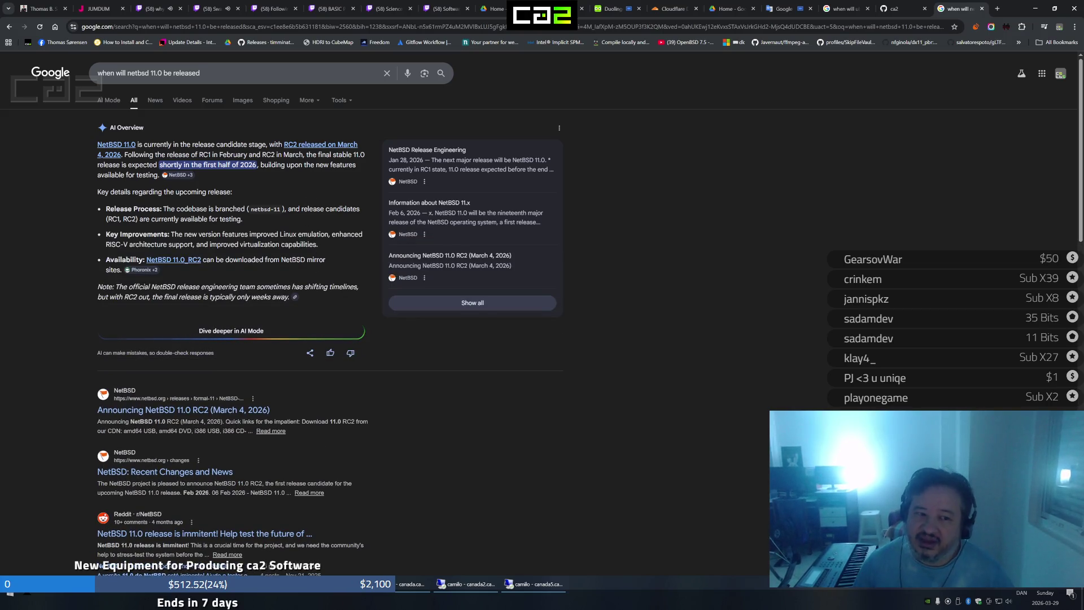
scroll(323, 241, down, 1)
scroll(324, 241, down, 1)
scroll(323, 241, down, 1)
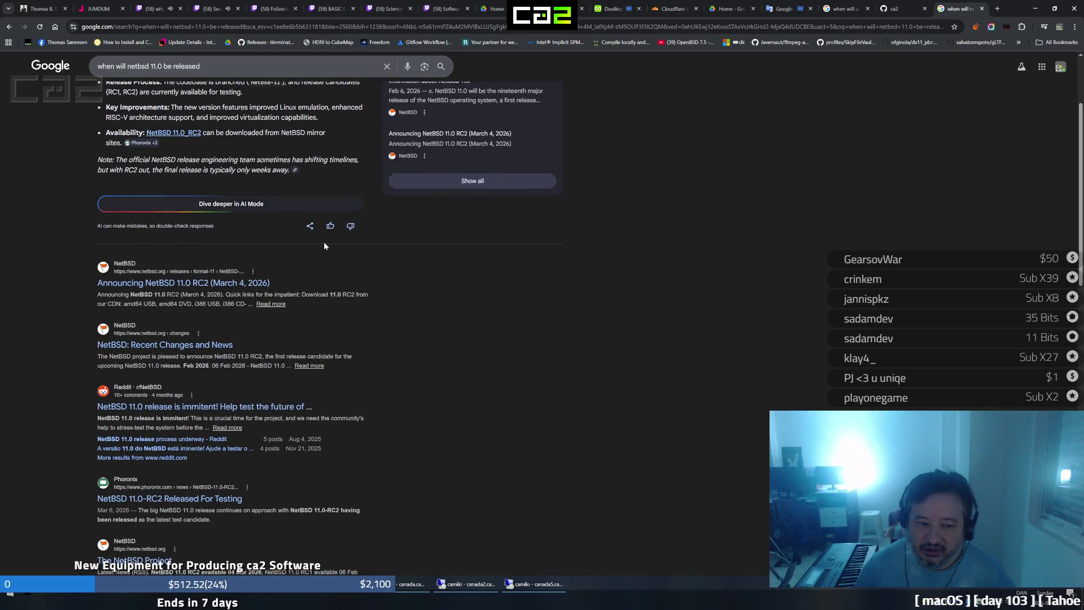
scroll(324, 241, up, 3)
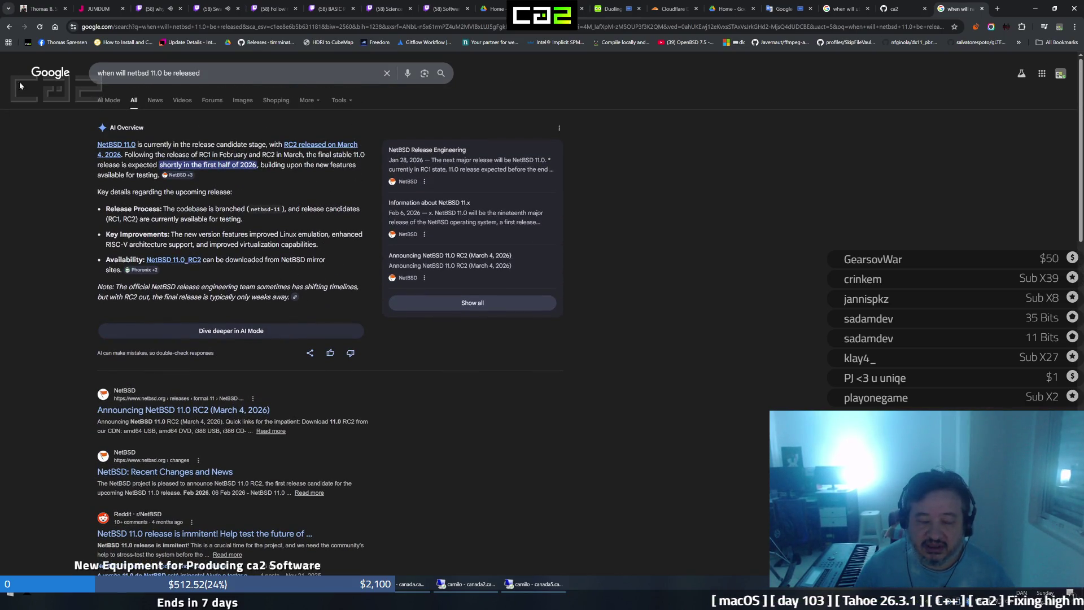
click(161, 9)
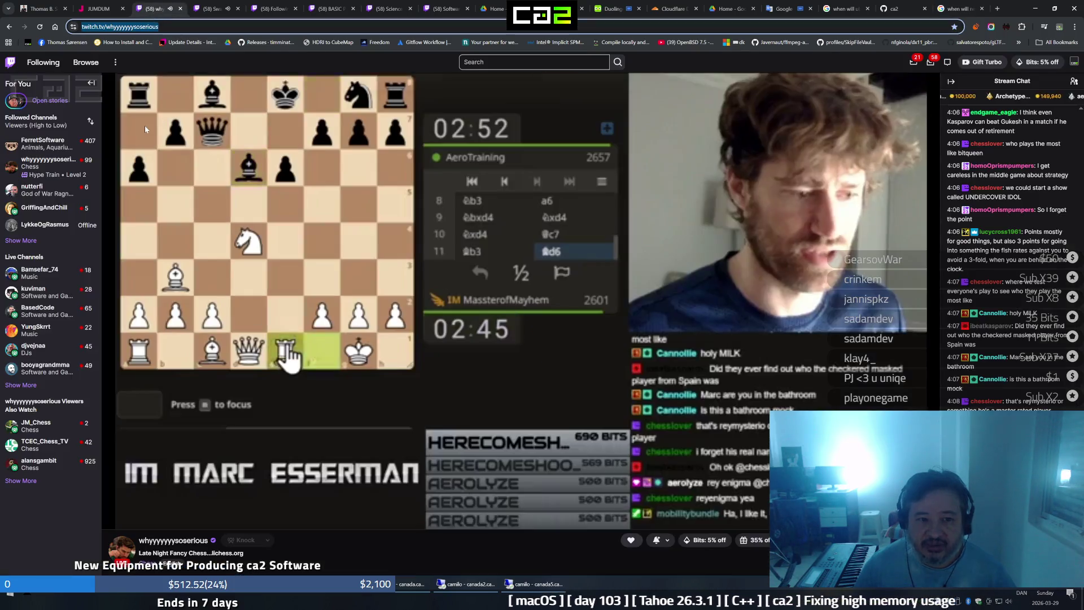
View the Swashbucklingfox and GriffingAndChill streams, opening two followed channels in background tabs
click(213, 8)
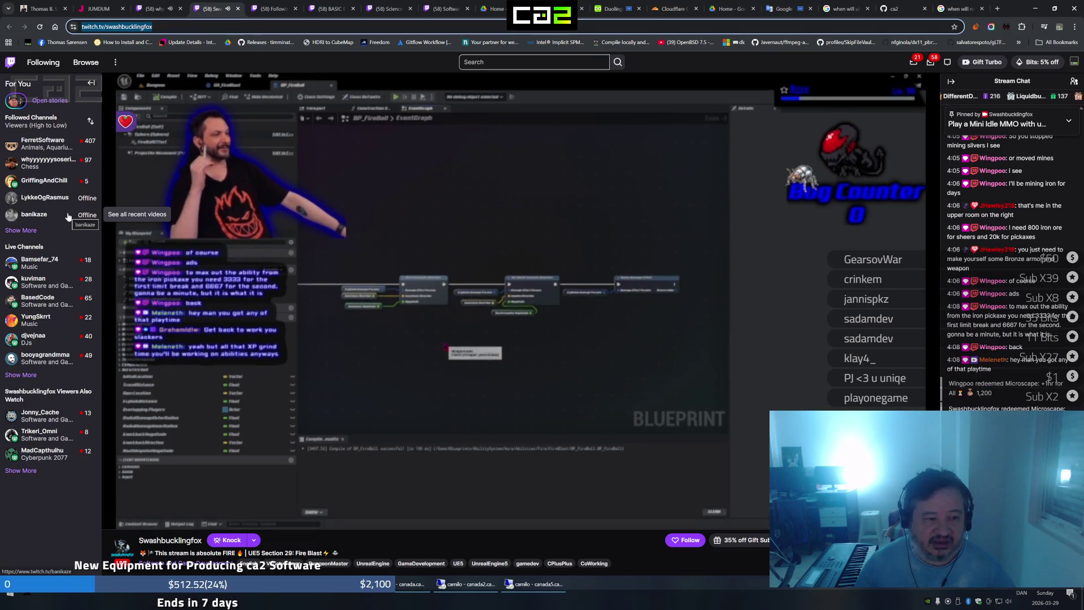
middle_click(43, 181)
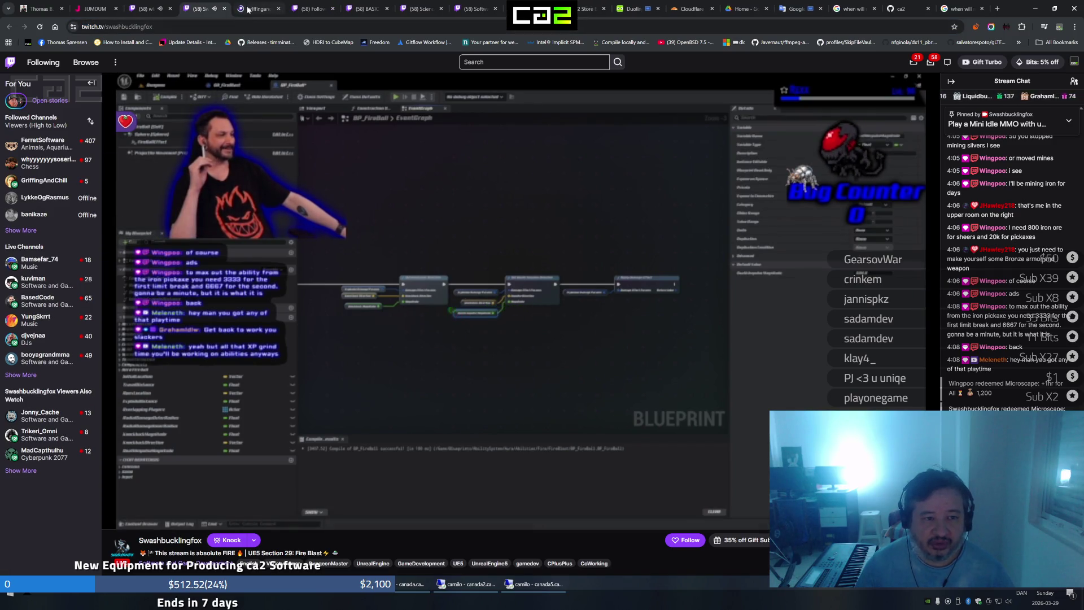
click(246, 11)
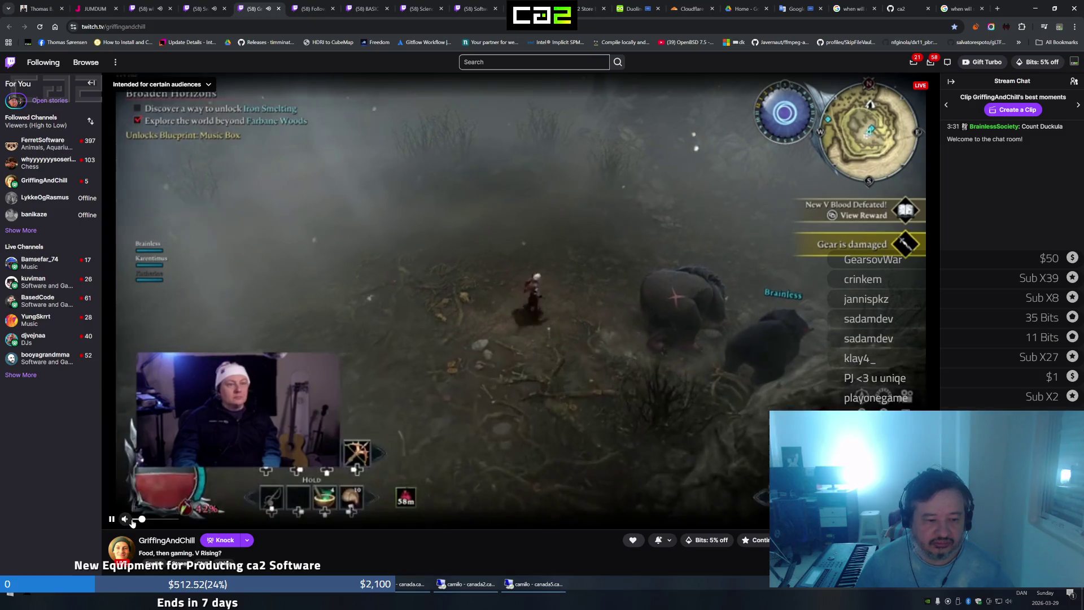
mouse_move(38, 282)
middle_click(45, 197)
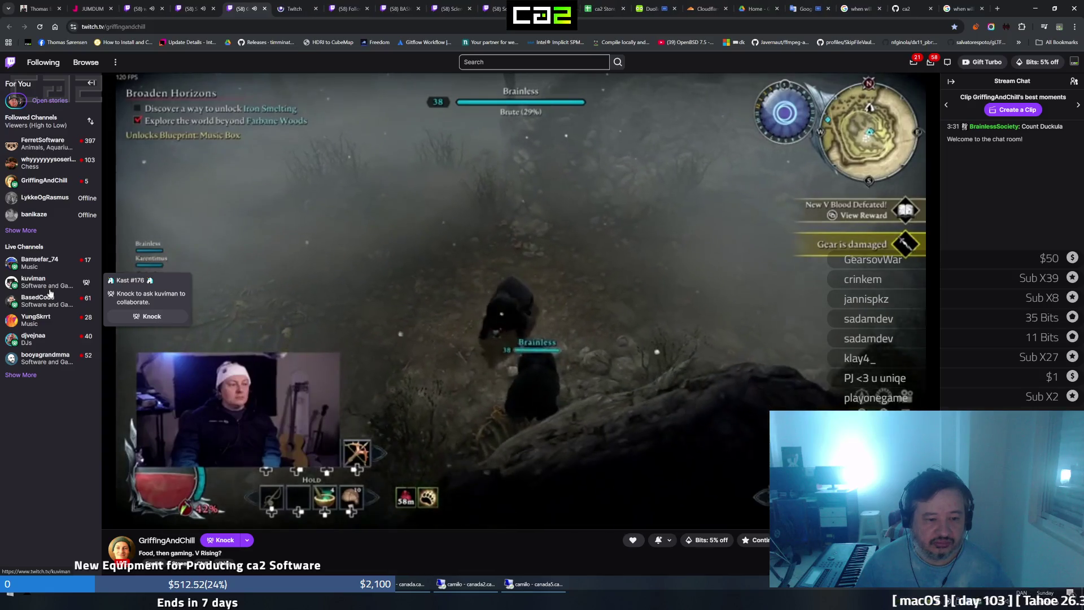
Switch to the kuviman channel and restore the browser to a smaller window
click(294, 12)
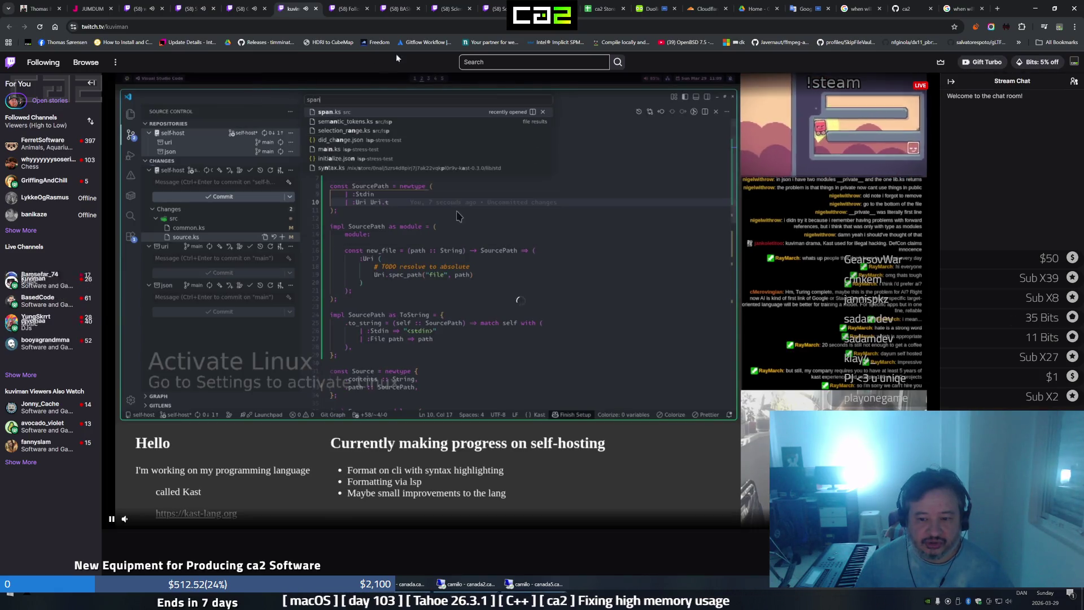
click(1055, 8)
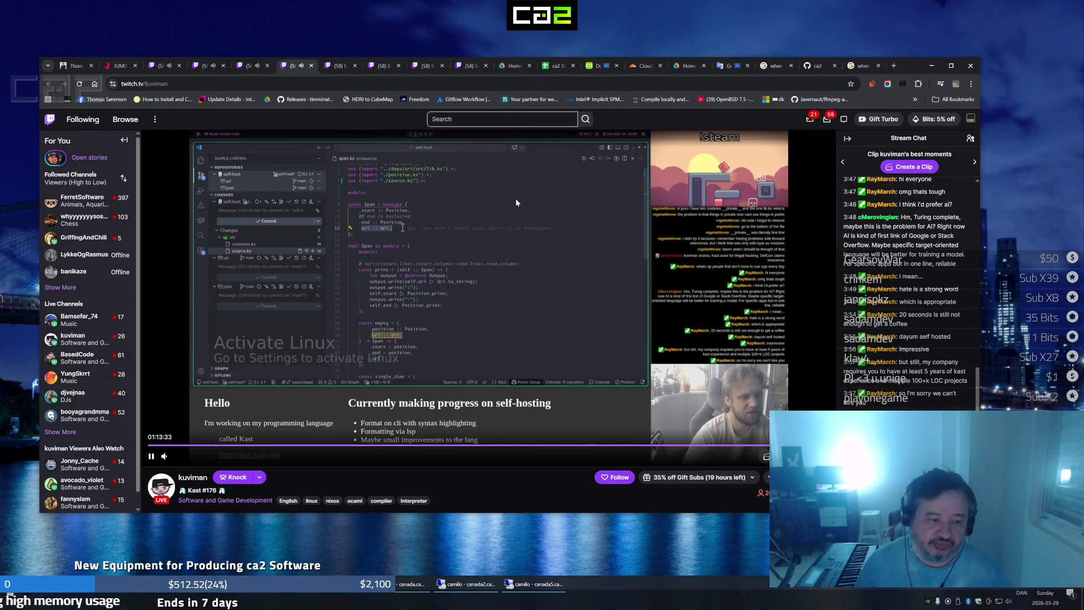
Maximize the ca2 Store Building spreadsheet window, then switch to the remote Visual Studio session
click(553, 68)
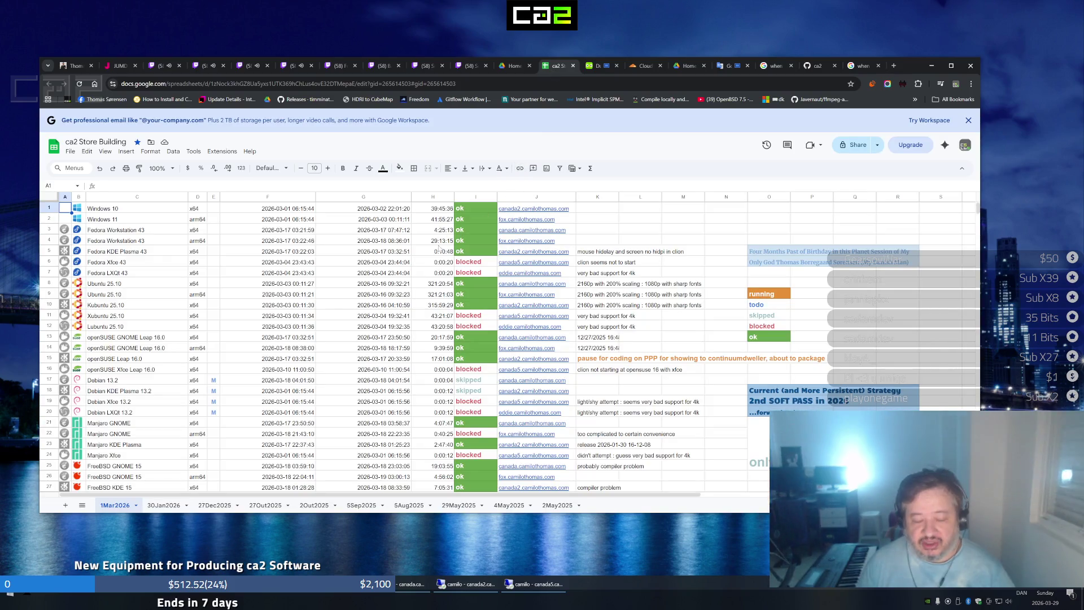
click(951, 65)
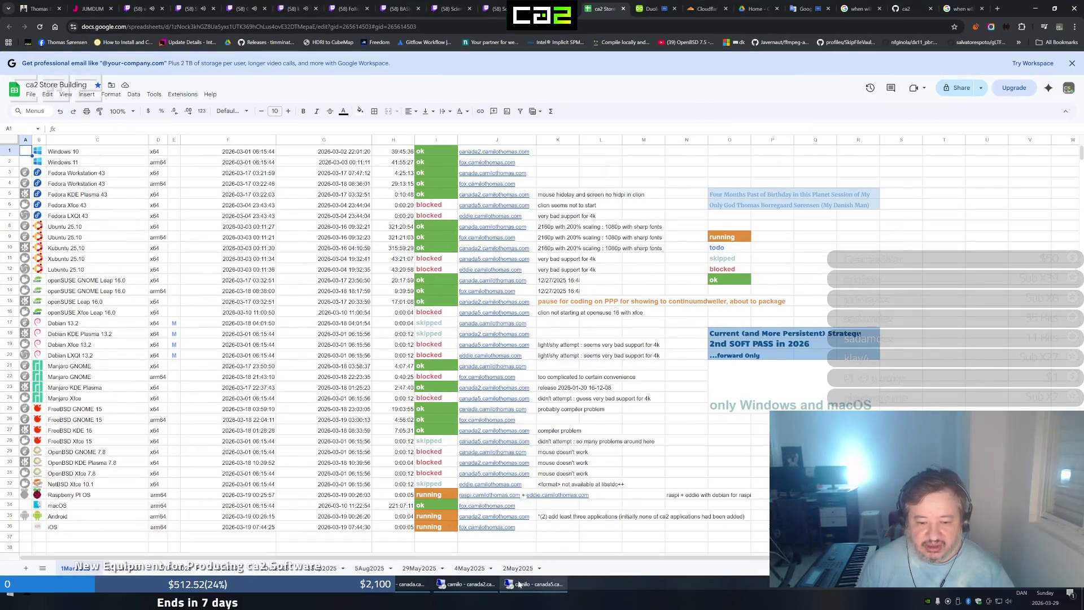
click(523, 584)
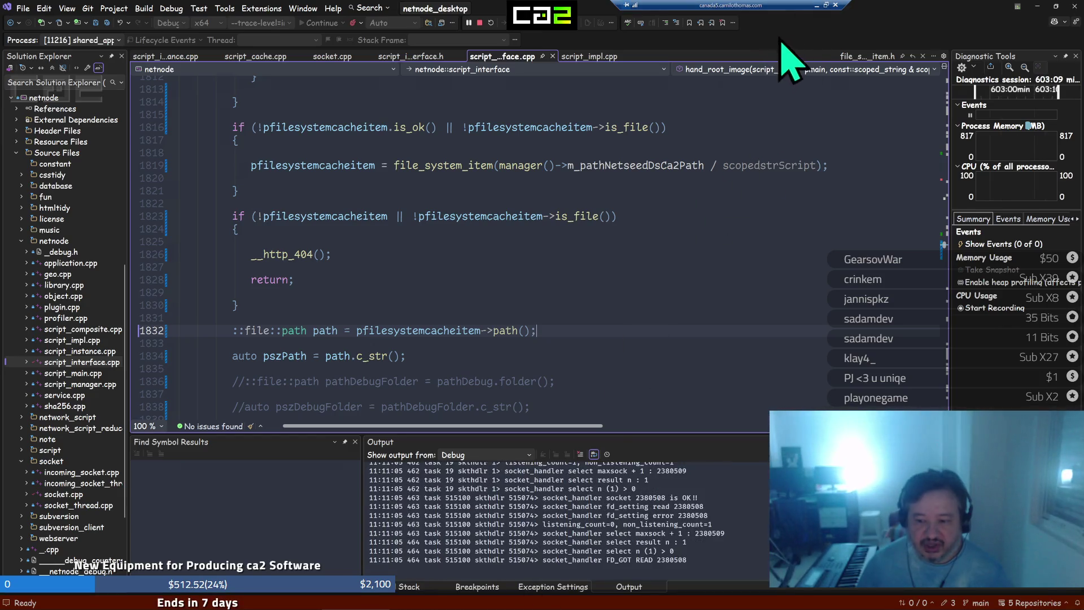
Minimize the remote session, then hide the spreadsheet browser to show the desktop
click(815, 7)
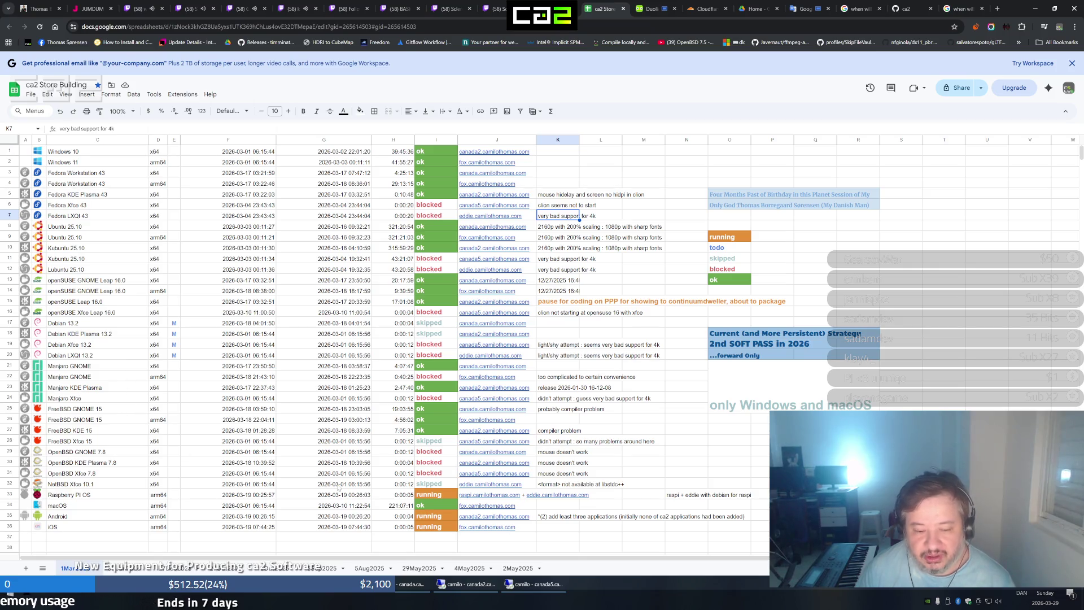
click(406, 592)
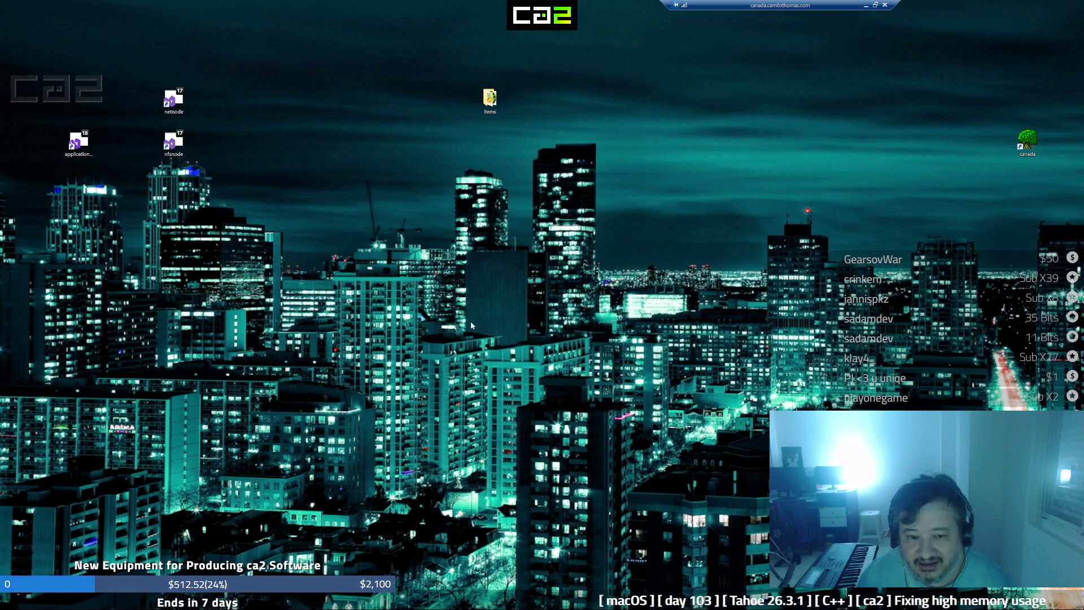
Minimize the remote desktop to reveal the ca2 Store Building spreadsheet, then restore the remote session full screen
click(865, 7)
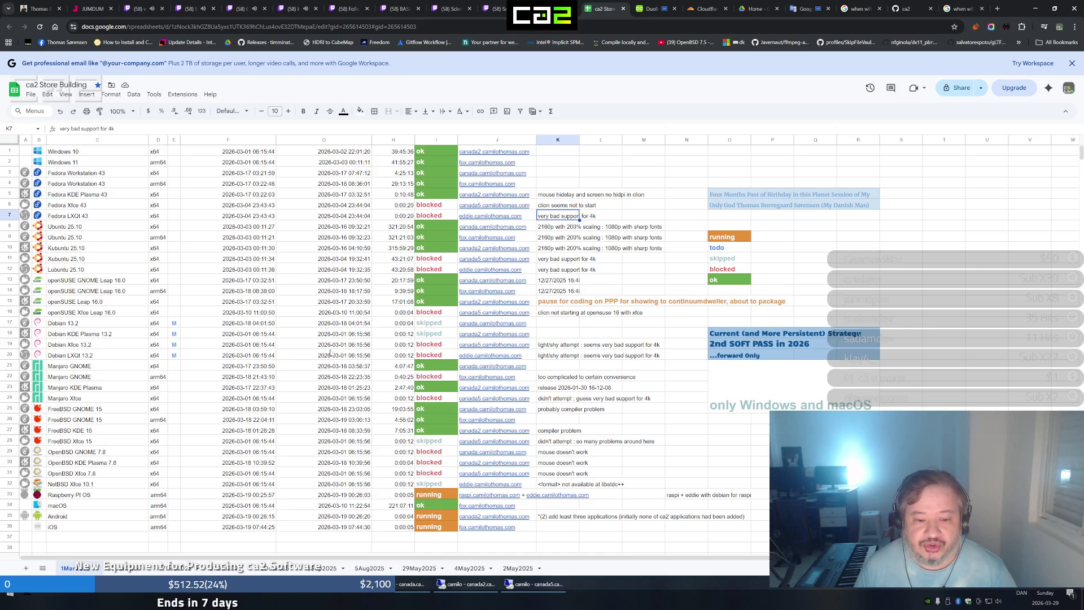
click(413, 587)
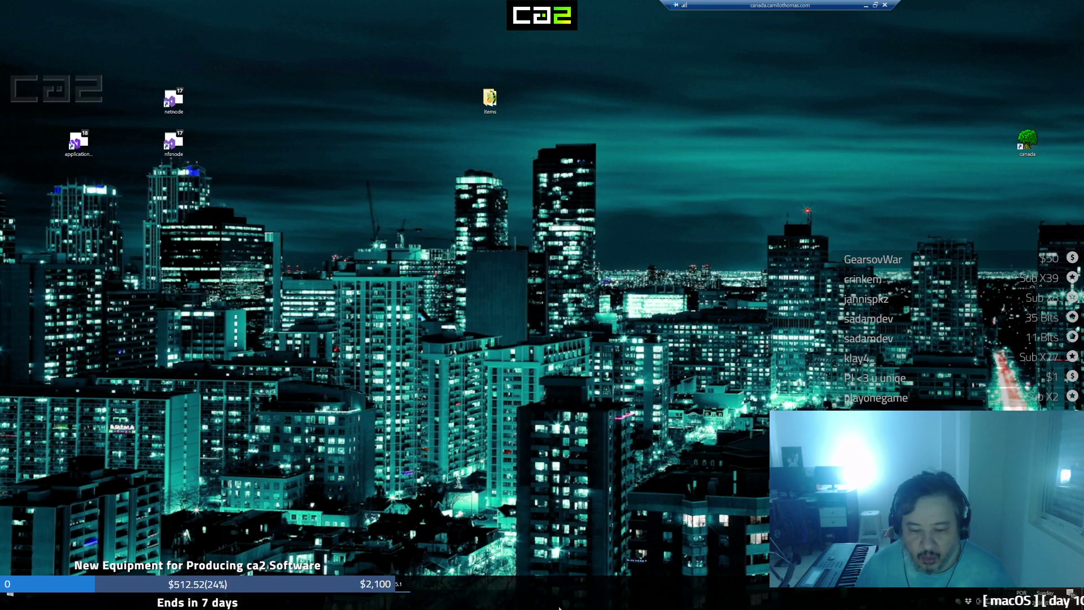
Open and close Taskbar settings, then switch to VMware Workstation's VM menu for 25-10-ubuntu-canada
right_click(559, 606)
click(591, 596)
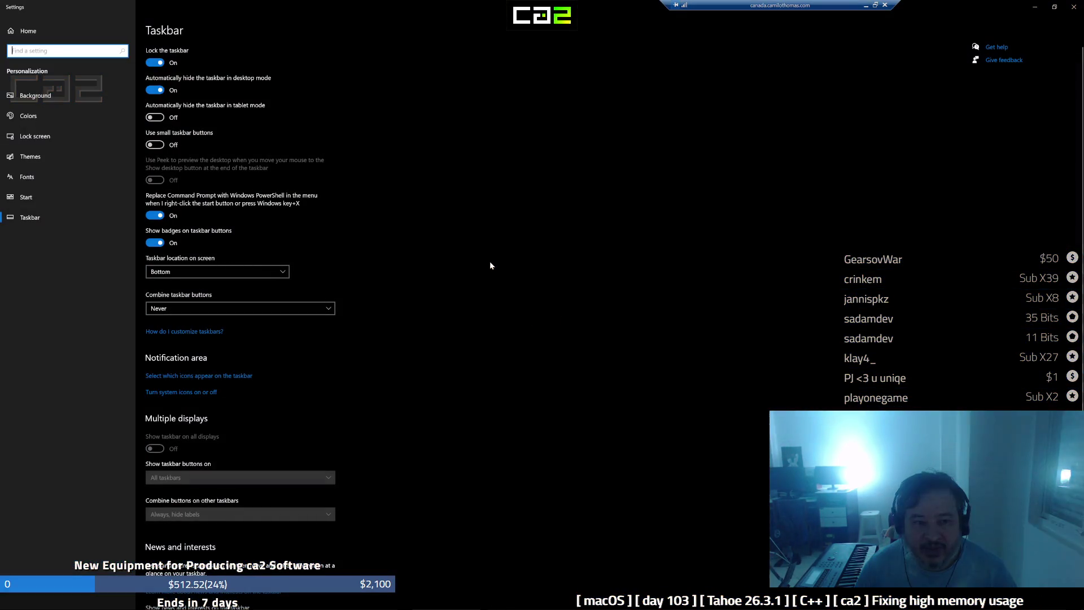
click(65, 34)
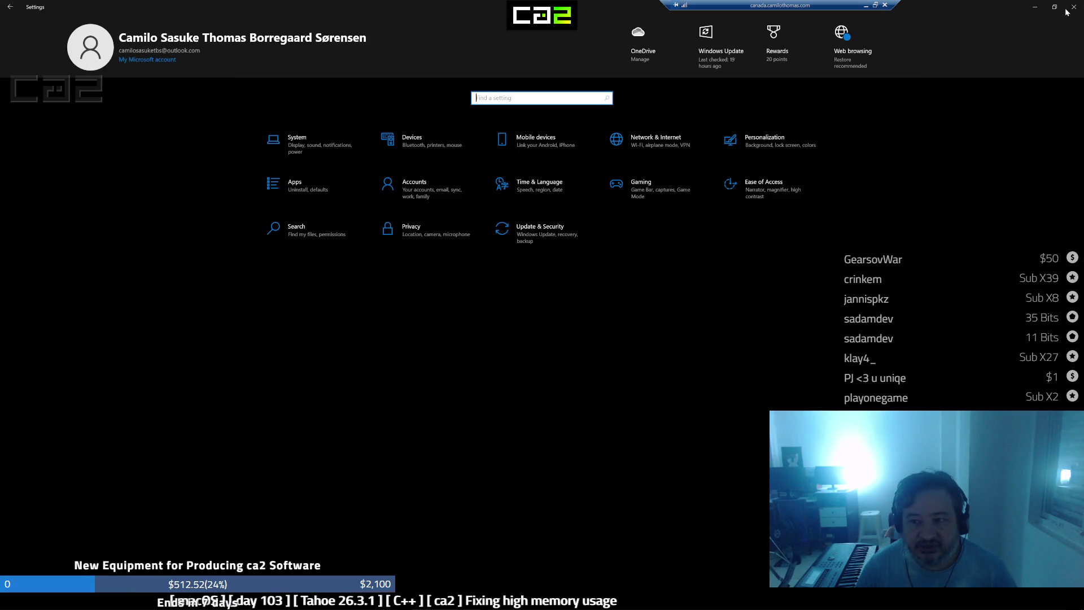
click(1033, 6)
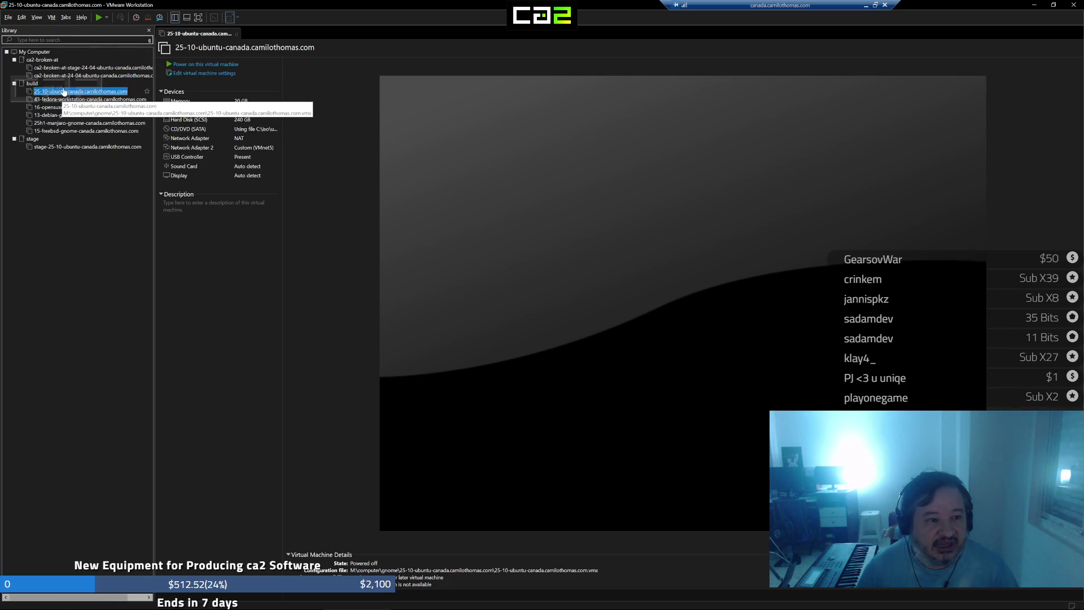
click(52, 18)
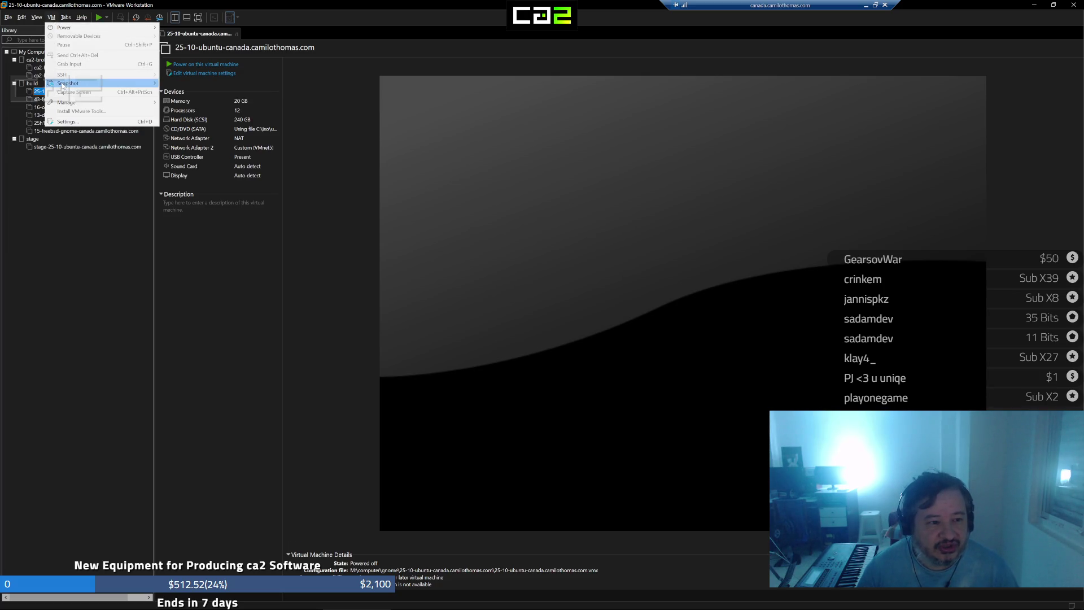
mouse_move(37, 18)
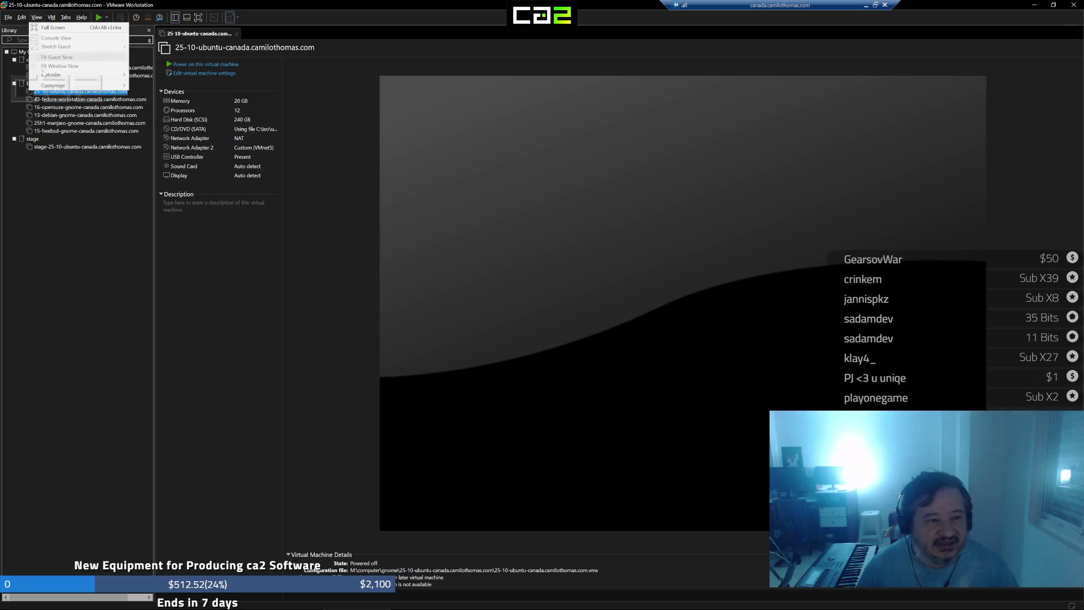
Browse the View menu, toggle the remote session out of and back to full screen, and restore VMware to a smaller window
click(37, 17)
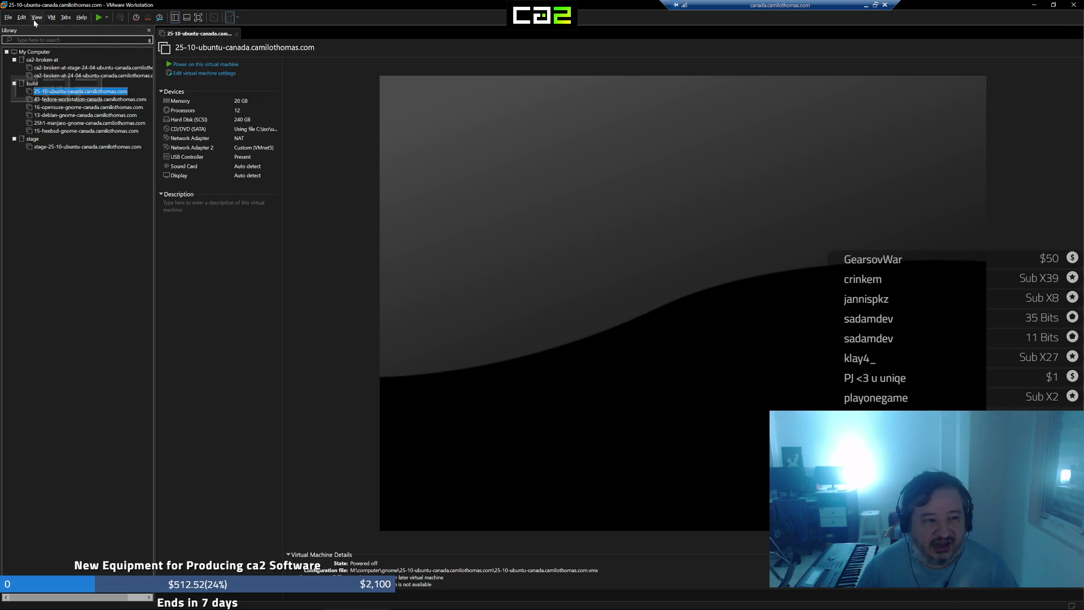
click(34, 18)
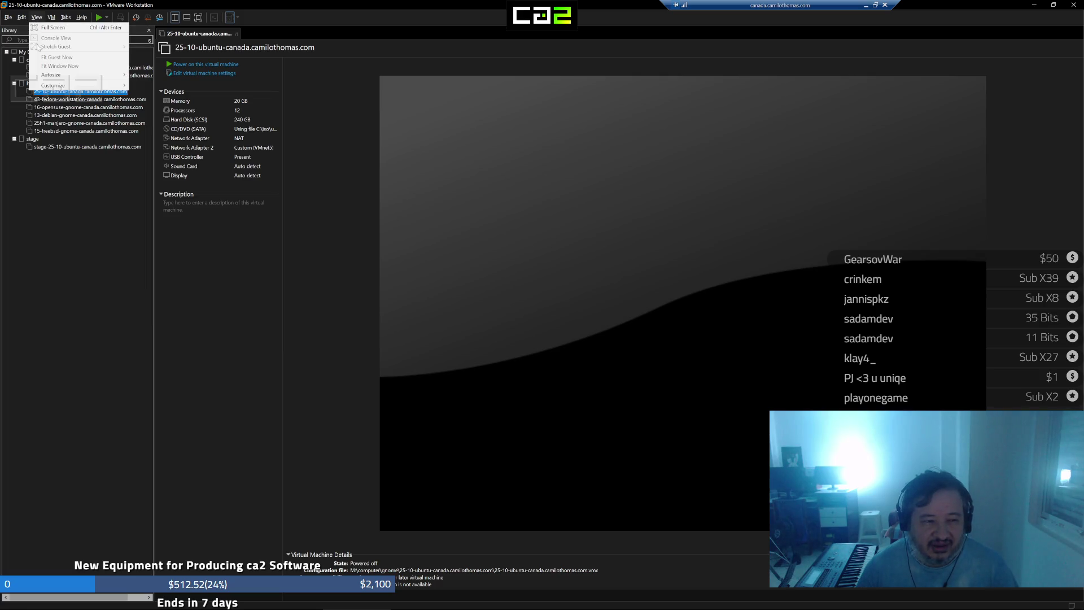
mouse_move(51, 75)
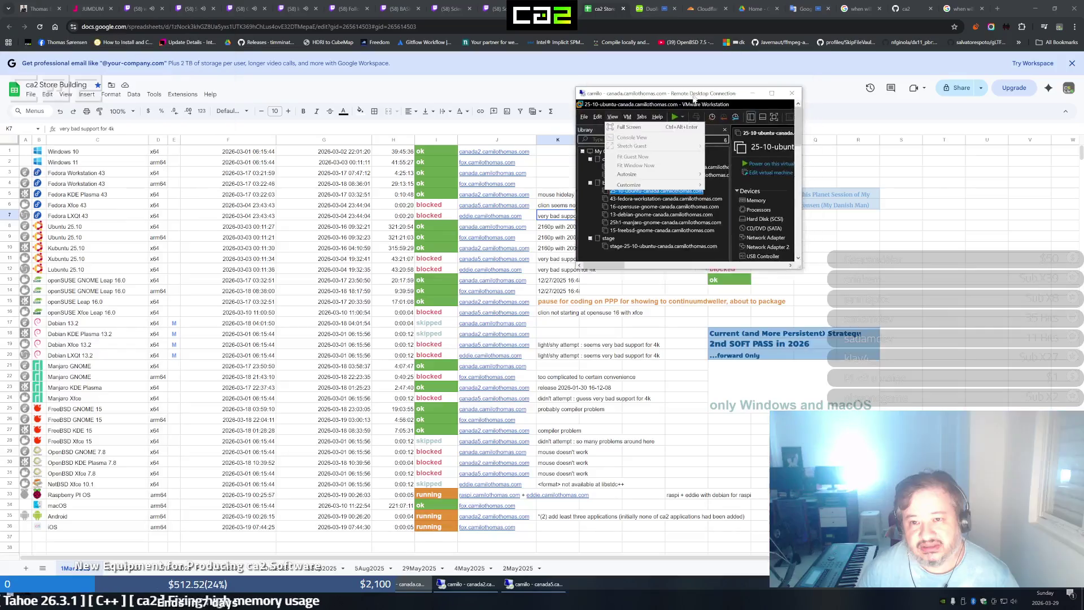
double_click(765, 9)
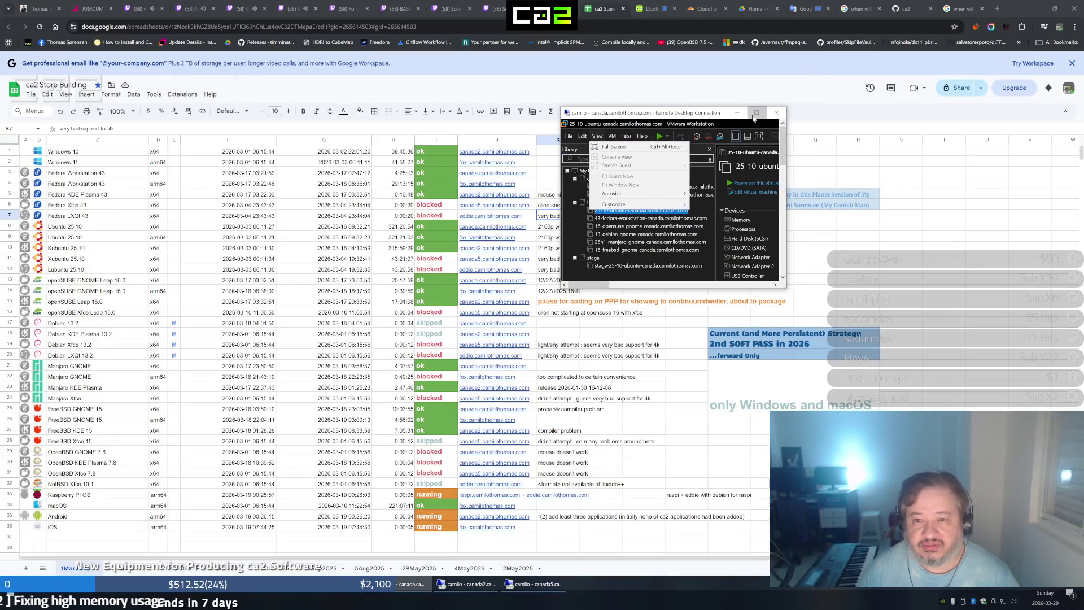
click(767, 112)
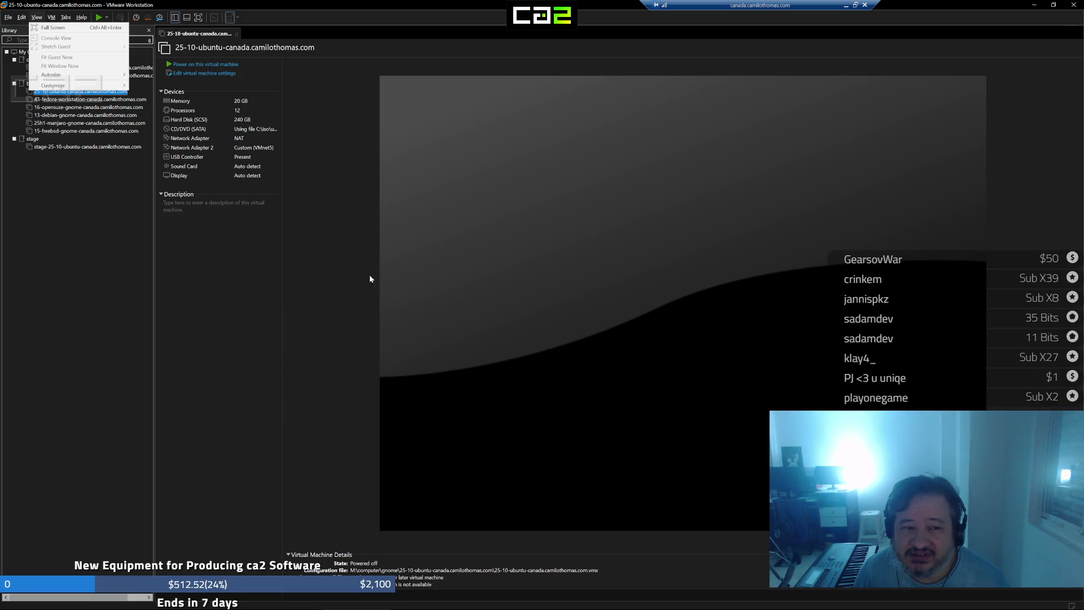
click(208, 124)
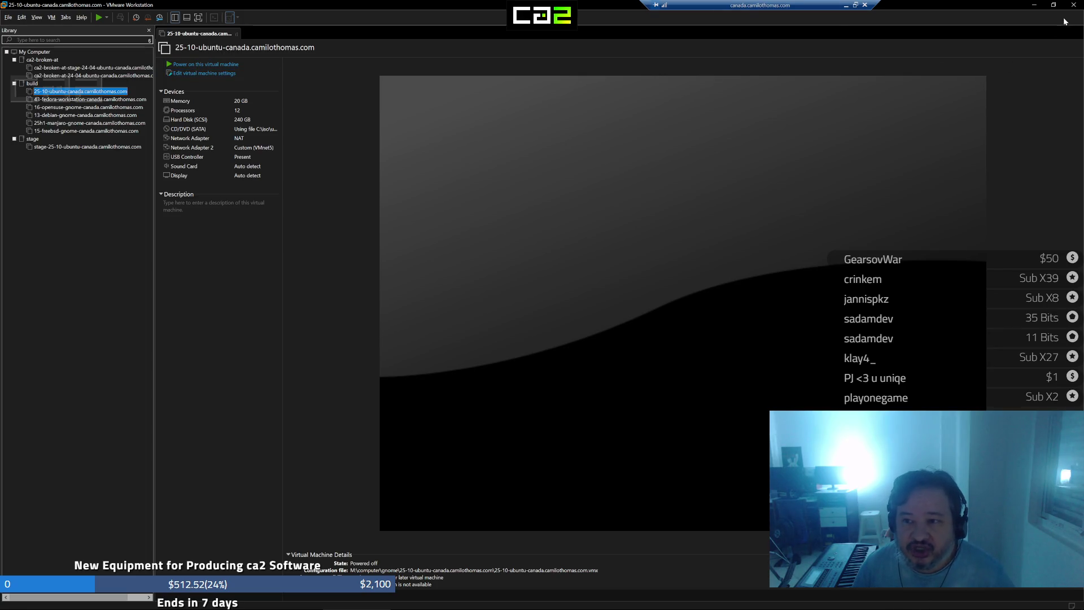
click(1053, 6)
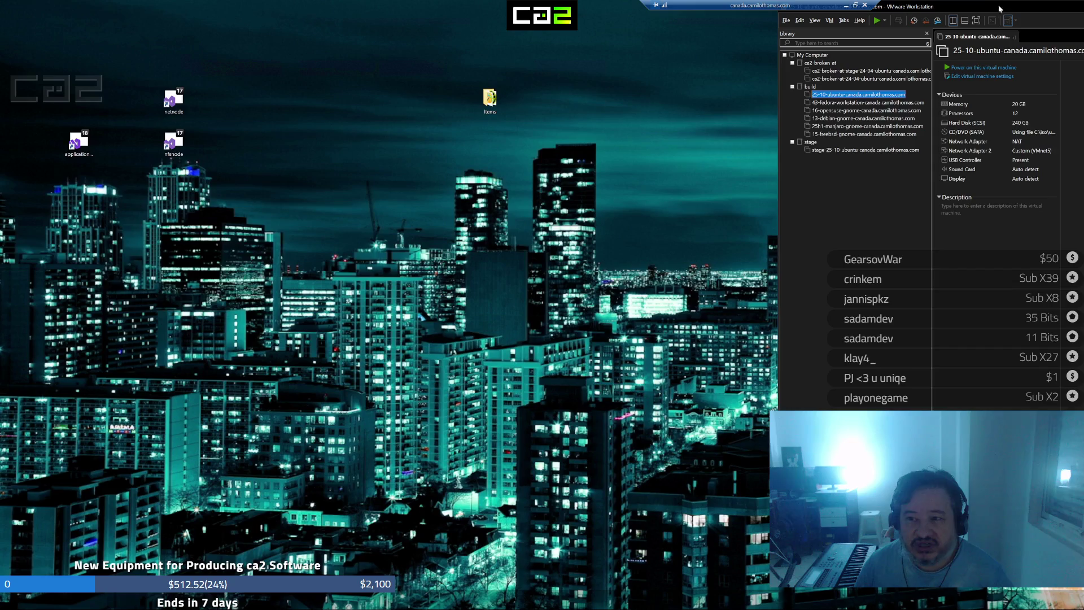
Toggle the remote session to full screen again, move VMware to the centre and maximize it
click(811, 8)
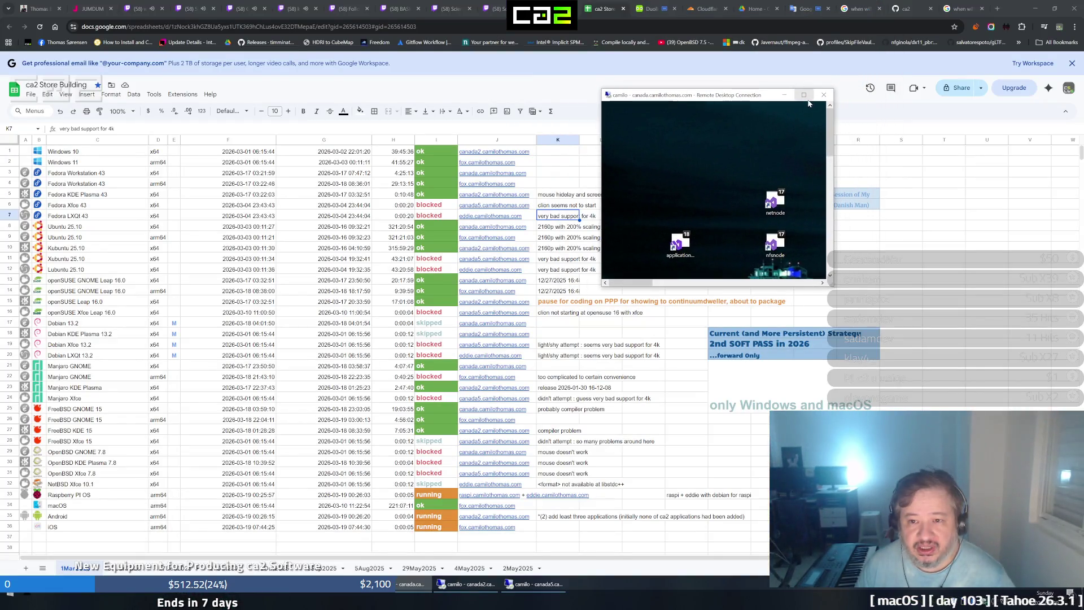
click(804, 94)
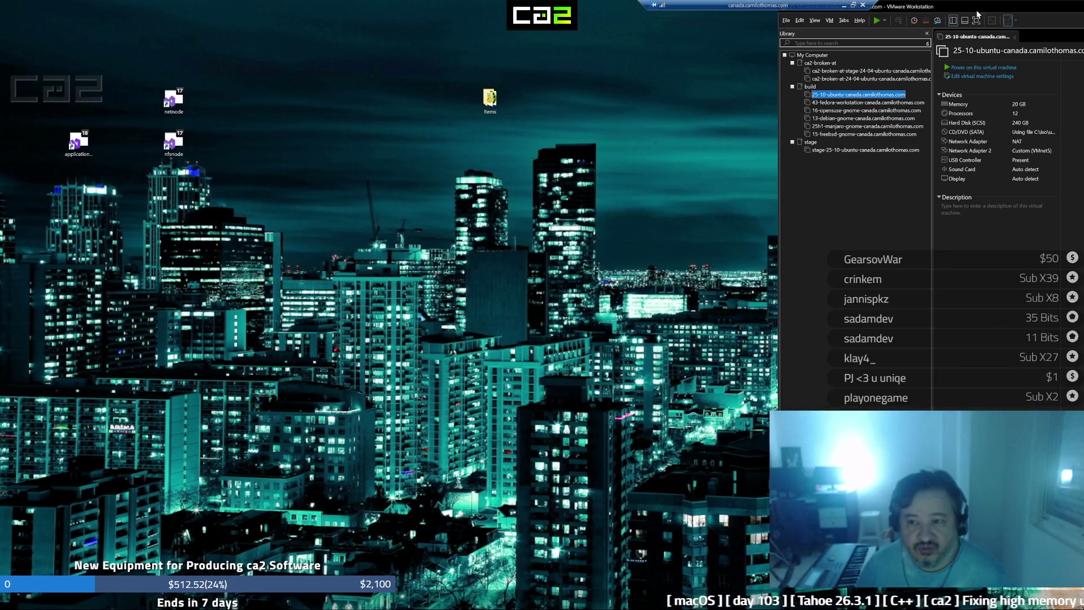
drag(977, 12, 1011, 236)
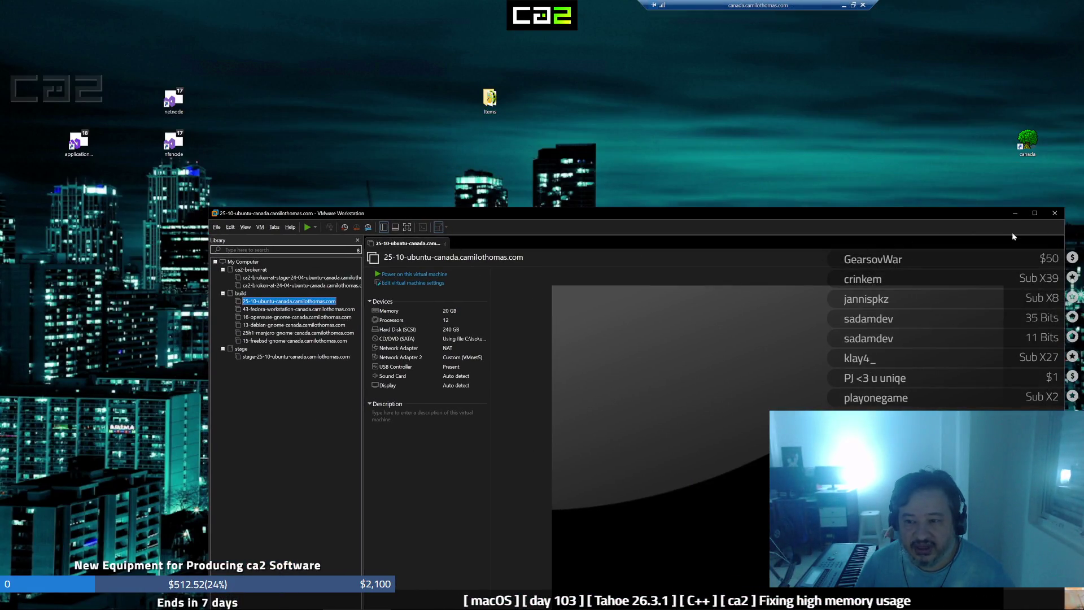
click(1035, 213)
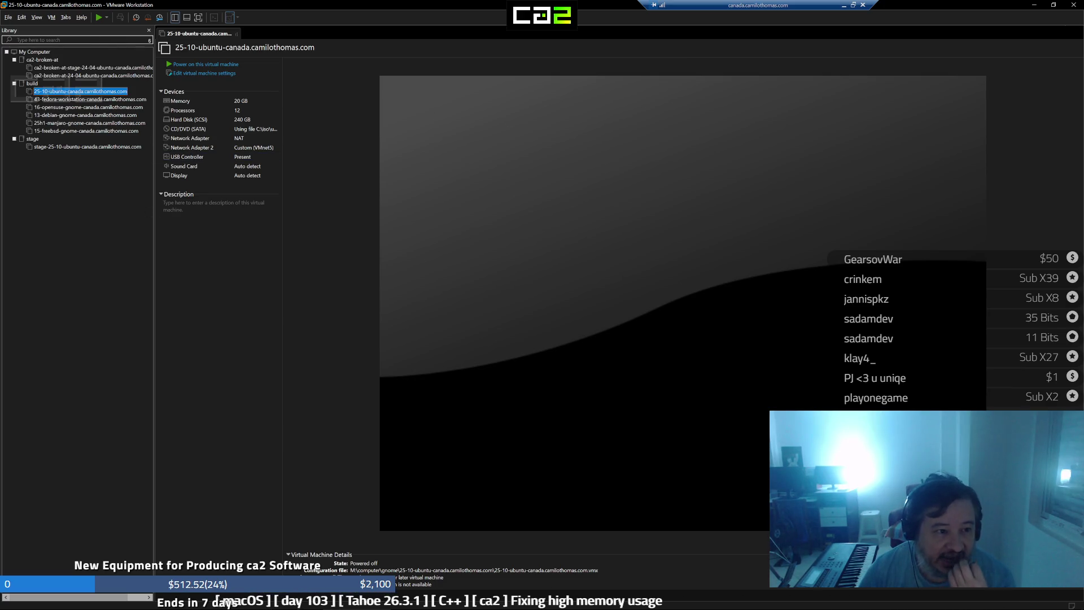
click(188, 157)
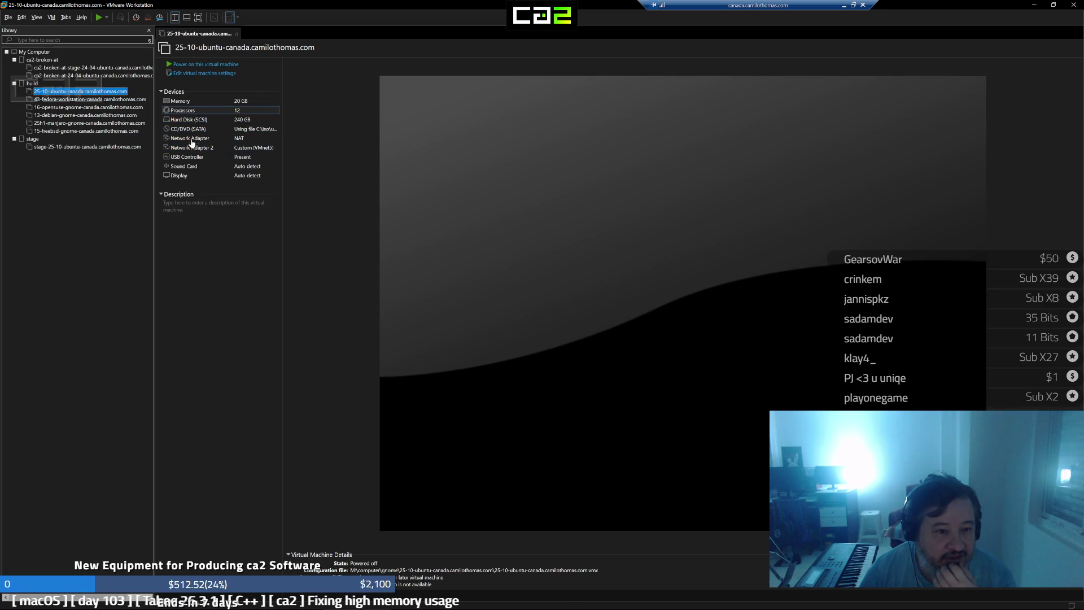
click(179, 176)
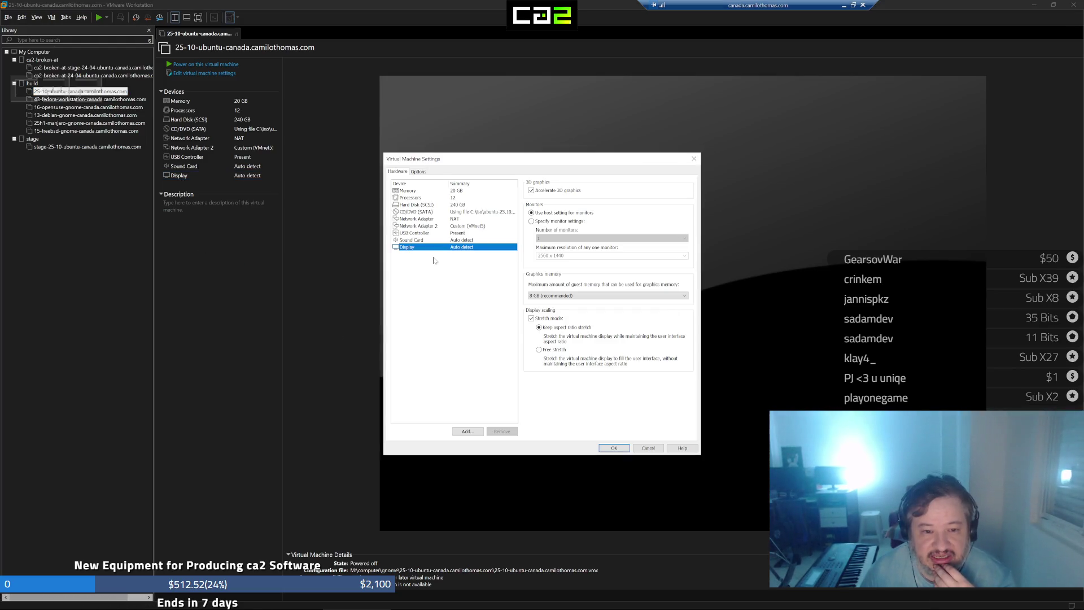
Review the Sound Card and Display pages in Virtual Machine Settings and accept them with OK
key(Up)
click(464, 247)
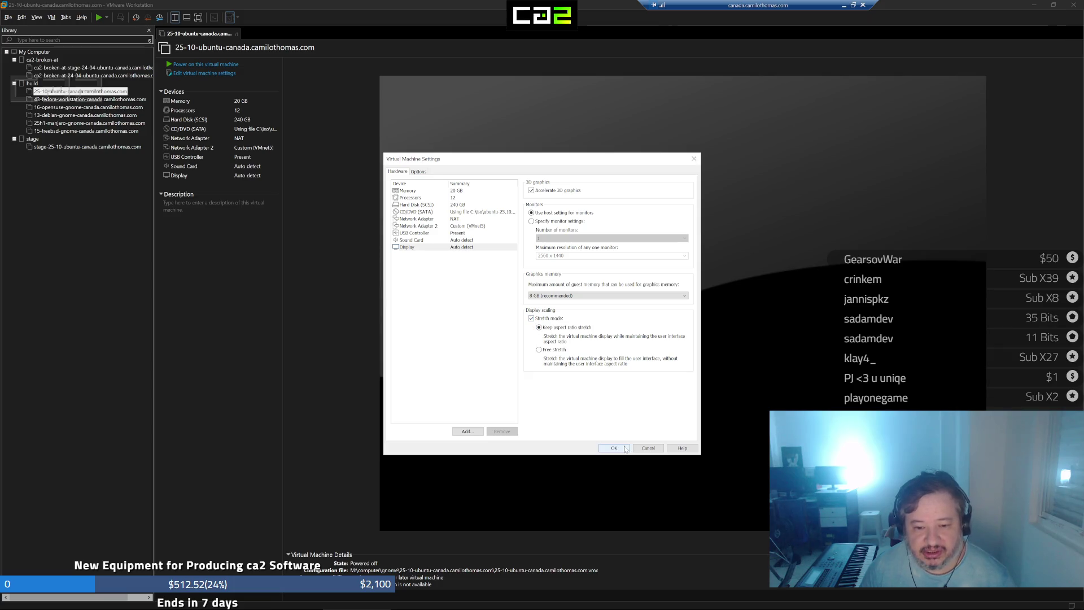
click(603, 450)
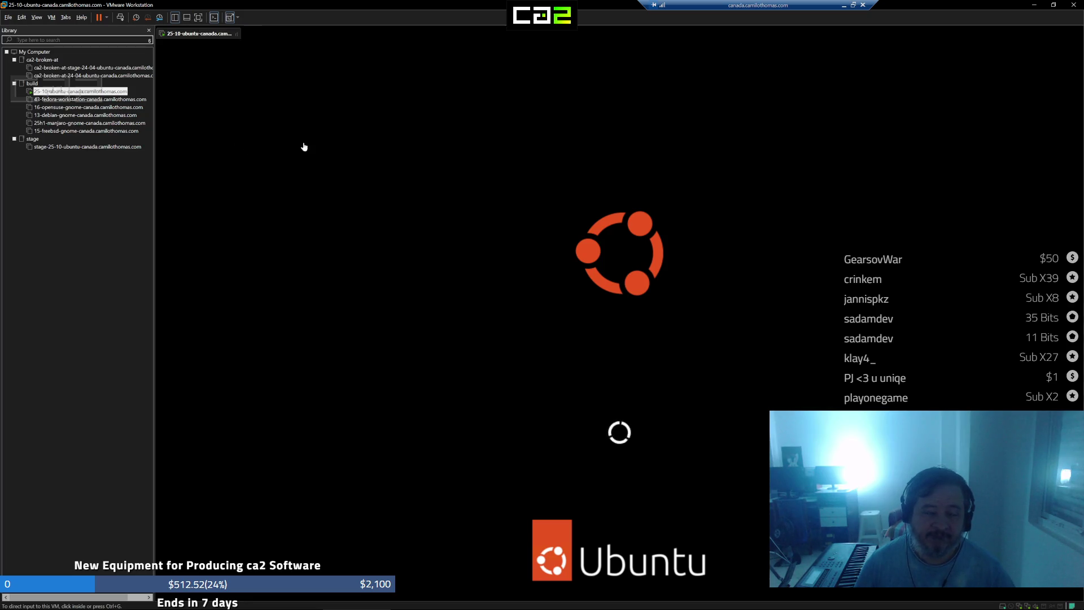
Restore the VMware window to a smaller size and drag it to the centre of the desktop
click(1052, 5)
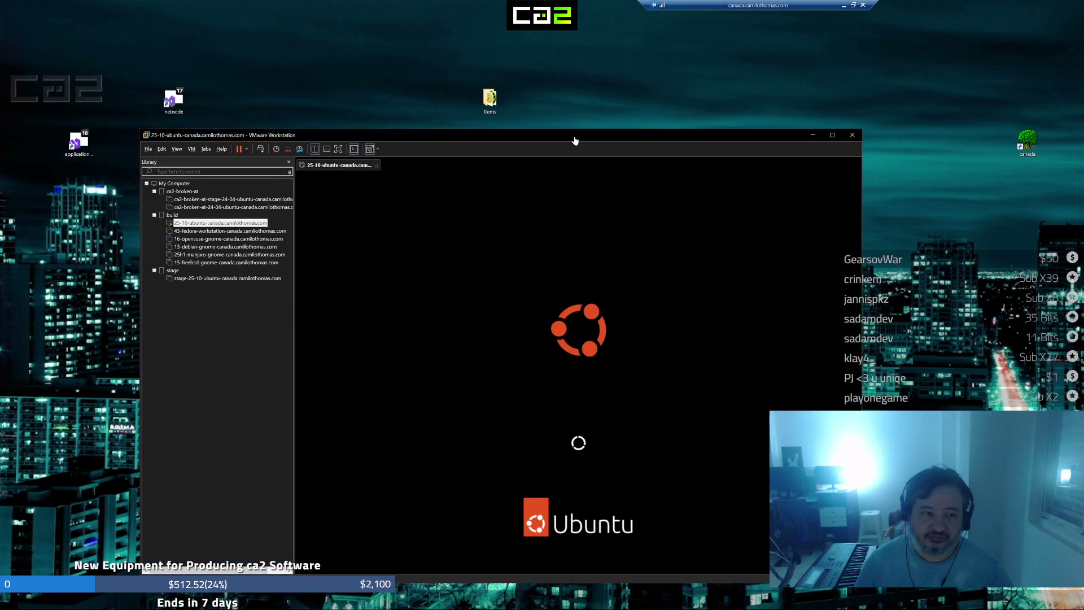
drag(435, 10, 570, 92)
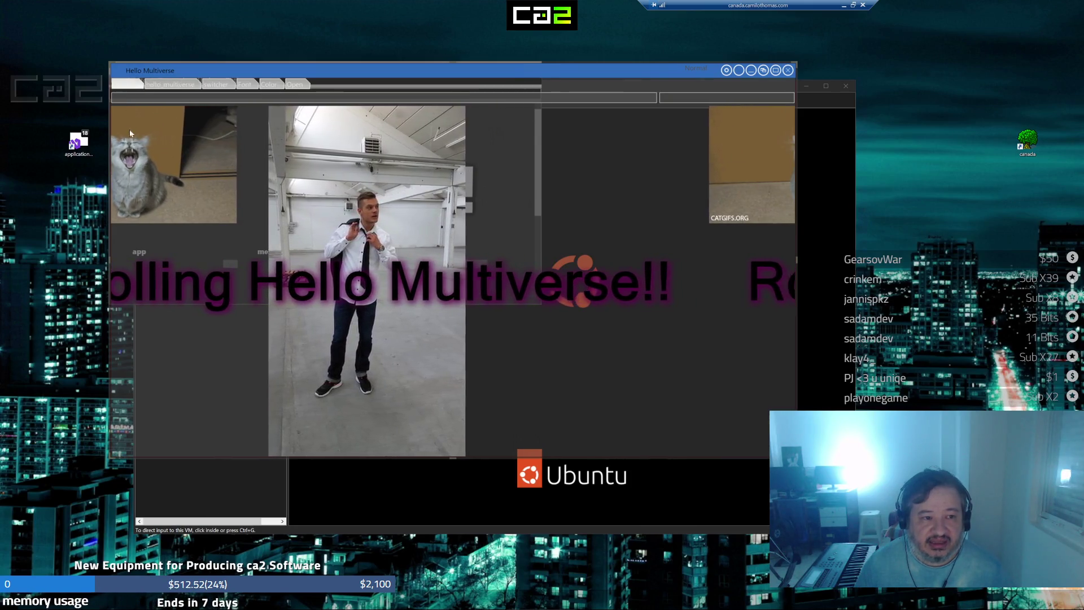
View Hello Multiverse's About box (app-core/hello_multiverse) from its system menu, then close the app
click(127, 84)
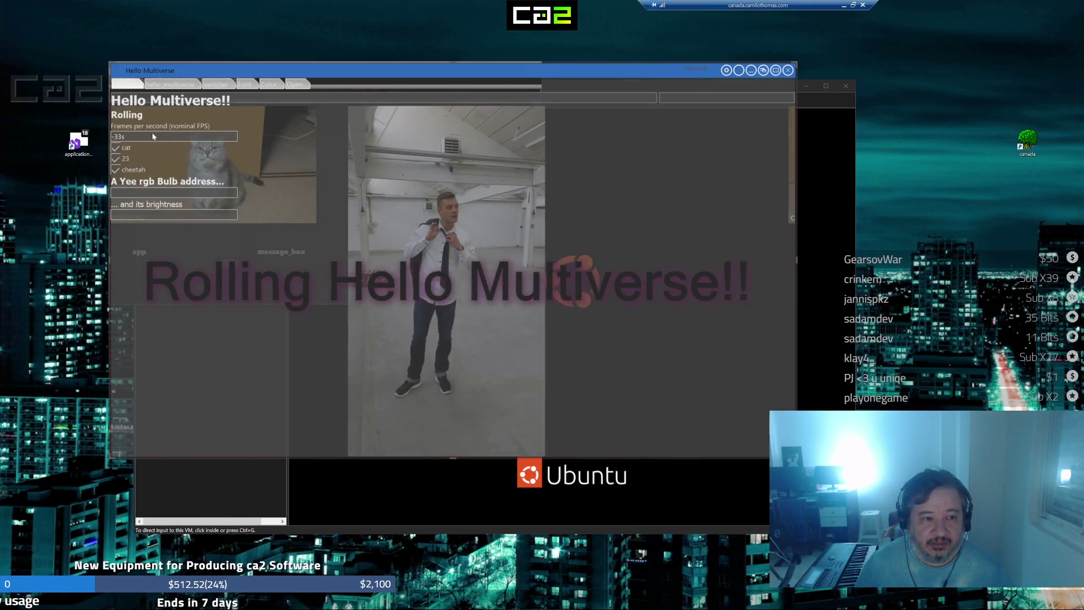
click(301, 77)
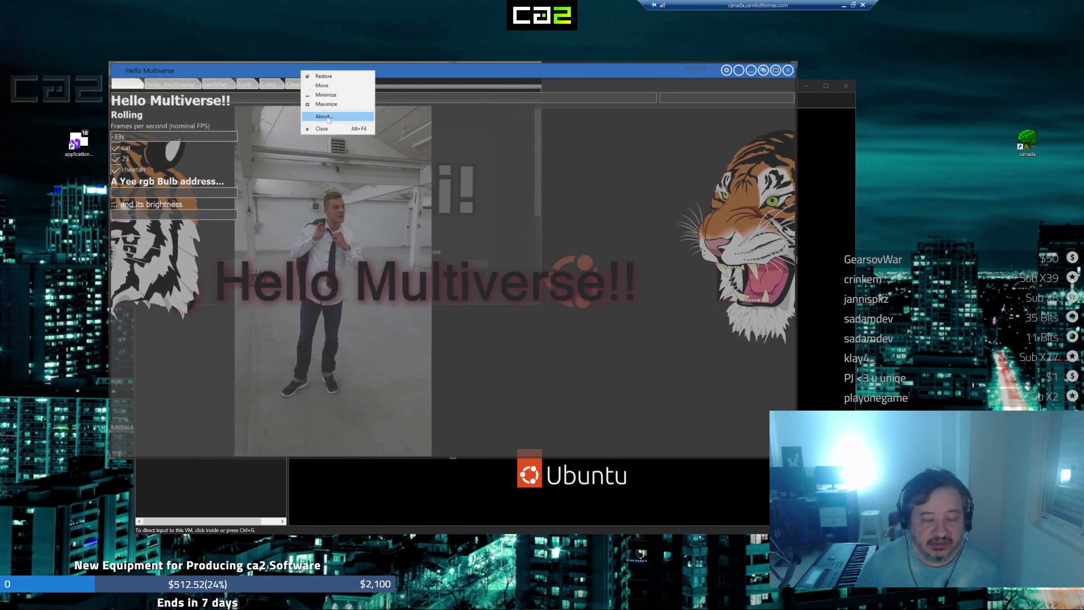
click(339, 127)
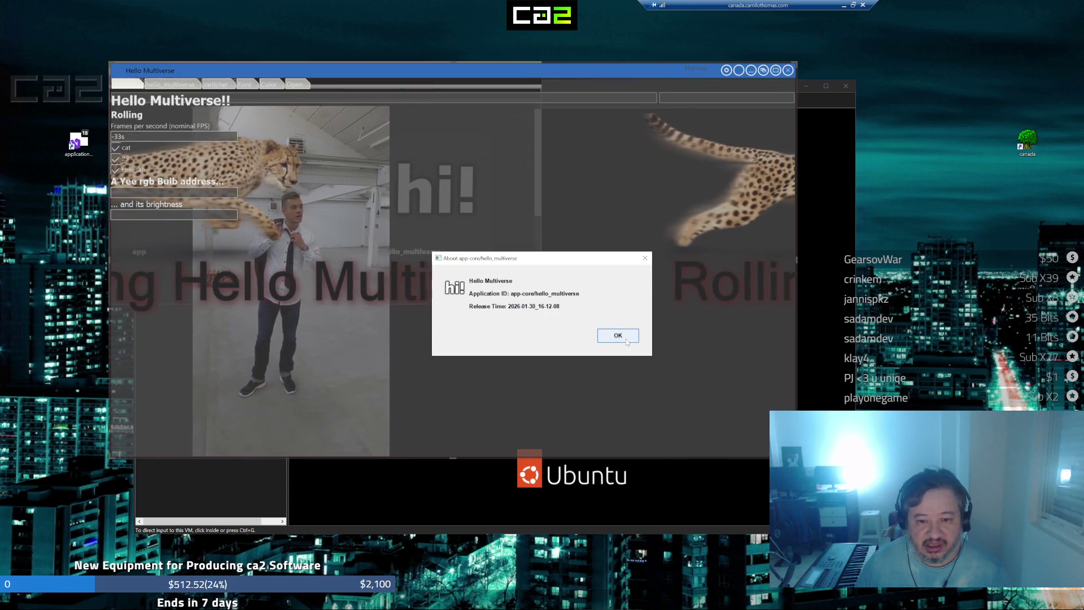
click(618, 334)
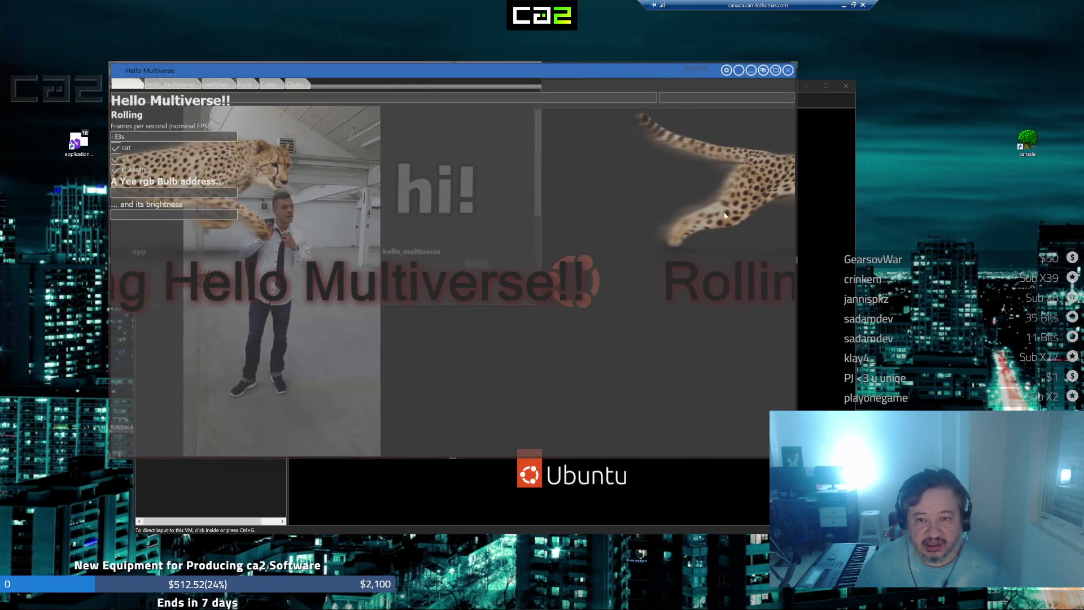
click(788, 70)
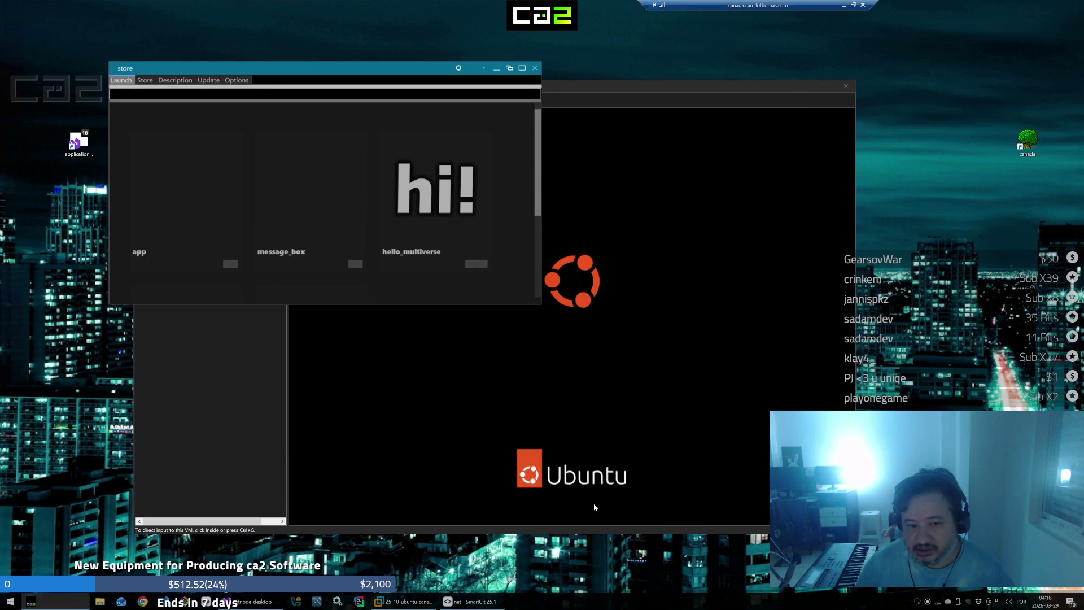
click(213, 80)
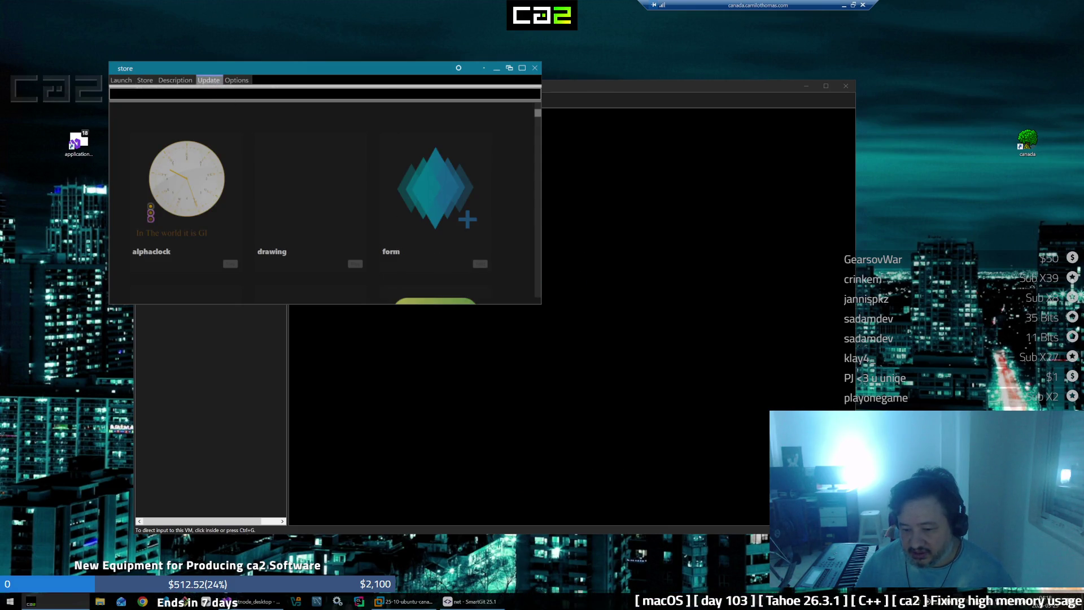
right_click(764, 600)
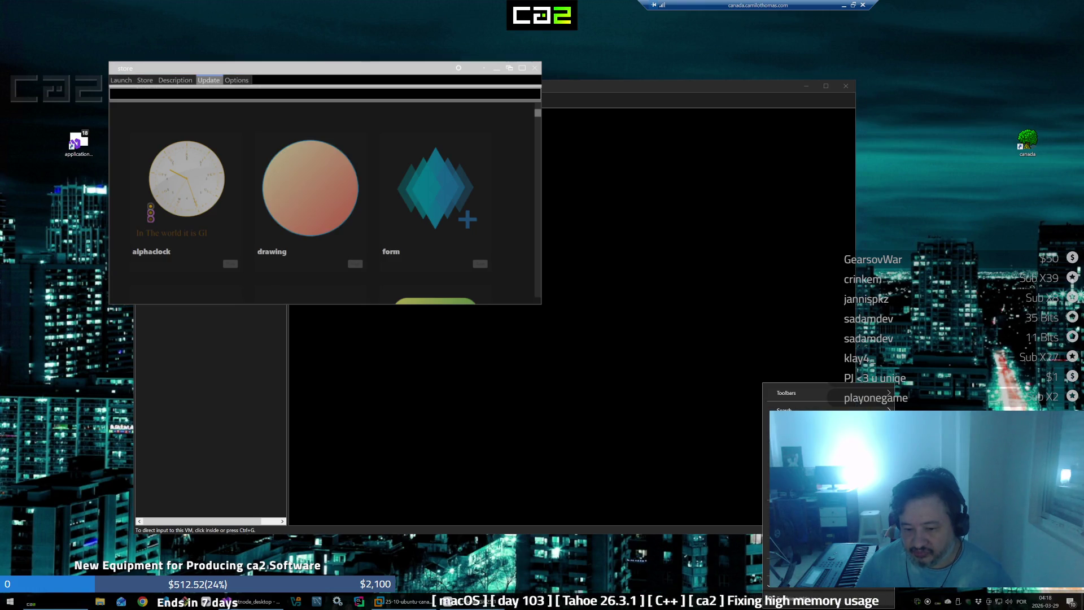
click(813, 542)
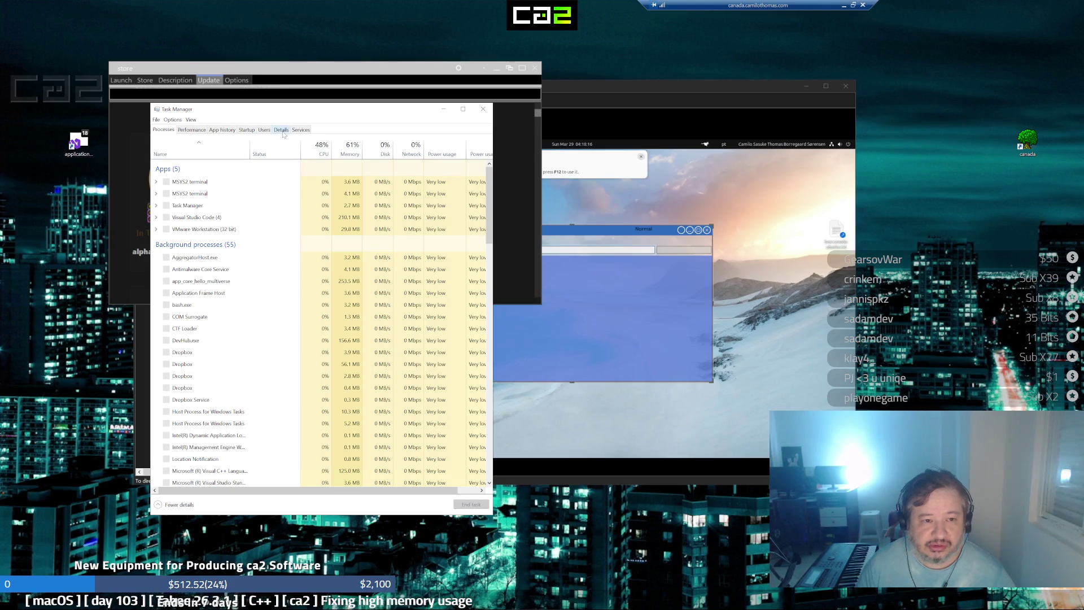
click(282, 131)
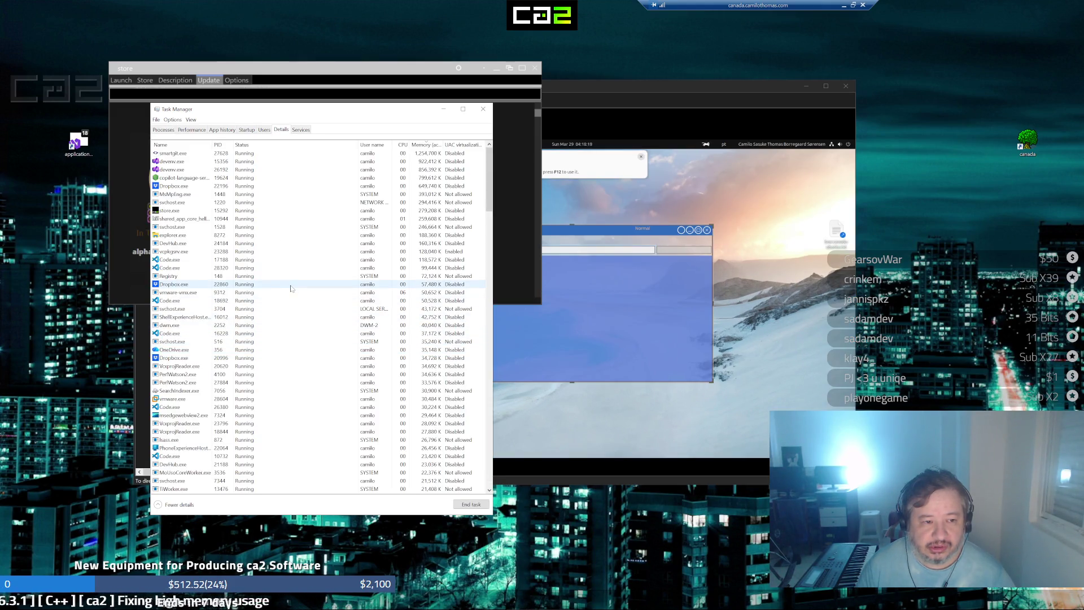
click(339, 218)
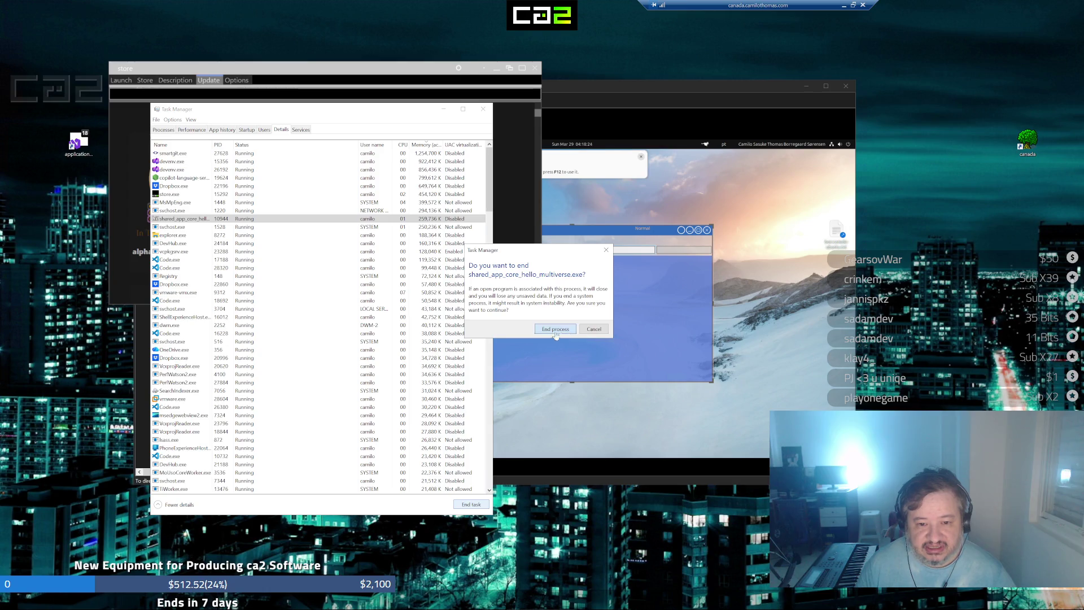
click(556, 329)
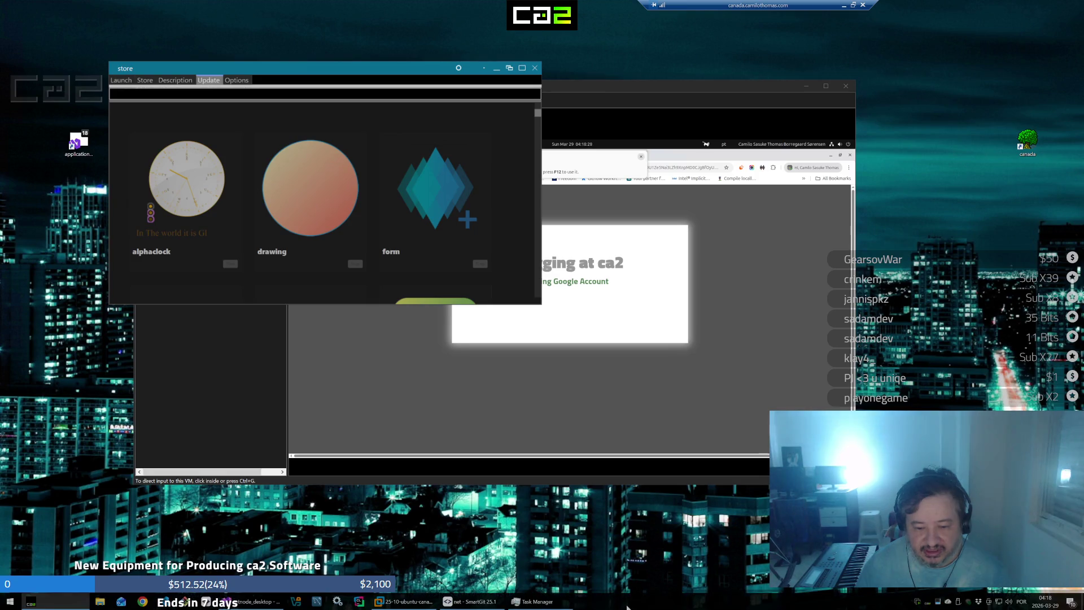
right_click(633, 603)
click(652, 594)
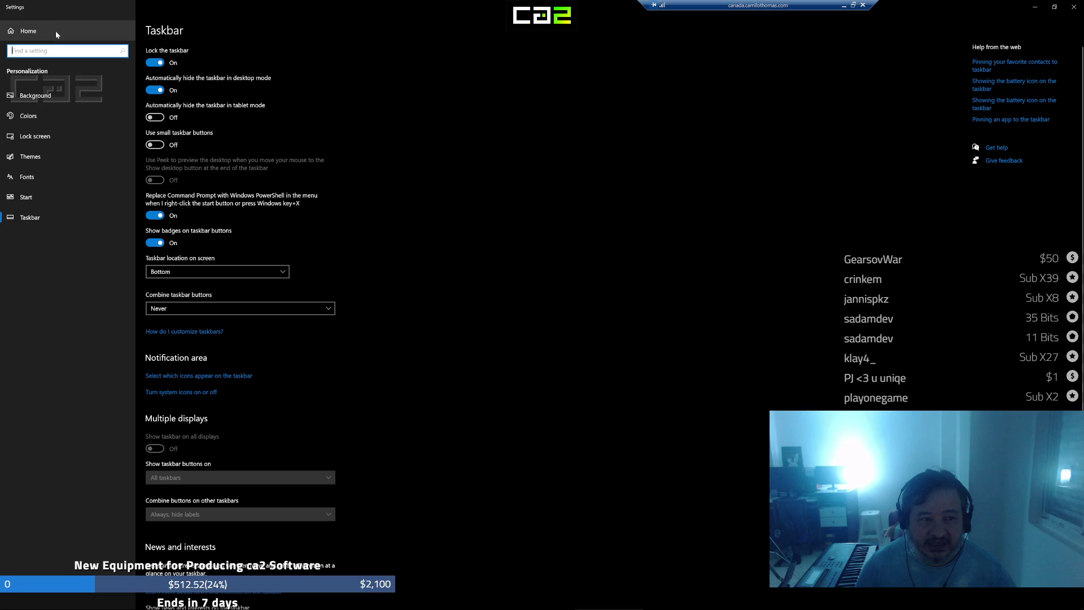
click(56, 30)
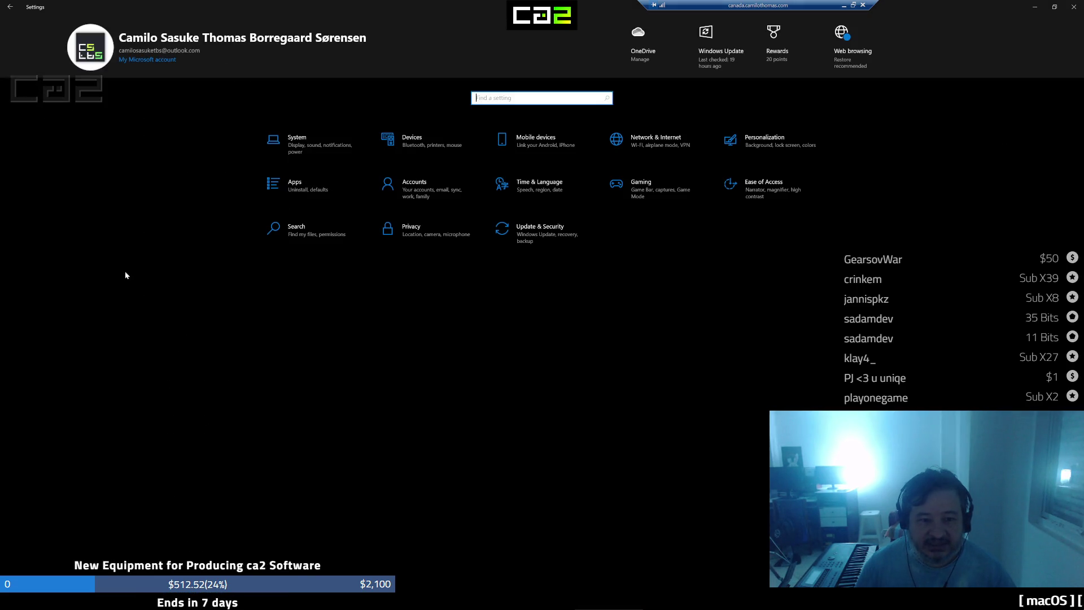
click(300, 139)
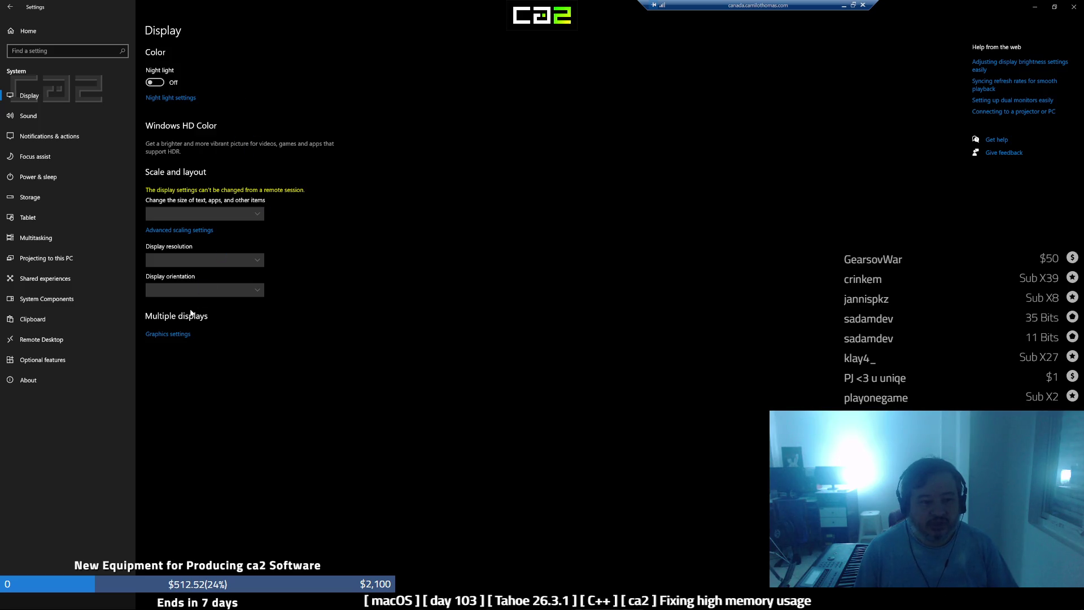
click(182, 334)
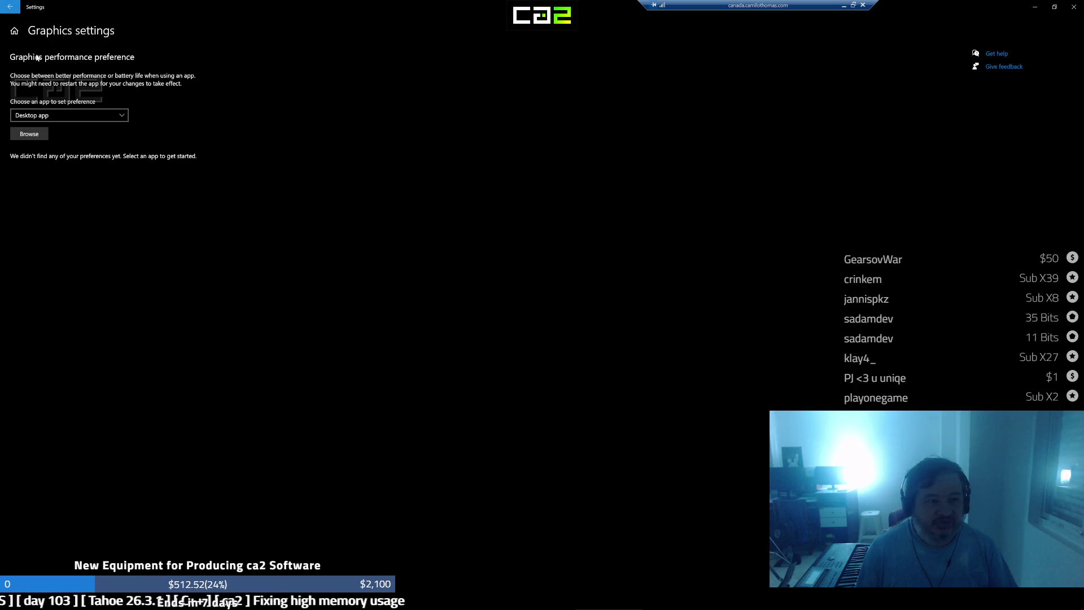
click(9, 7)
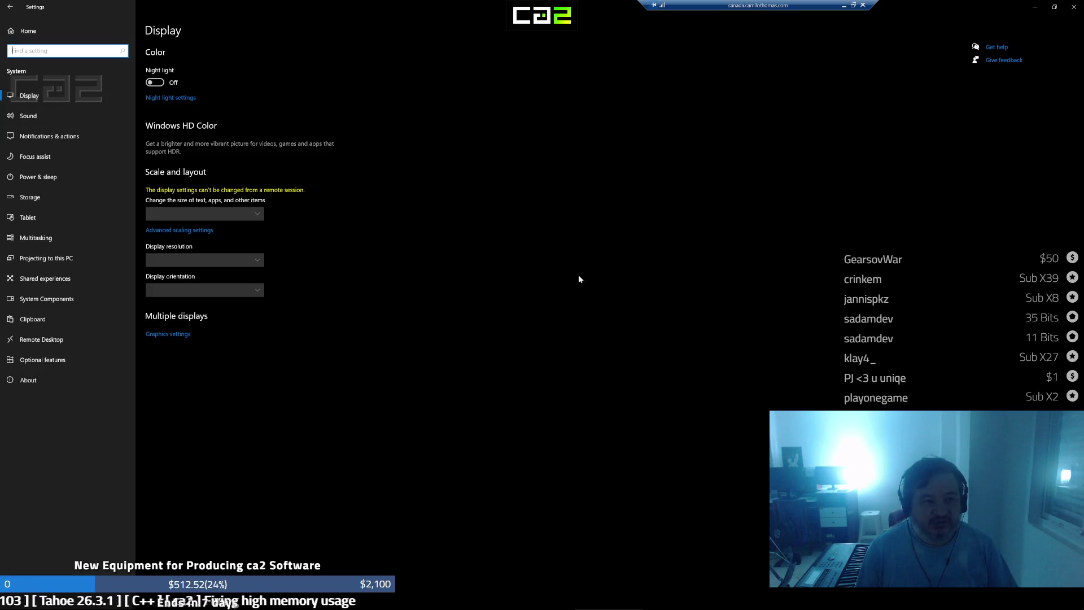
click(1079, 11)
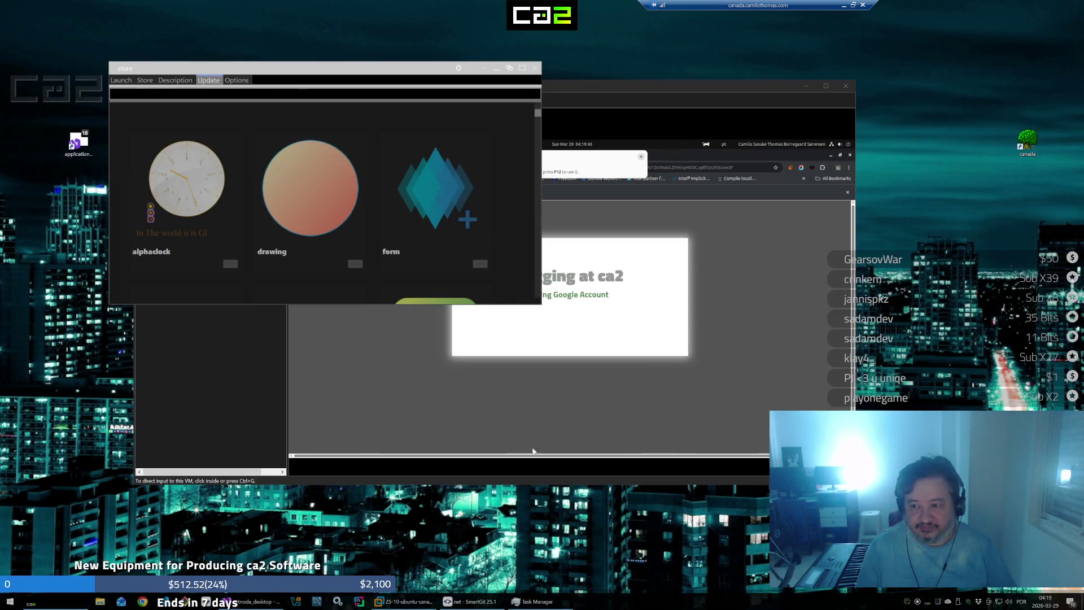
Reposition and enlarge the store window to show more apps, then launch hello_multiverse
drag(373, 74, 307, 225)
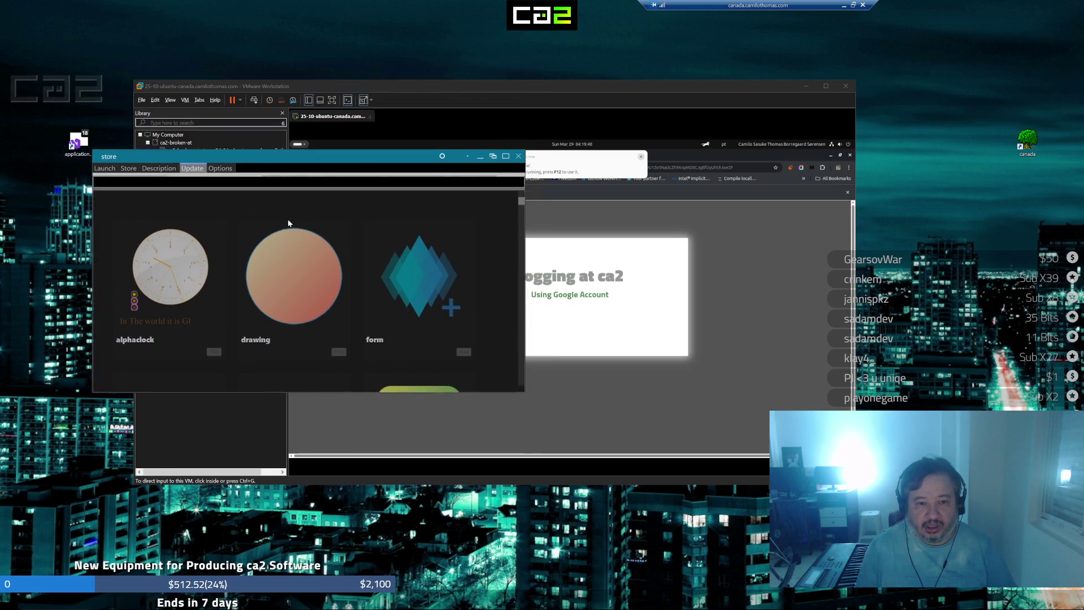
drag(305, 158, 302, 148)
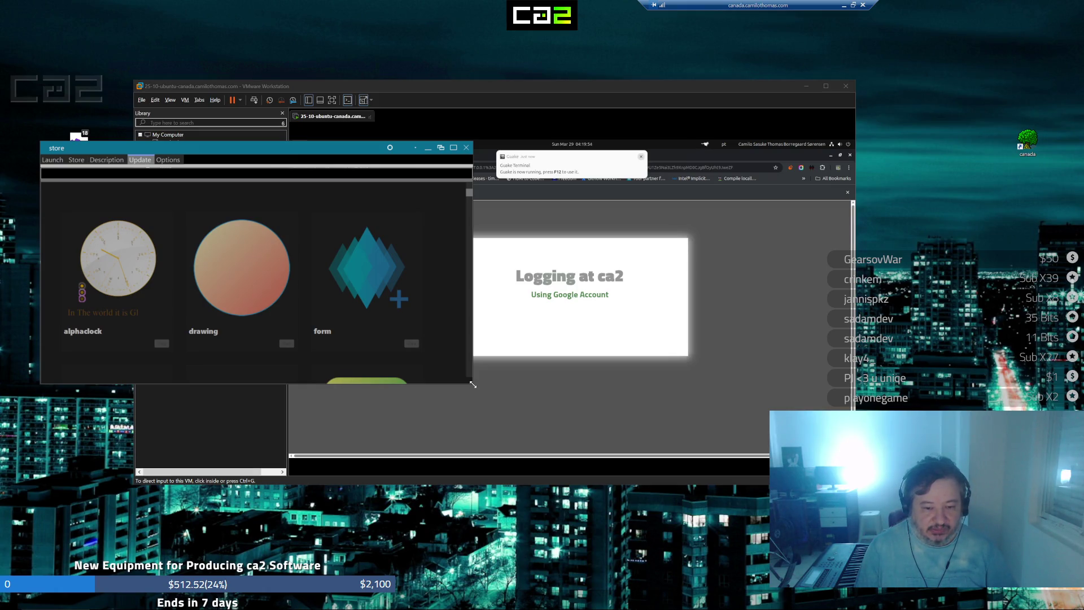
drag(542, 428, 721, 547)
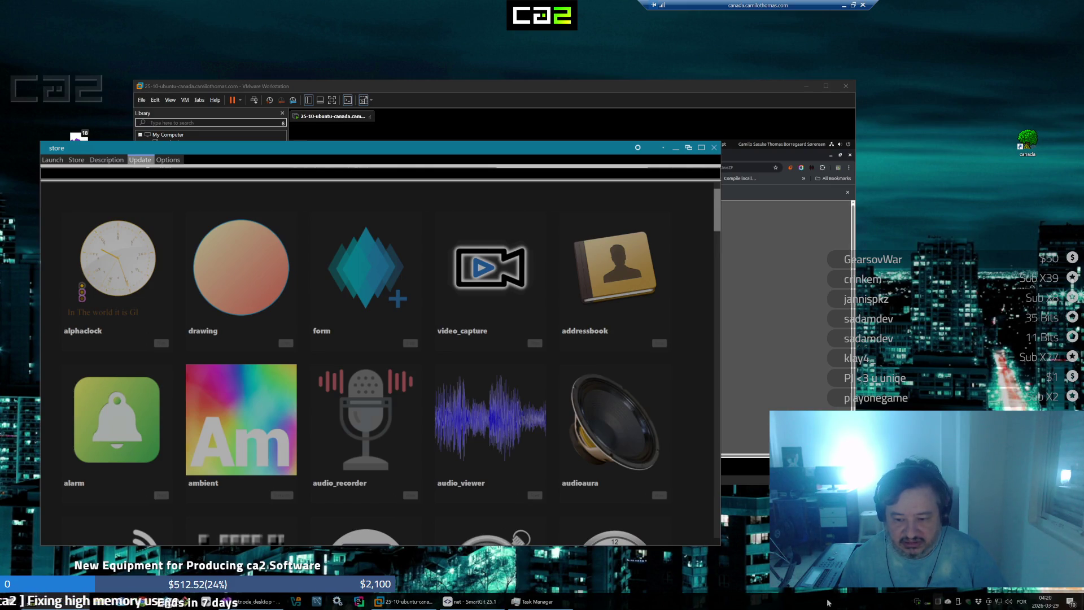
scroll(444, 430, down, 1)
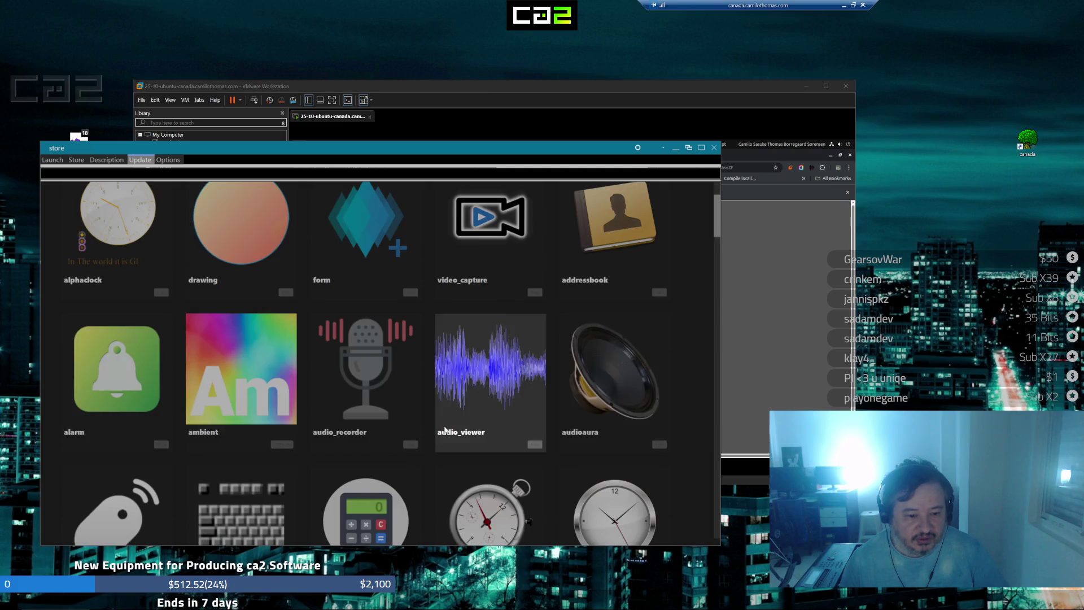
scroll(445, 436, down, 3)
scroll(457, 466, down, 1)
scroll(467, 488, down, 3)
scroll(467, 489, down, 3)
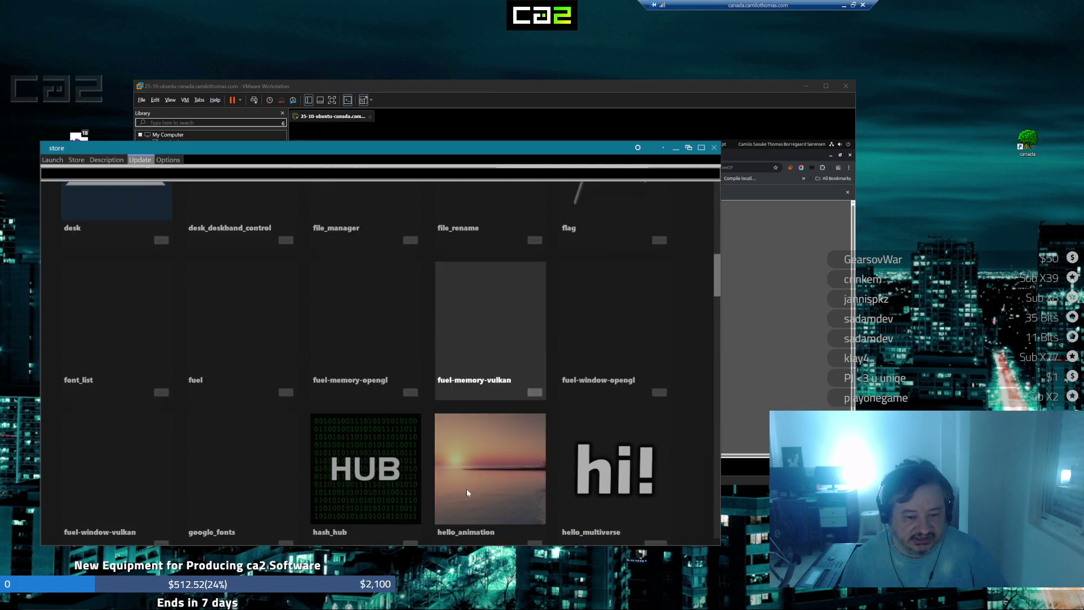
scroll(467, 489, down, 2)
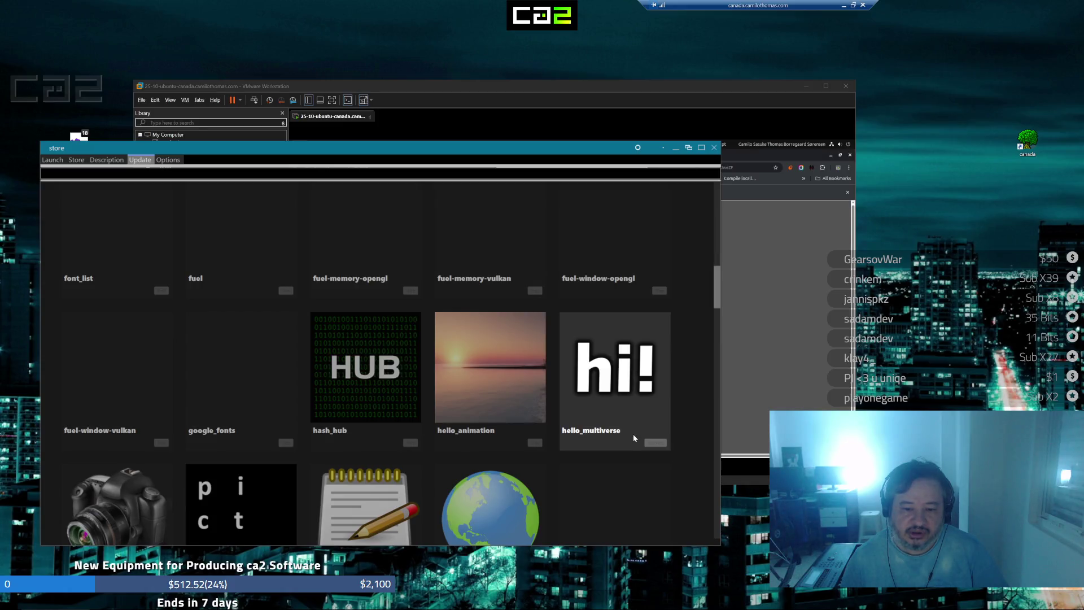
mouse_move(100, 603)
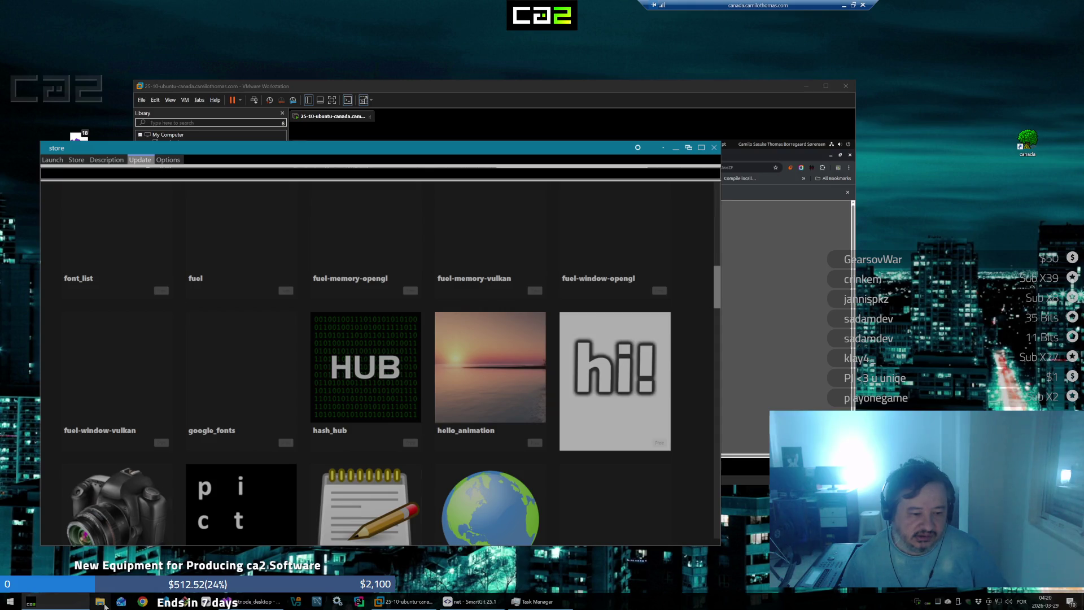
click(101, 602)
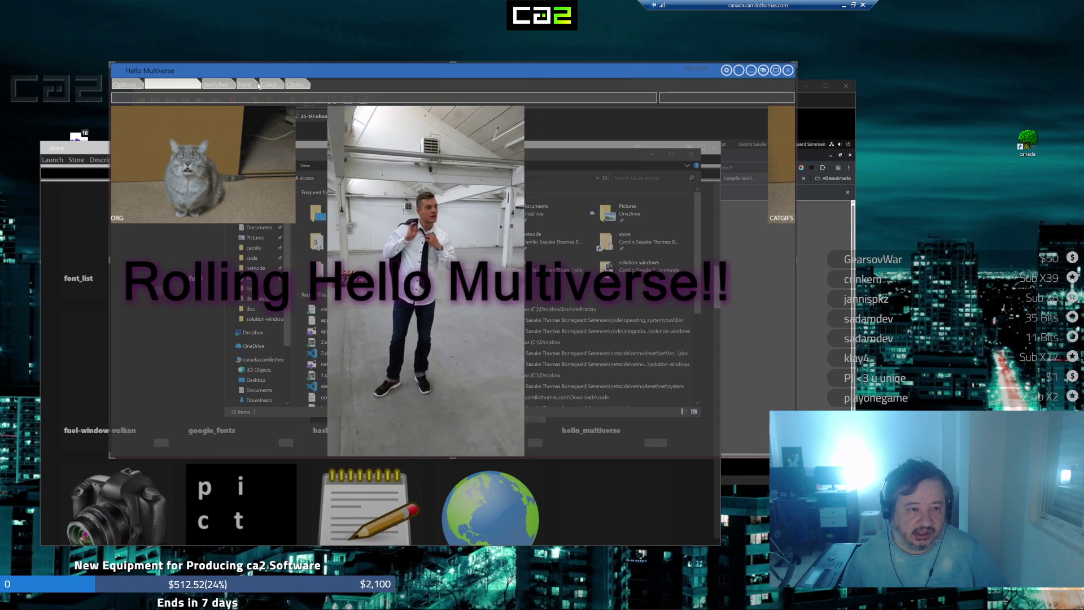
Show Hello Multiverse's Operating System Information reporting 2560×1440, then minimise the remote session
right_click(287, 73)
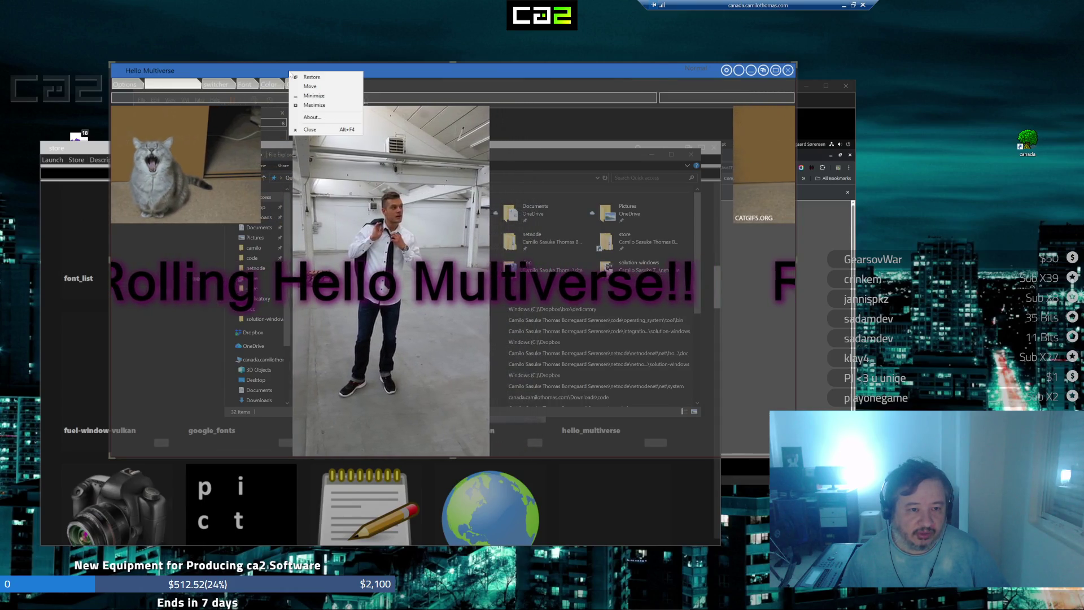
click(310, 117)
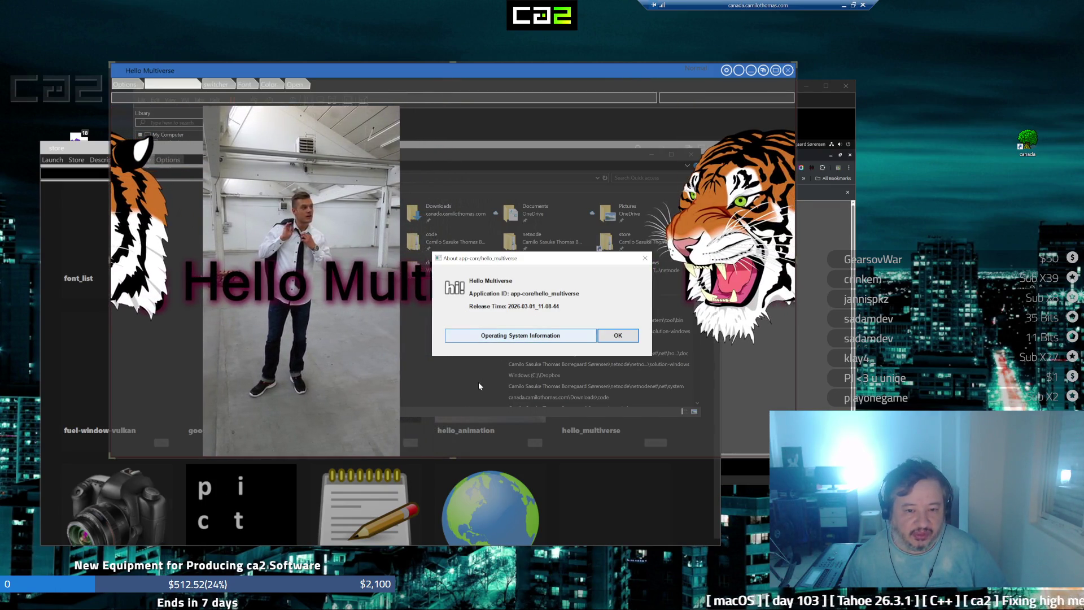
click(537, 338)
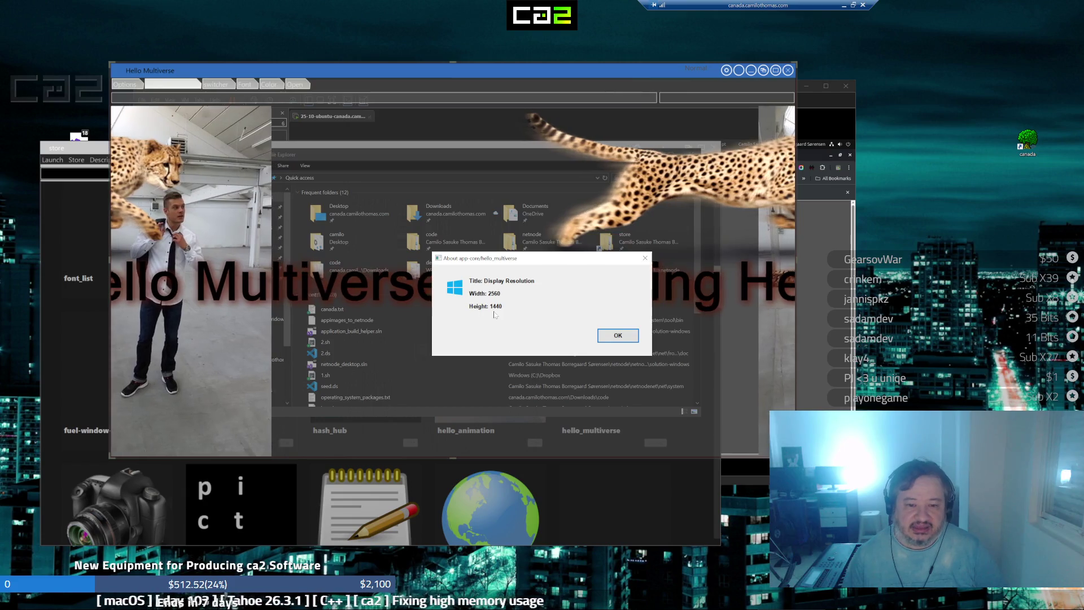
click(844, 8)
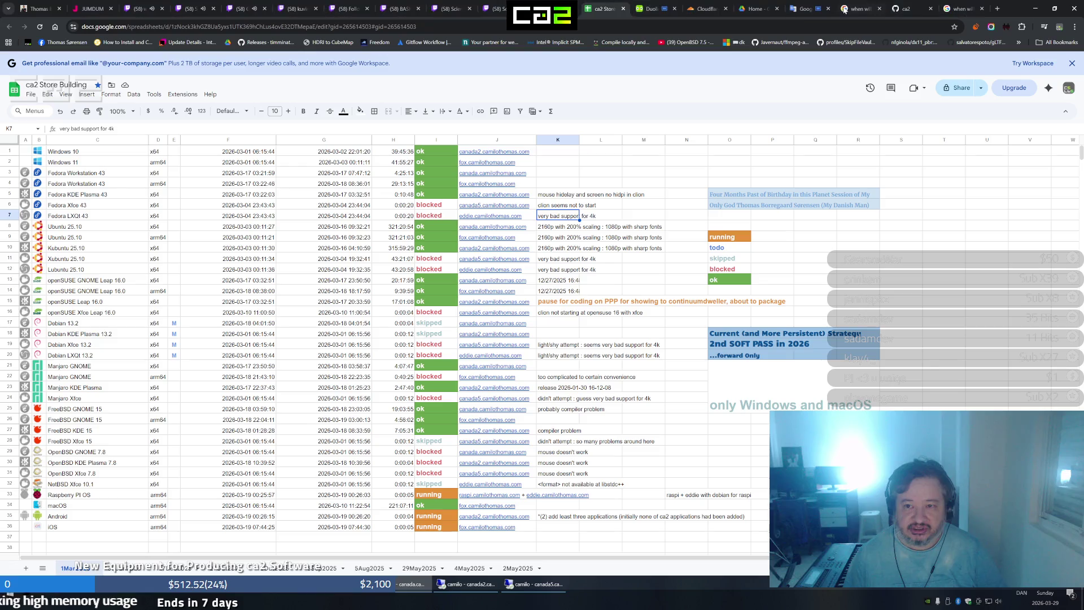
Go via Taskbar settings to Settings Home > System > Display and select display 2 (3840×2160 at 150%)
right_click(611, 601)
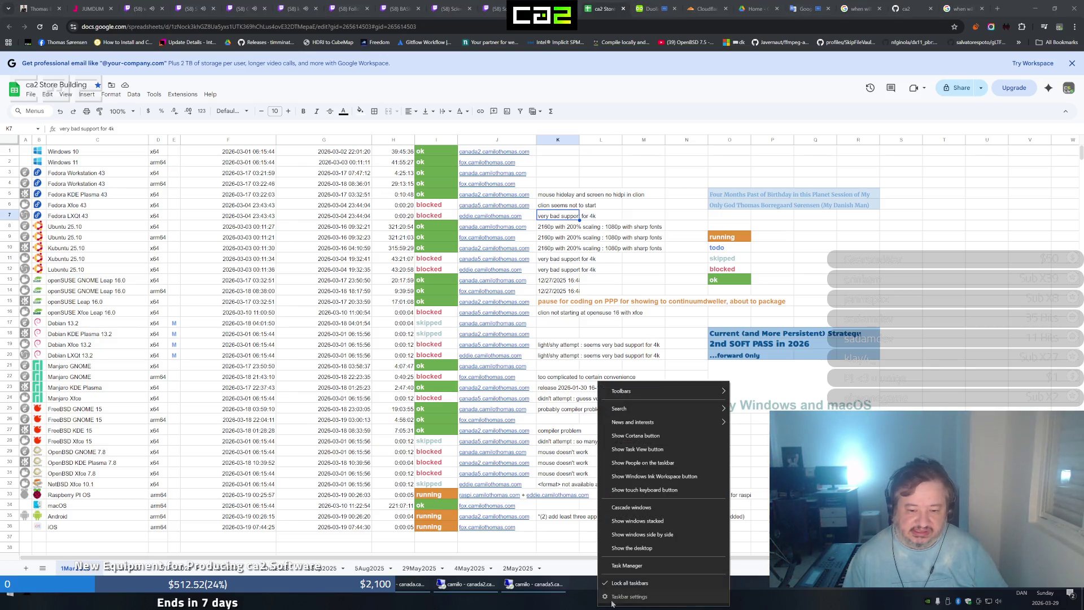
click(611, 600)
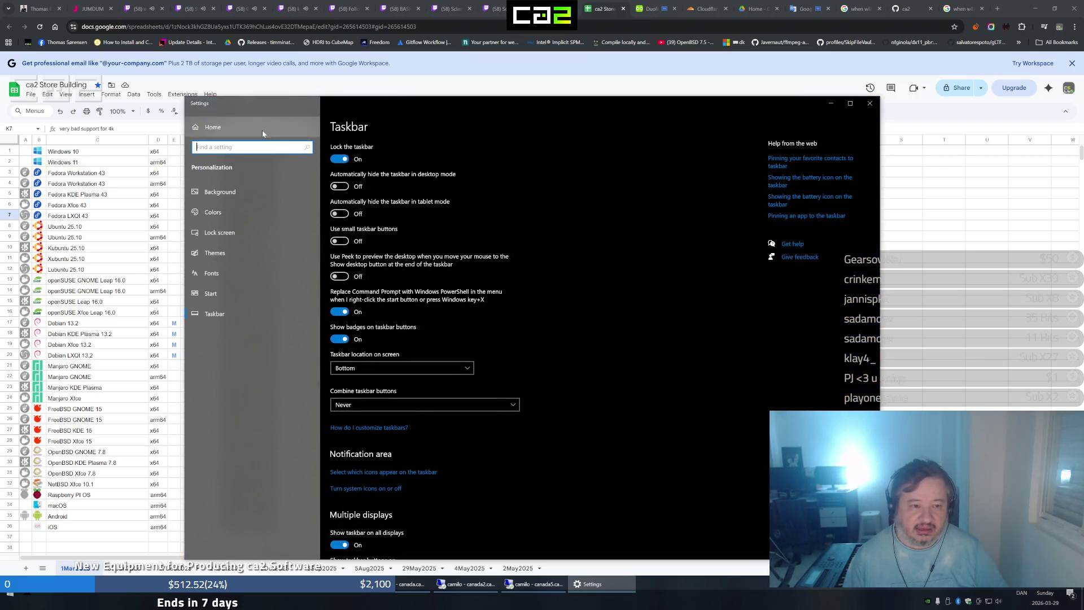
click(262, 130)
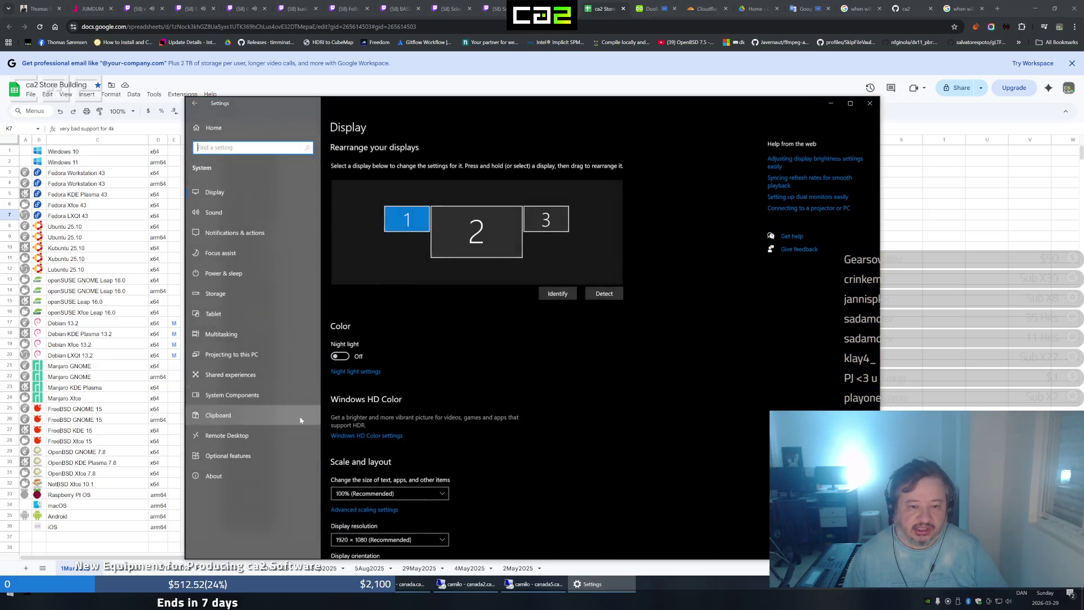
scroll(469, 449, down, 2)
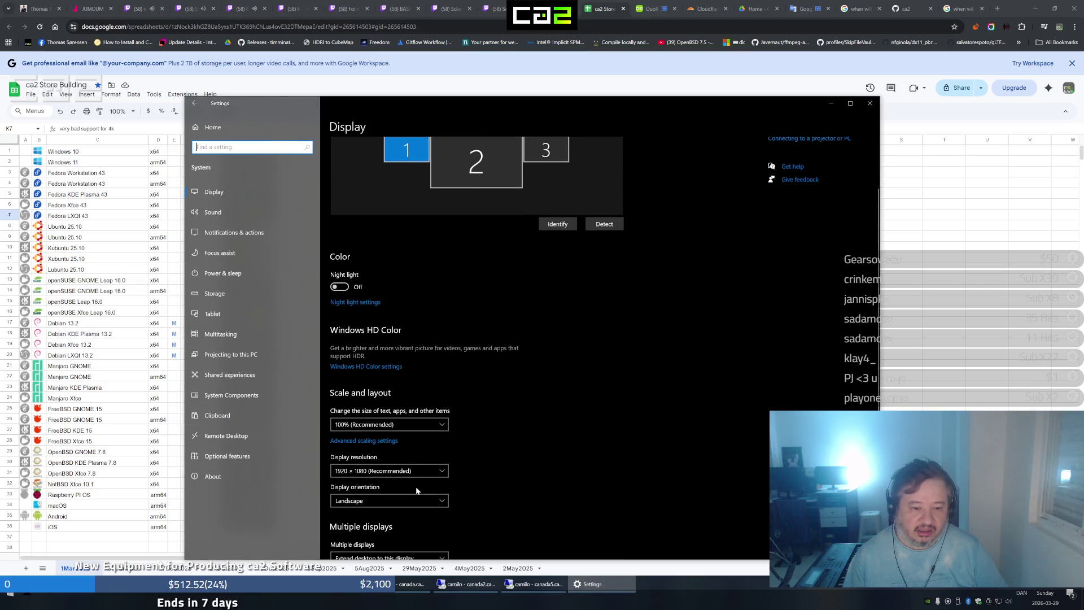
click(466, 188)
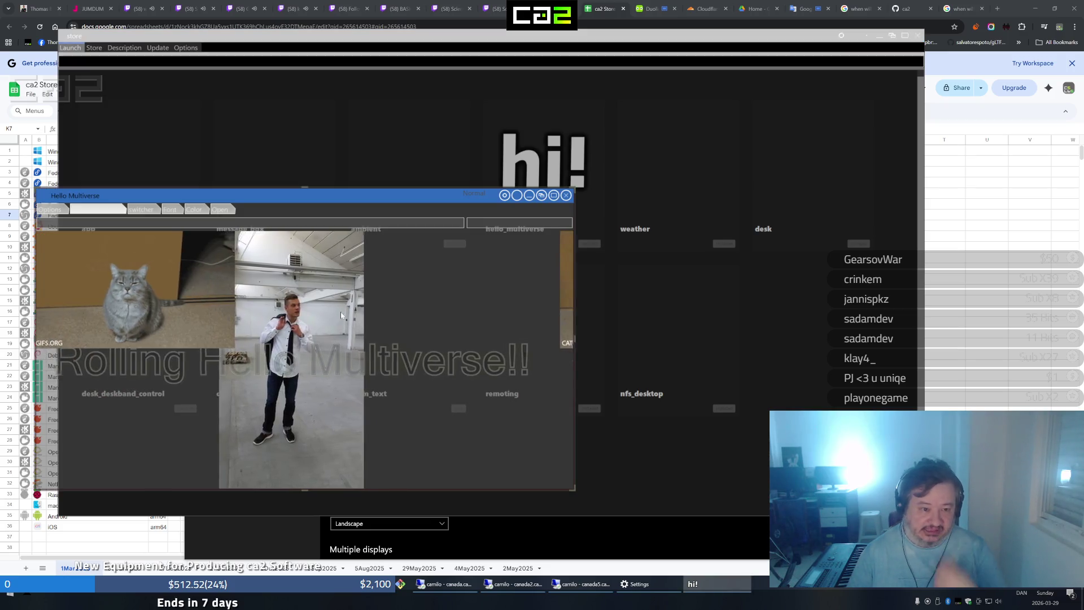
Show Hello Multiverse's About box with the reported display resolution, then dismiss it
right_click(252, 199)
click(274, 245)
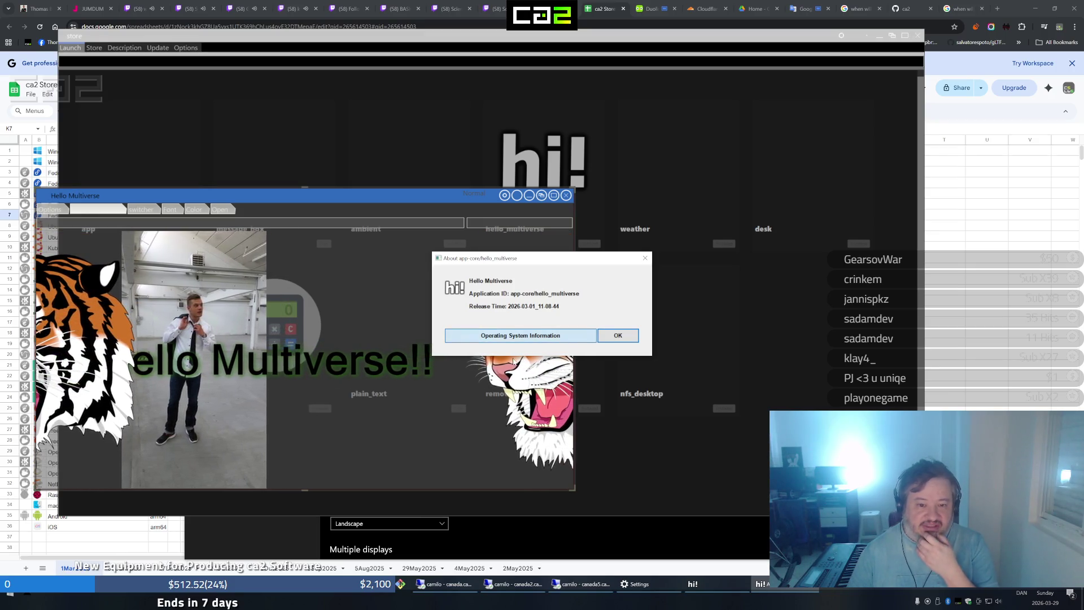
click(573, 337)
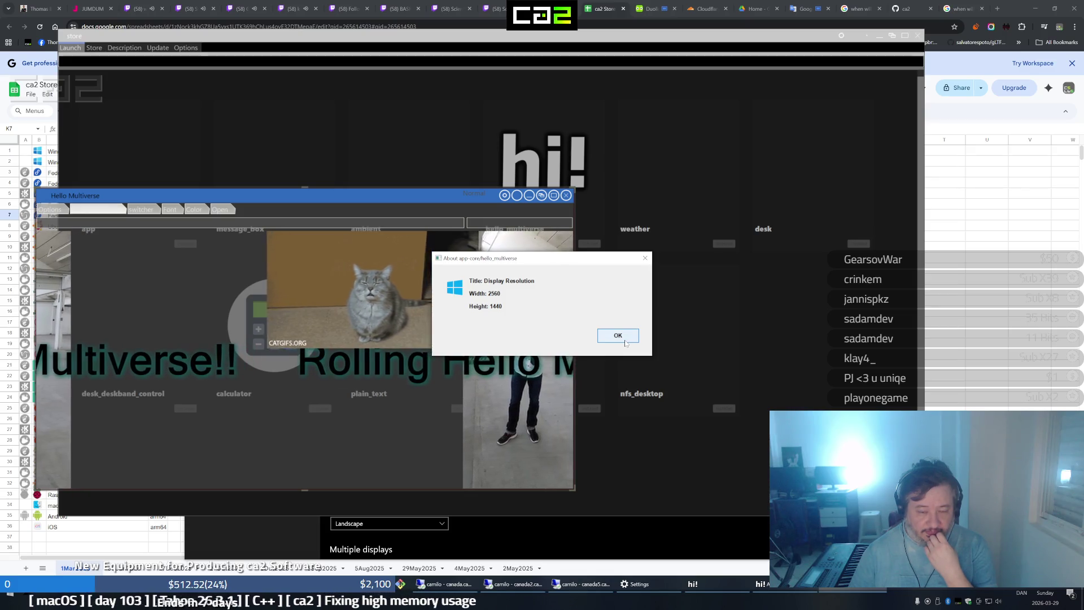
click(622, 338)
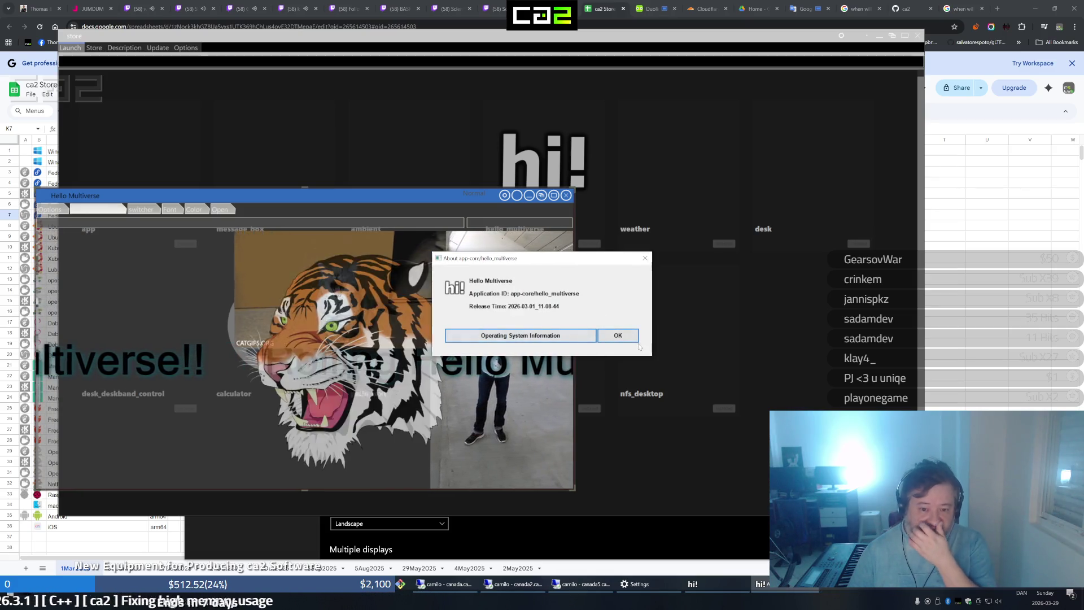
click(618, 336)
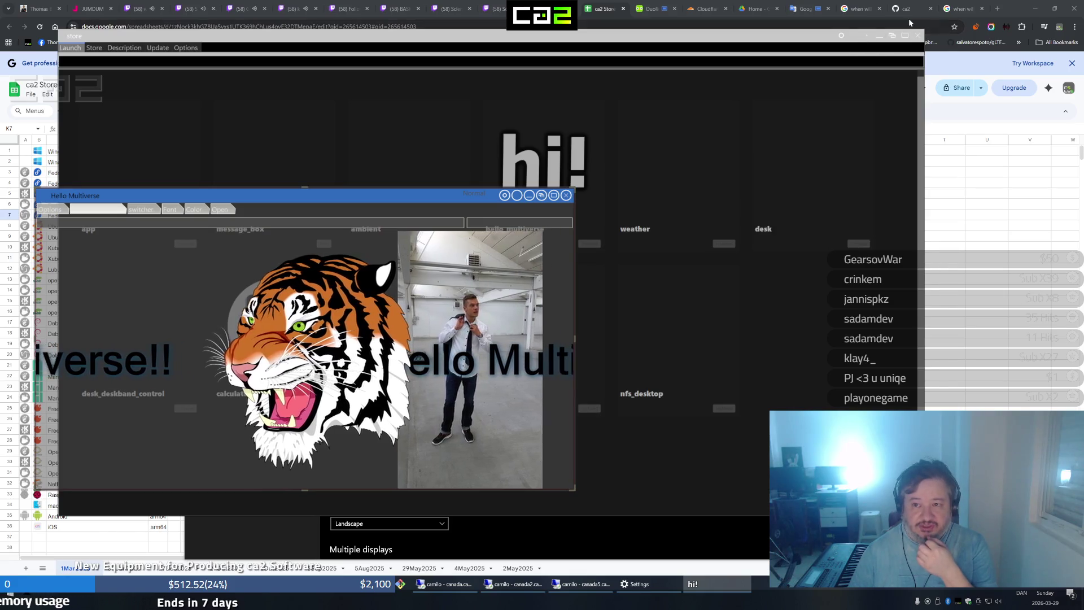
Reveal the desktop and launch Windows Calculator from Start search
click(857, 37)
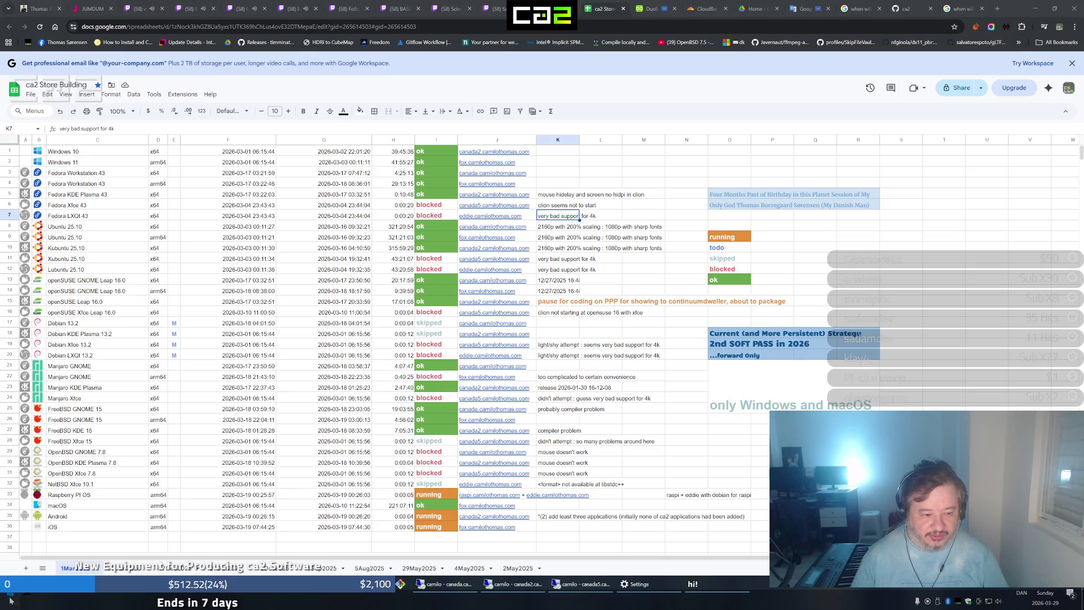
key(super+d)
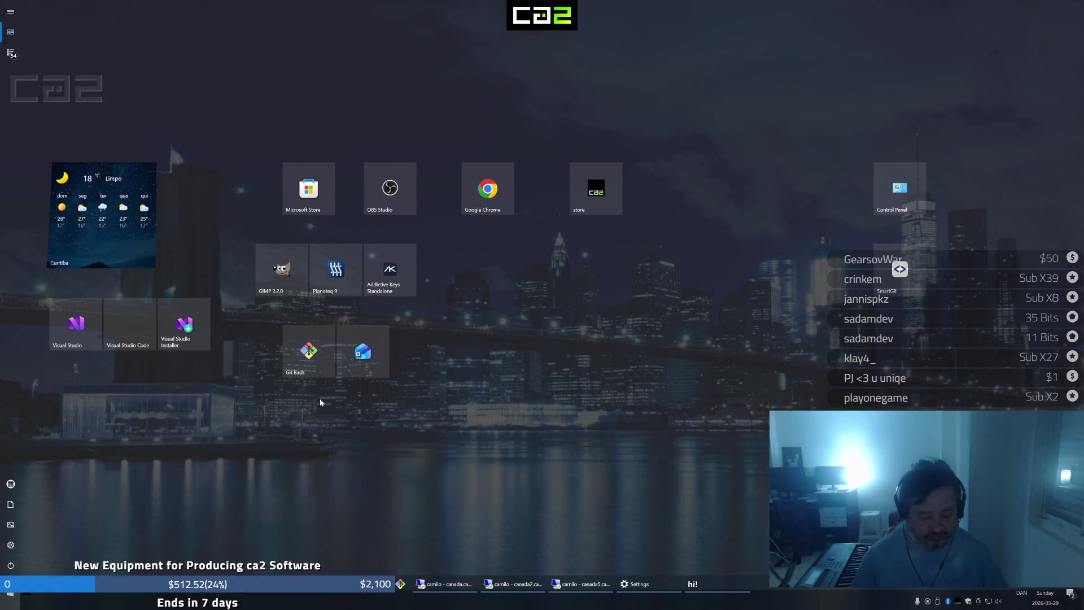
key(super)
text(calculator)
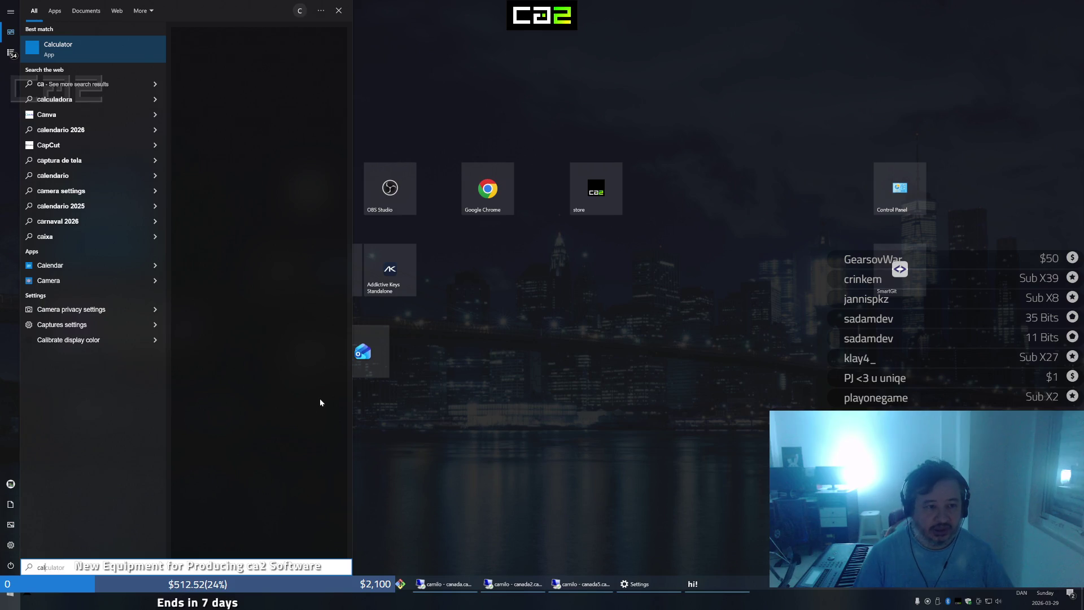
key(Return)
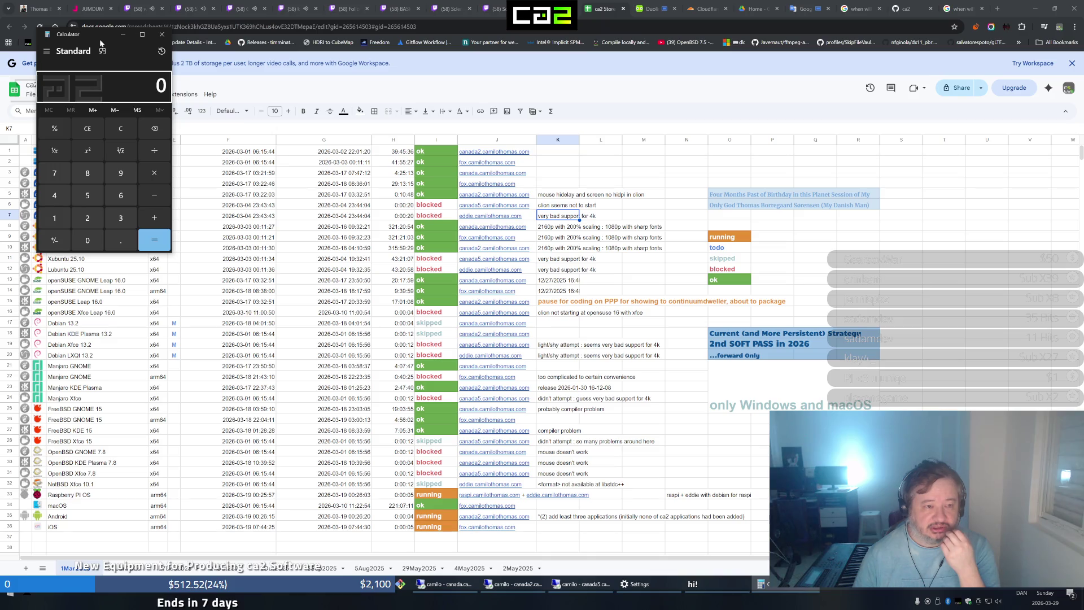
Move Windows Calculator to the centre and close it so the ca2 calculator shows
drag(100, 42, 521, 221)
click(584, 212)
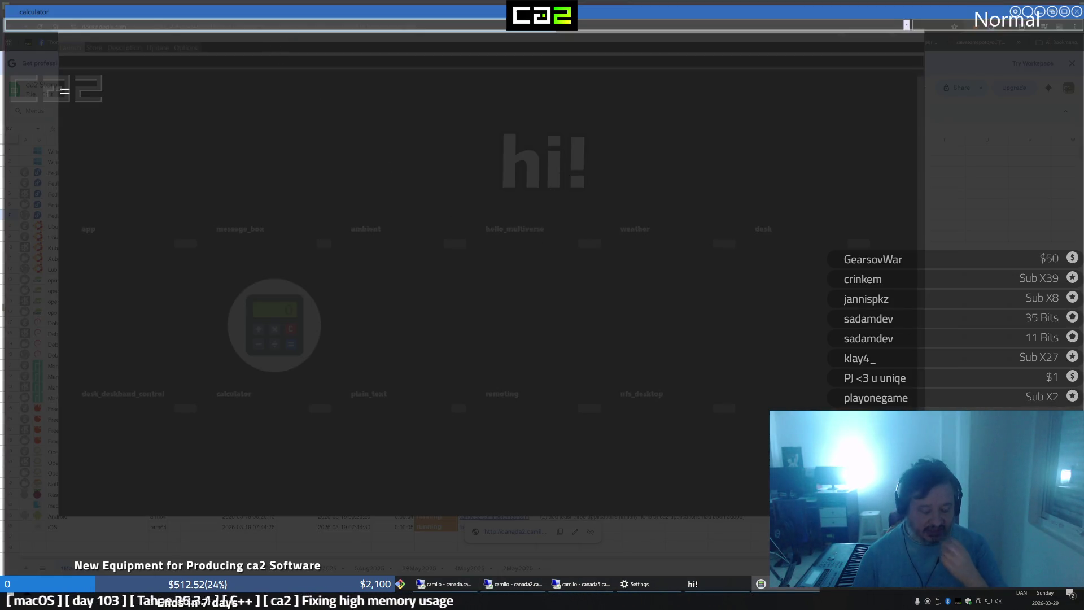
text(256)
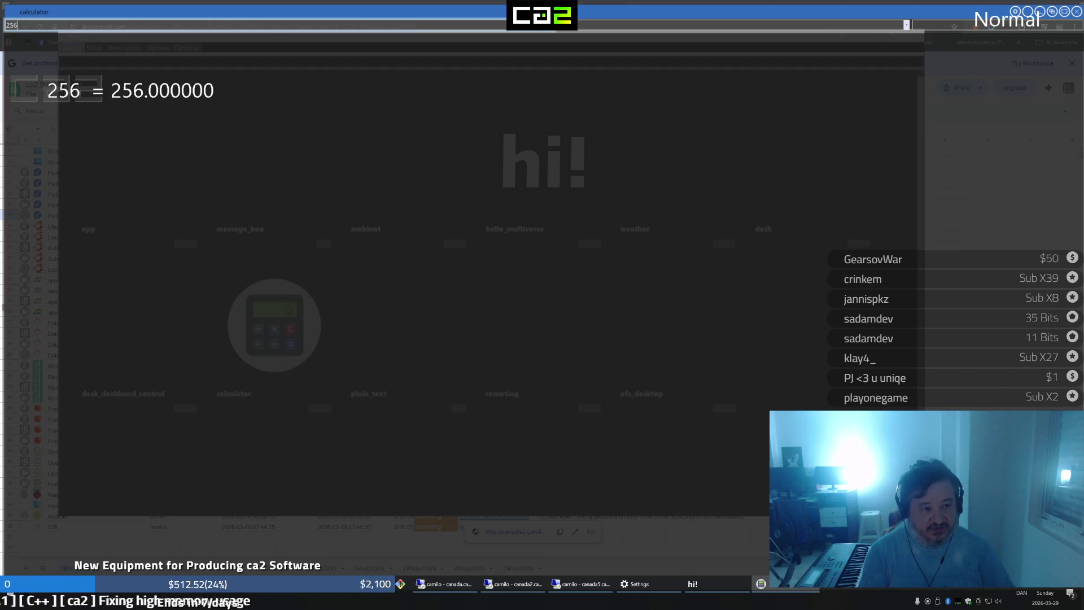
text(0)
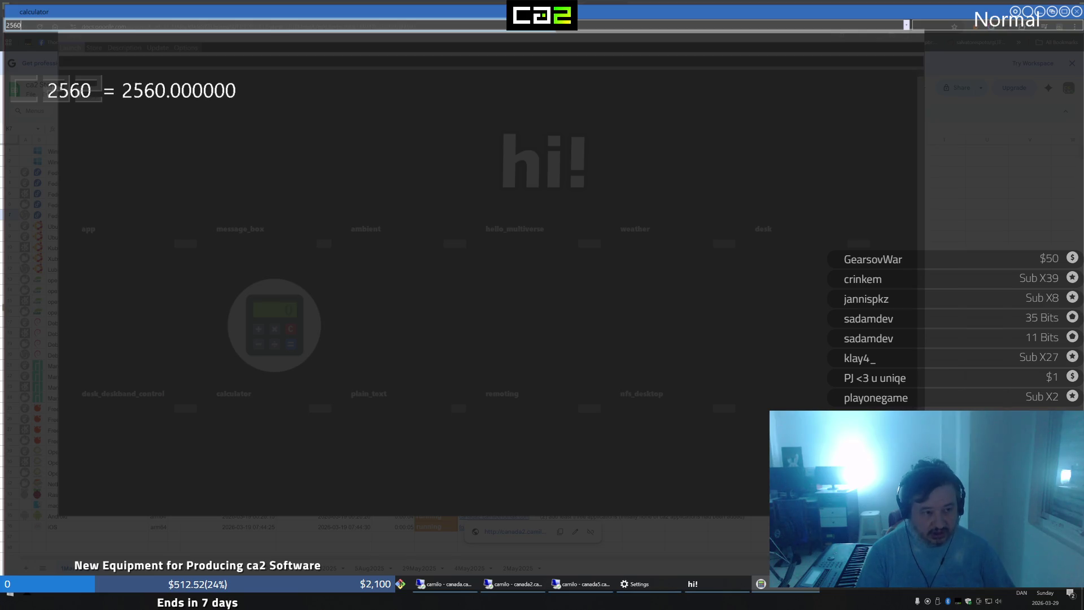
Switch the keyboard layout with Win+Space while entering 2560*1440 (= 3686400)
key(super+space)
key(super+space)
key(super+space)
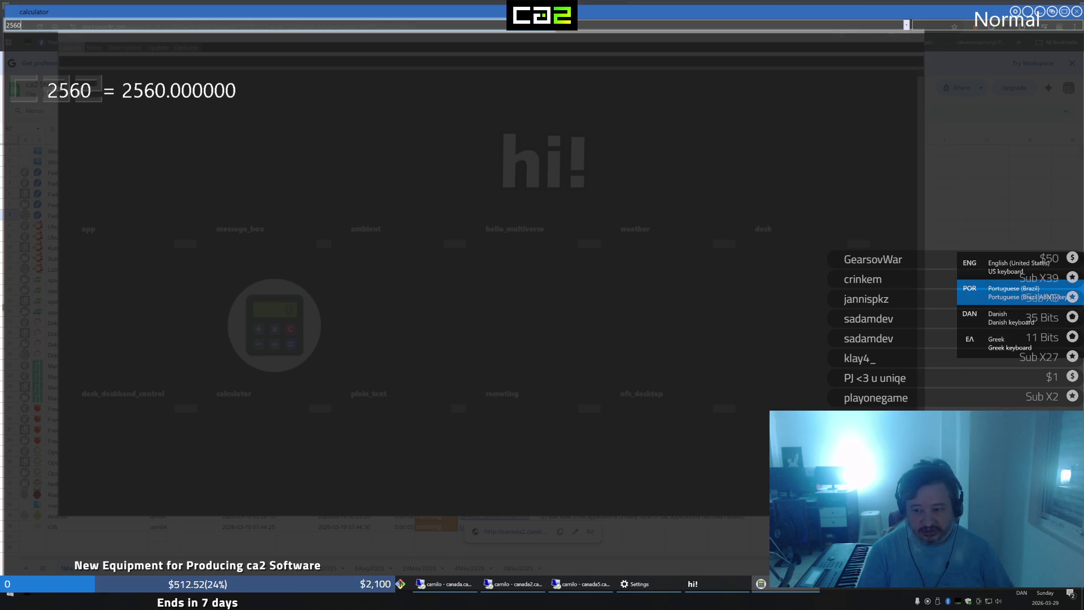
text(*1440)
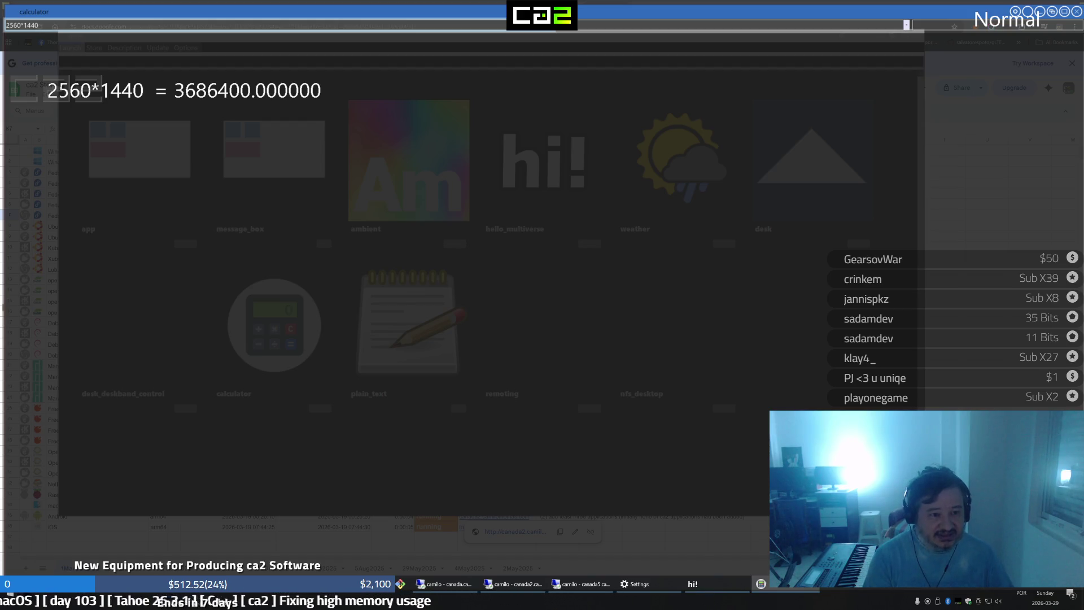
text(/)
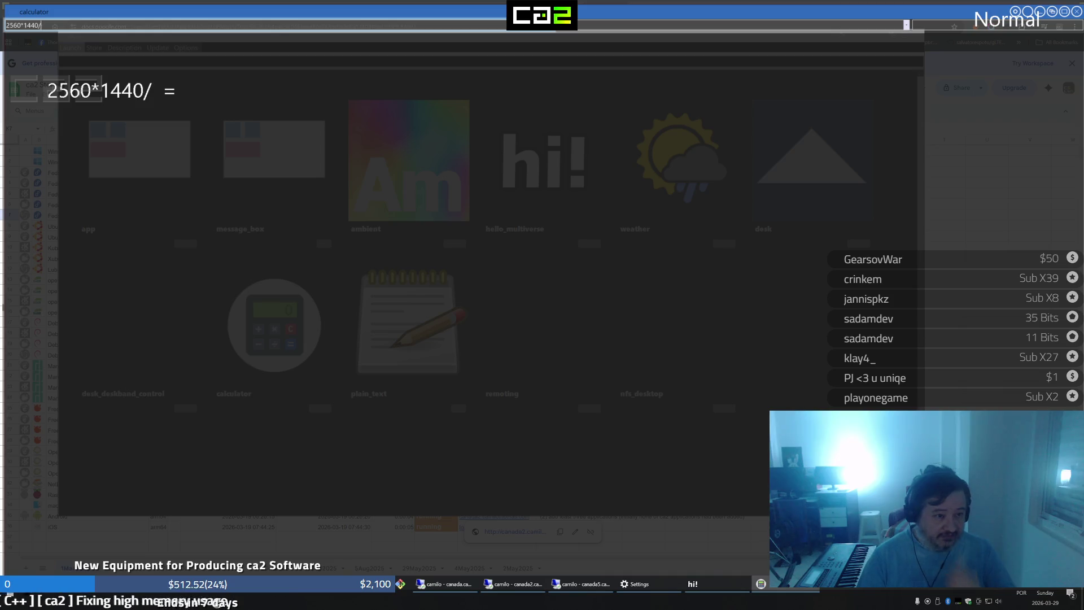
text(())
text(1920*)
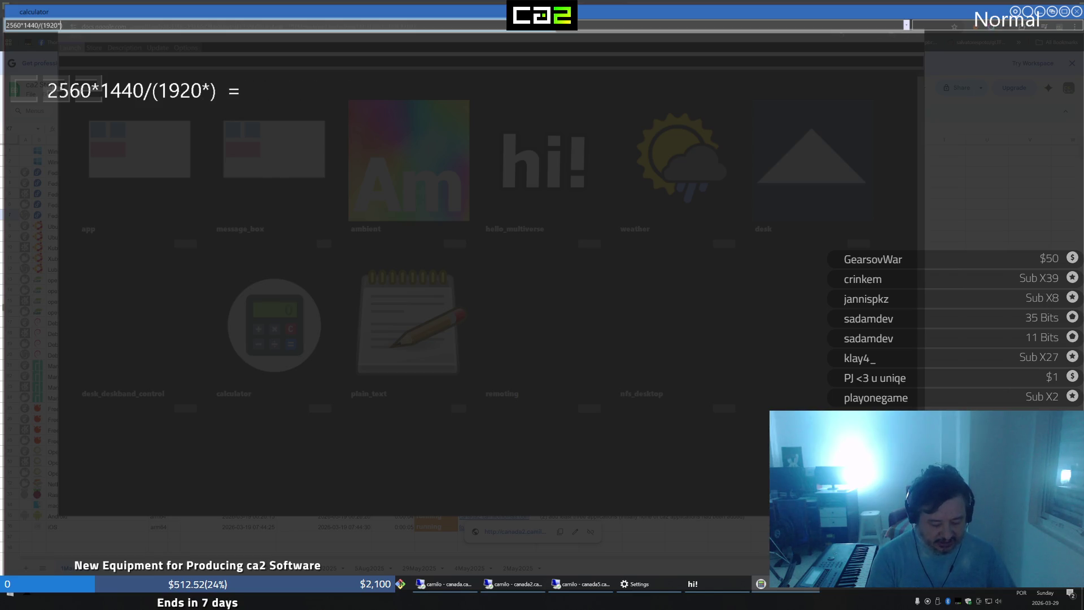
text(80)
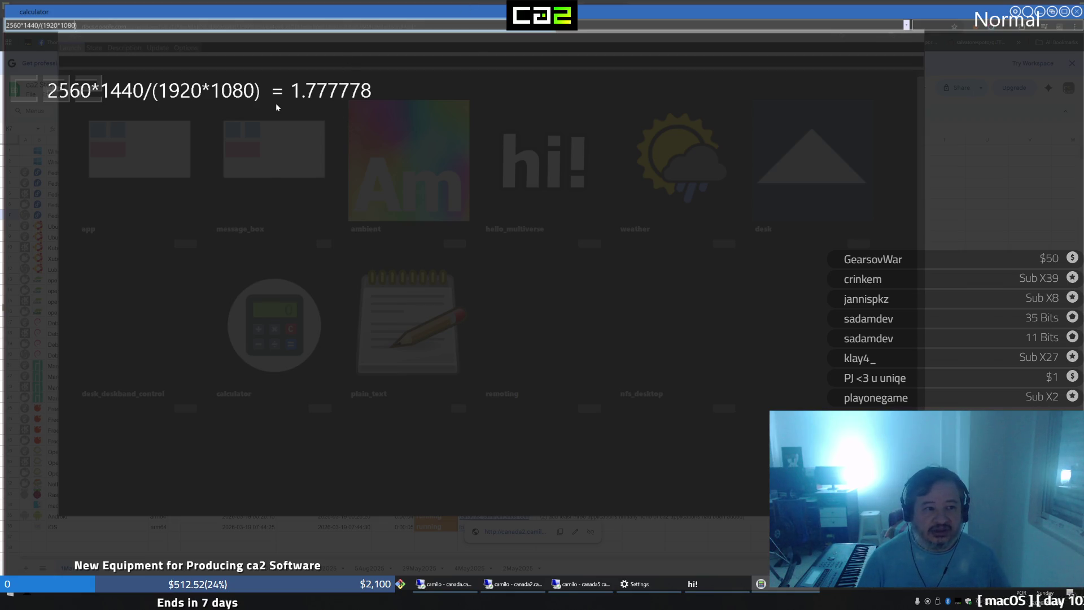
Select and delete the leading 2560*1440, leaving only /(1920*1080) in the expression
key(shift+Home)
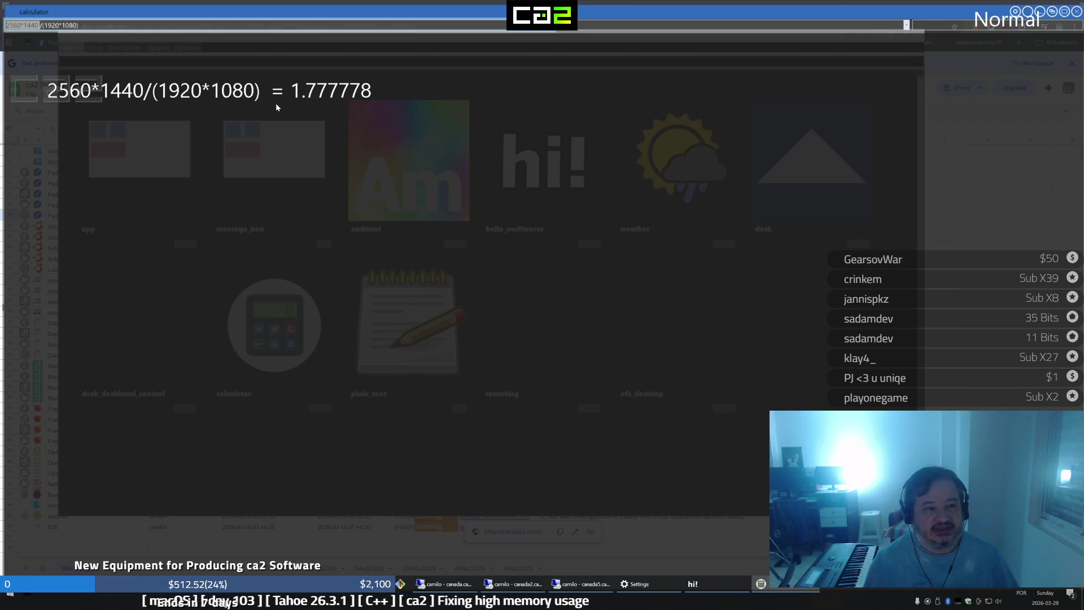
key(ctrl+BackSpace)
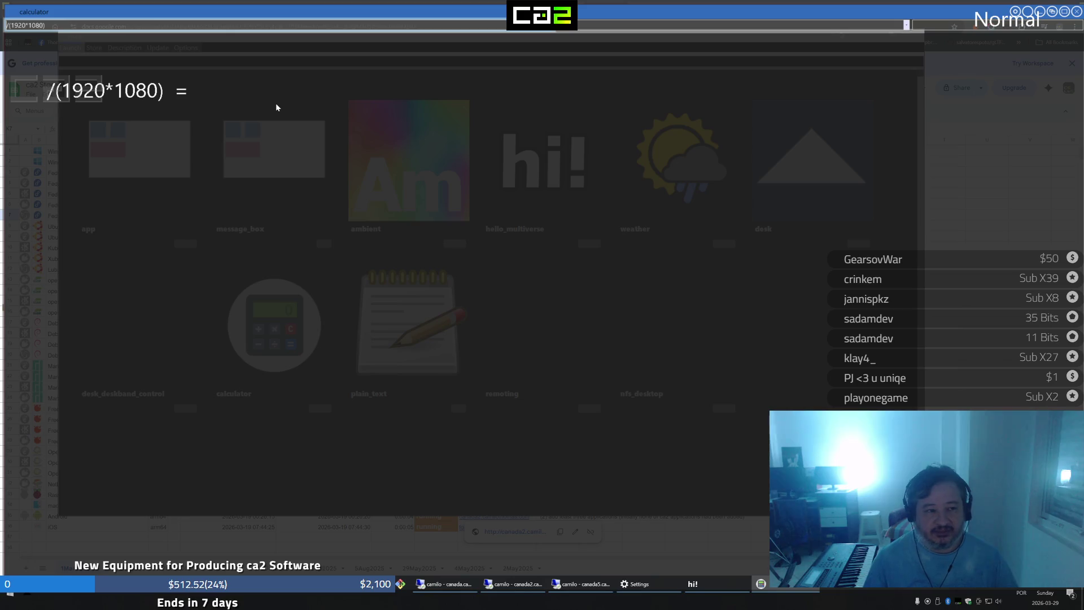
Clear the remaining expression so 3840*2160 can be entered
key(BackSpace)
key(BackSpace)
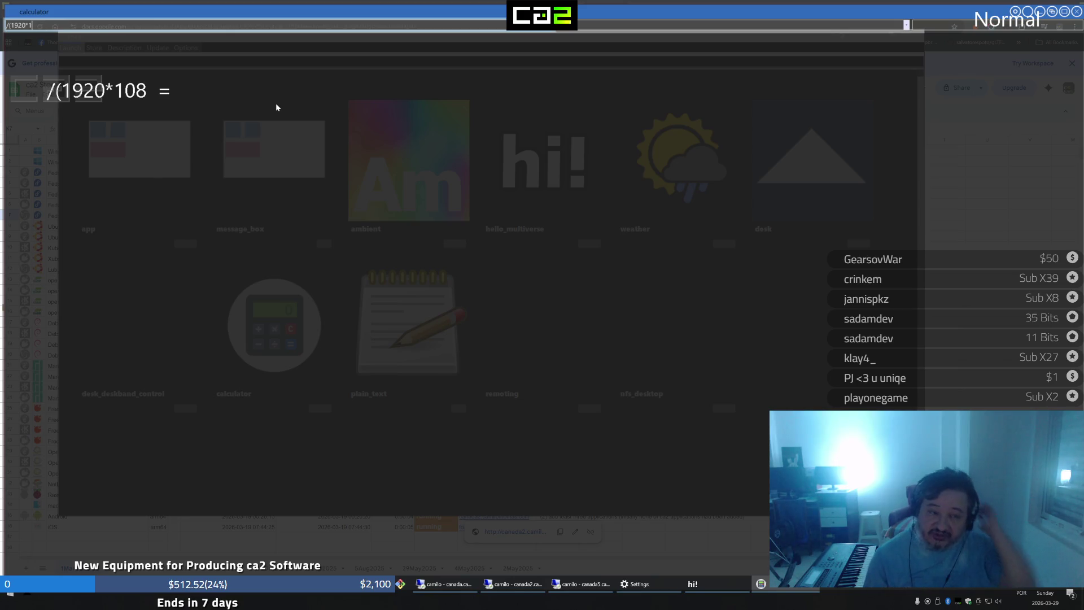
key(BackSpace)
key(BackSpace)
key(BackSpace)
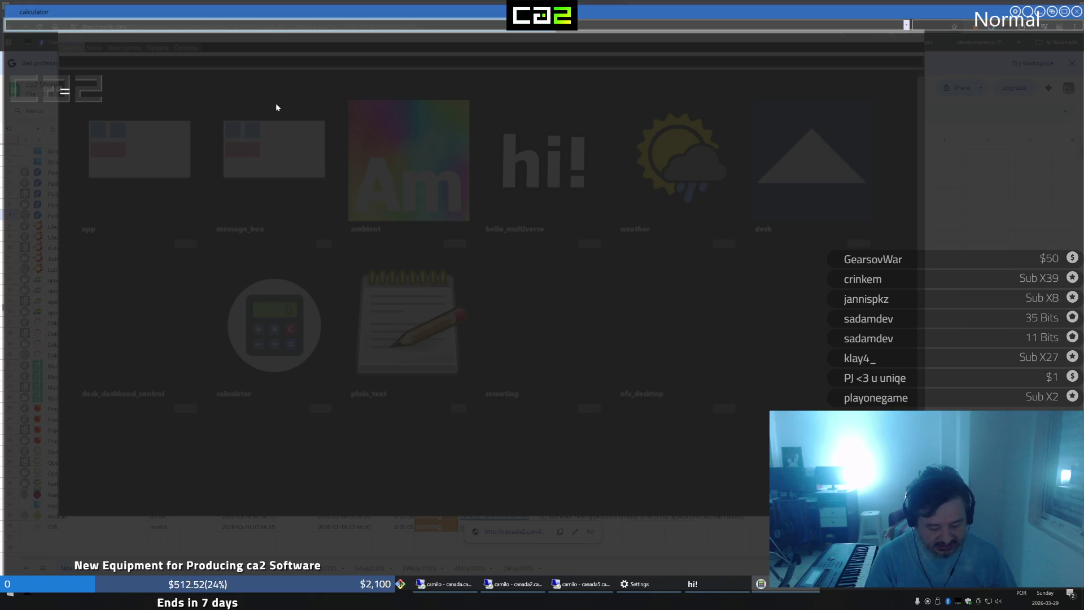
text(3)
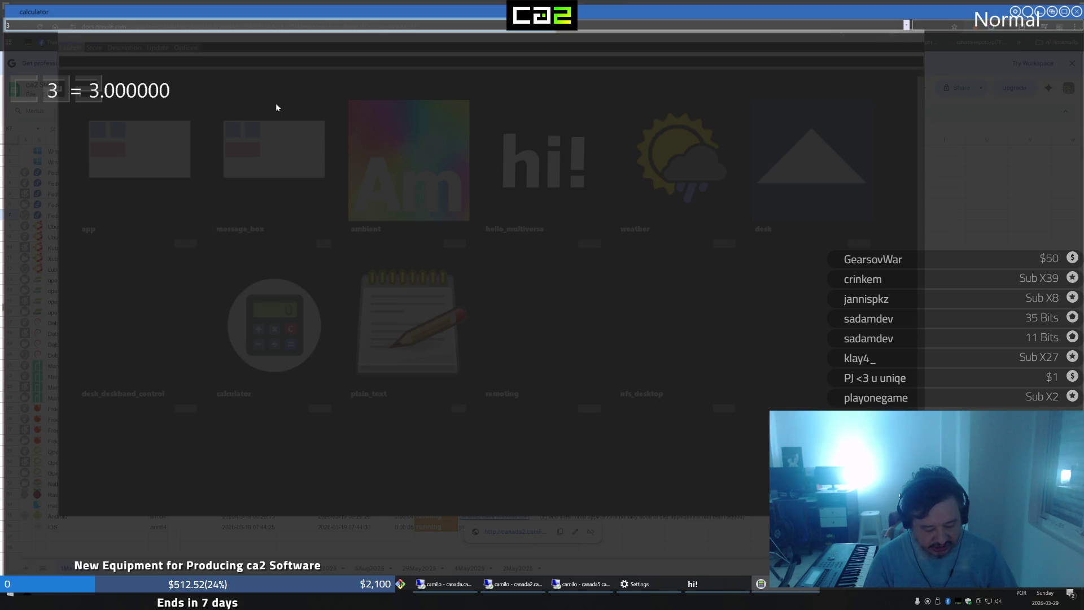
text(8)
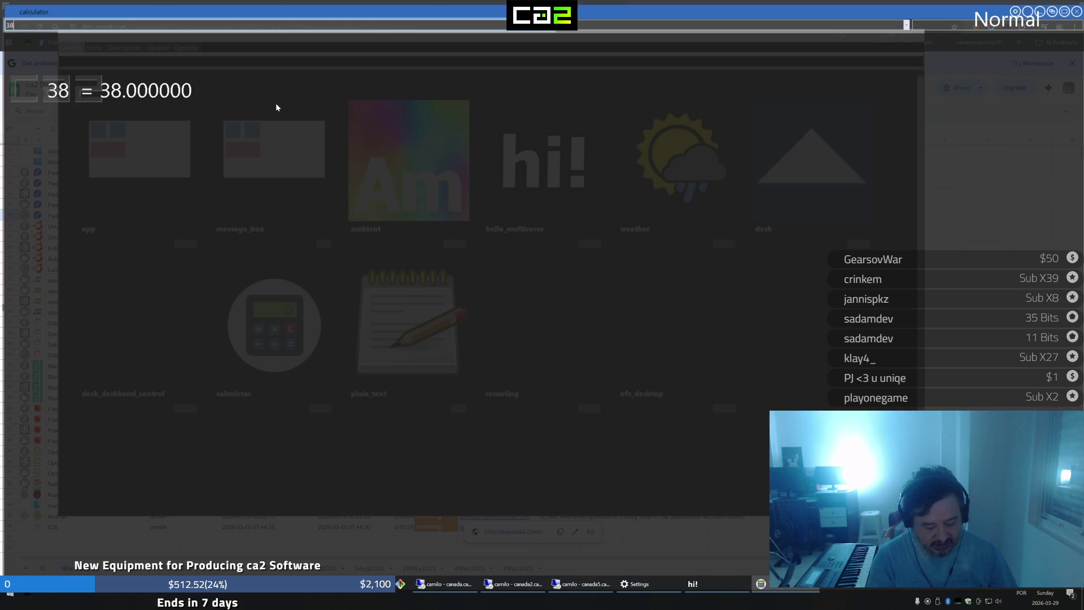
text(40)
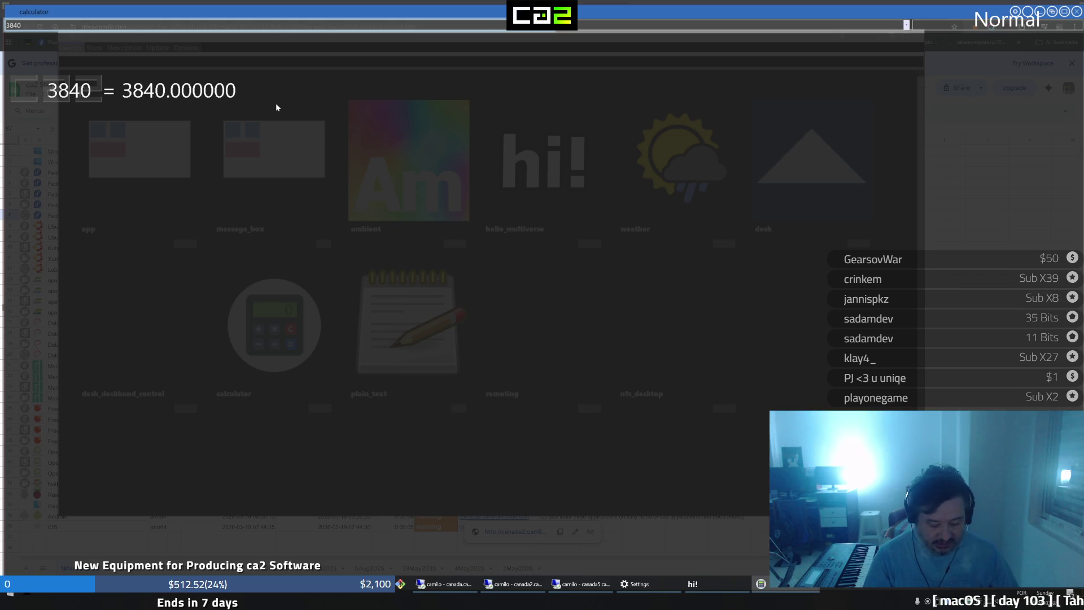
text(*2)
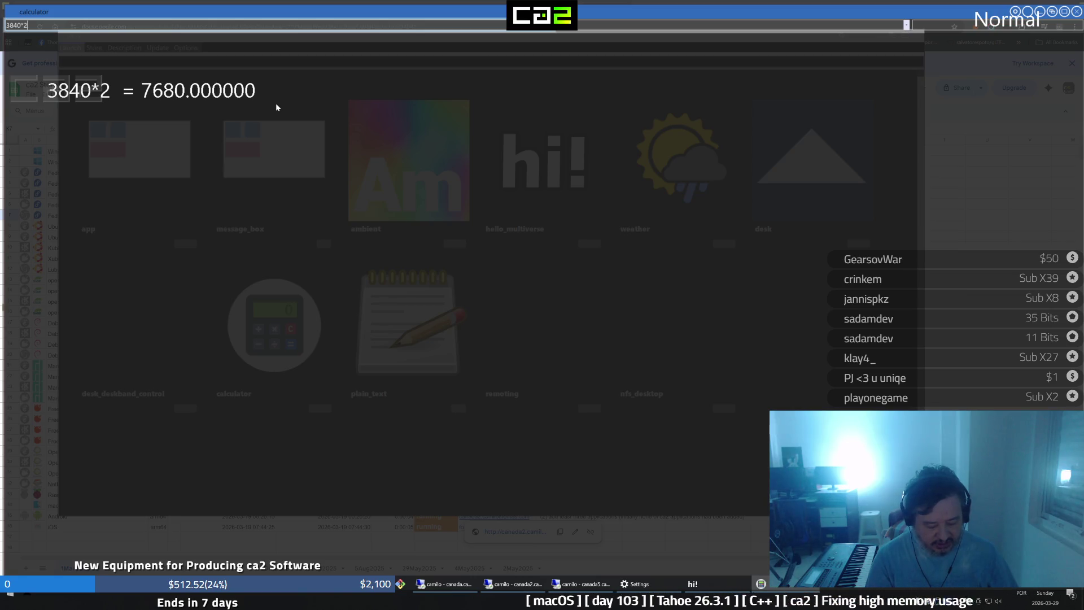
text(160)
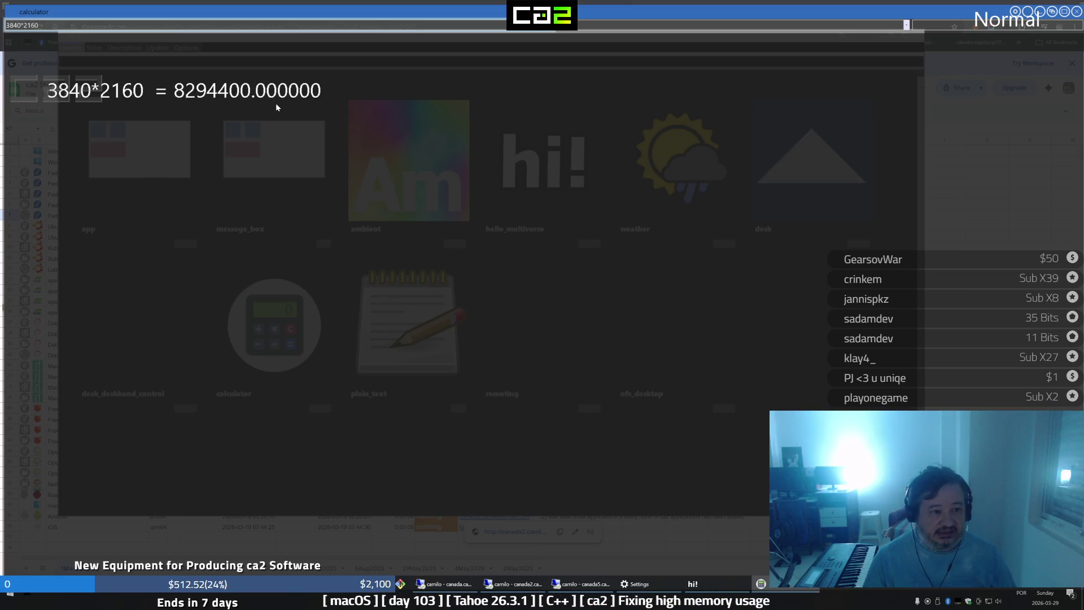
Remove the /1.77775 divisor and set the multiplier to 1.5, giving 2764800.000000
key(Home)
text(()
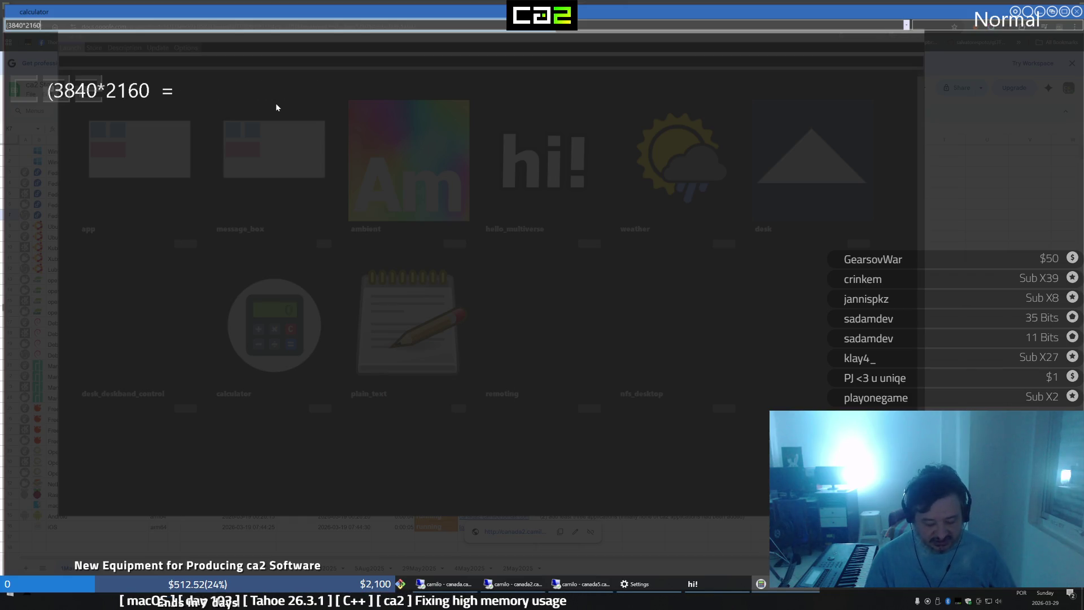
key(End)
text())
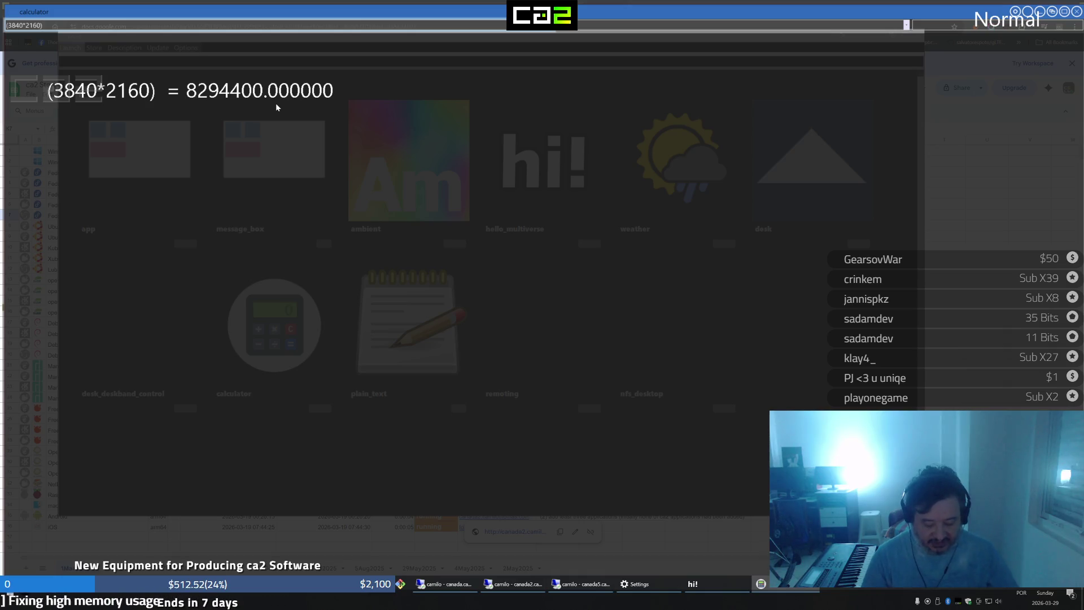
text(/1.5)
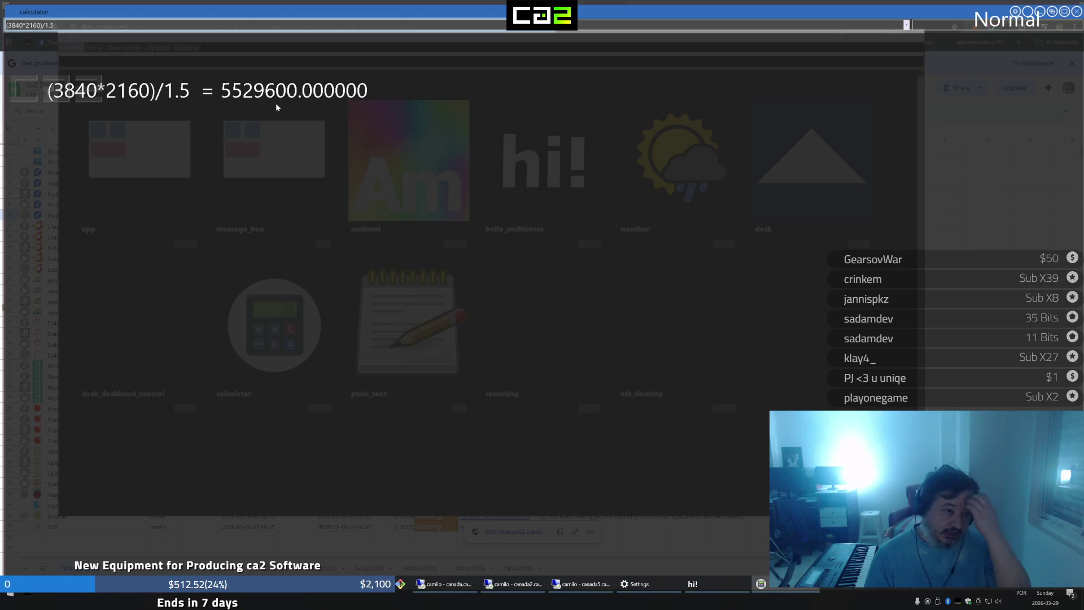
text(-())
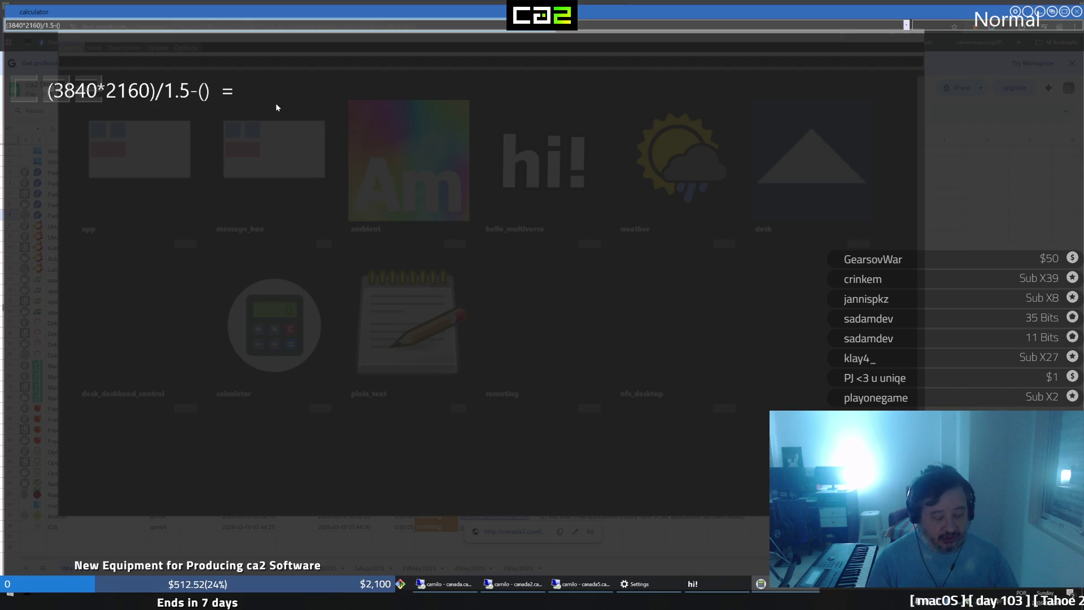
text(2560)
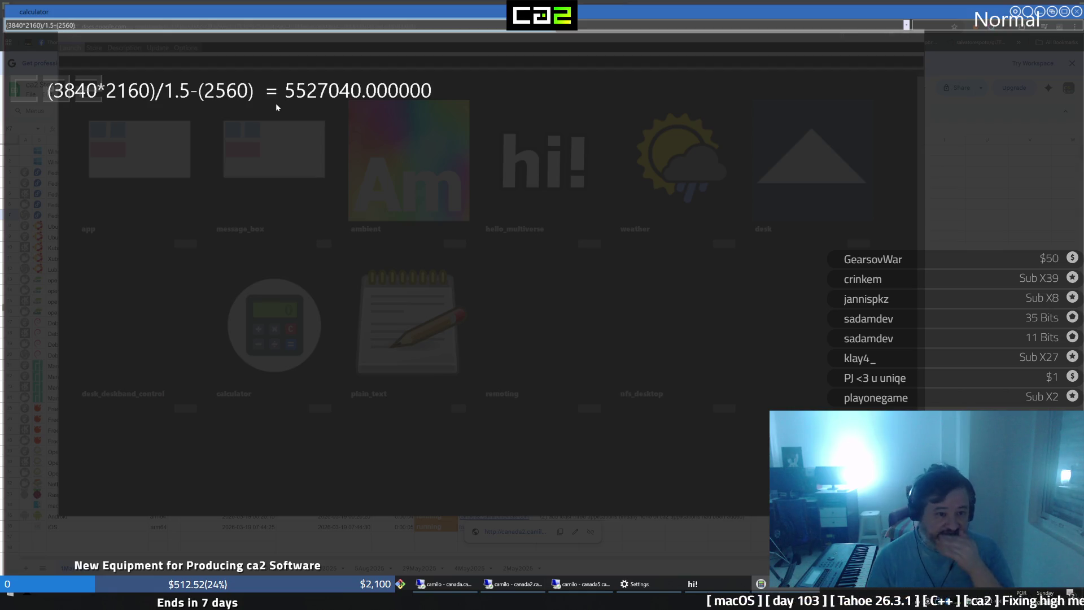
text(*)
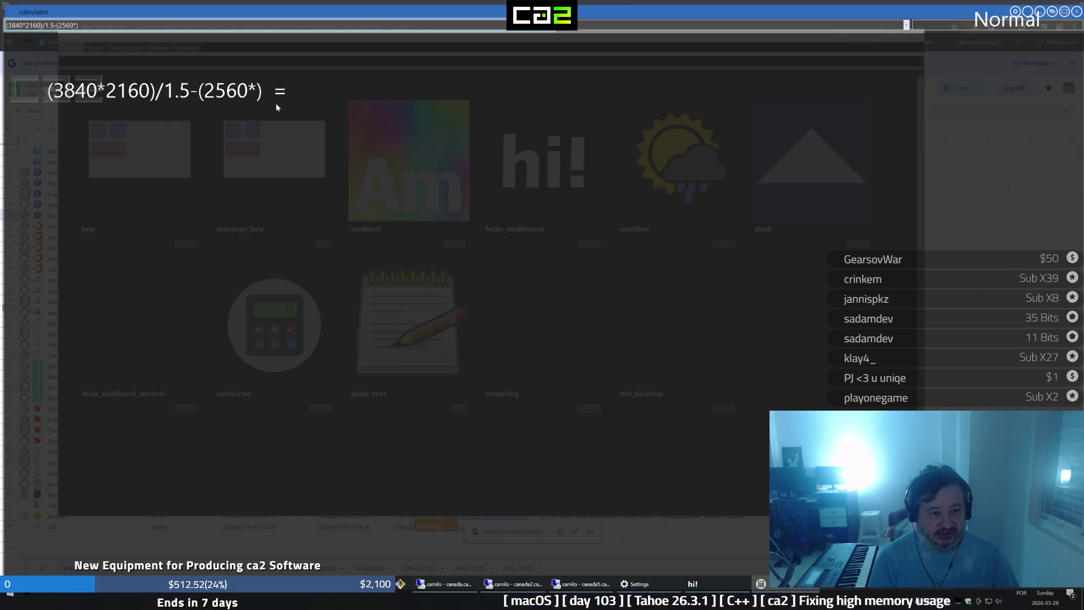
text(144)
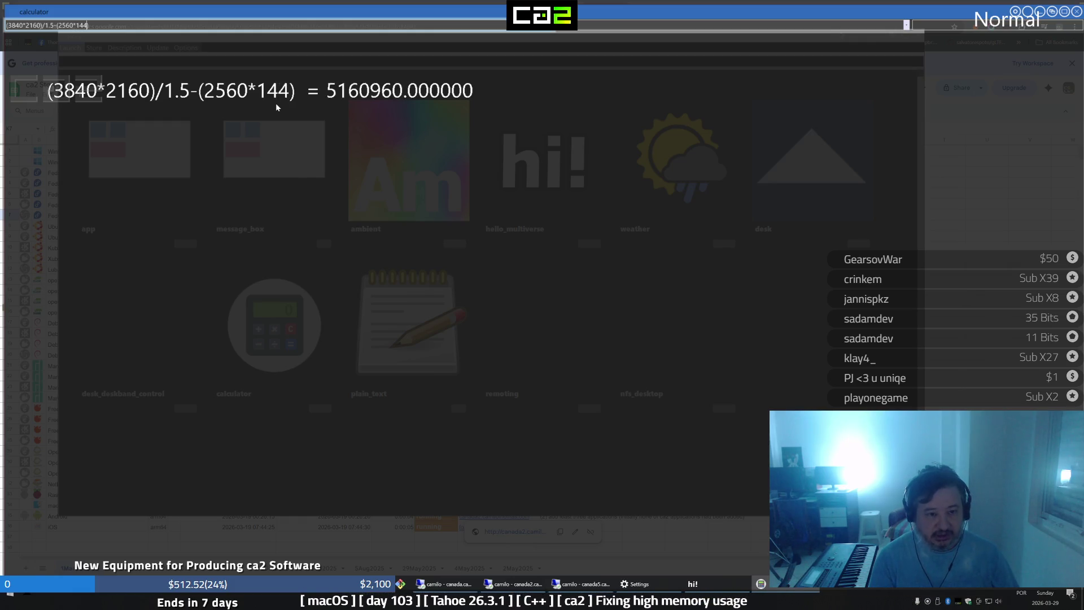
text(0)
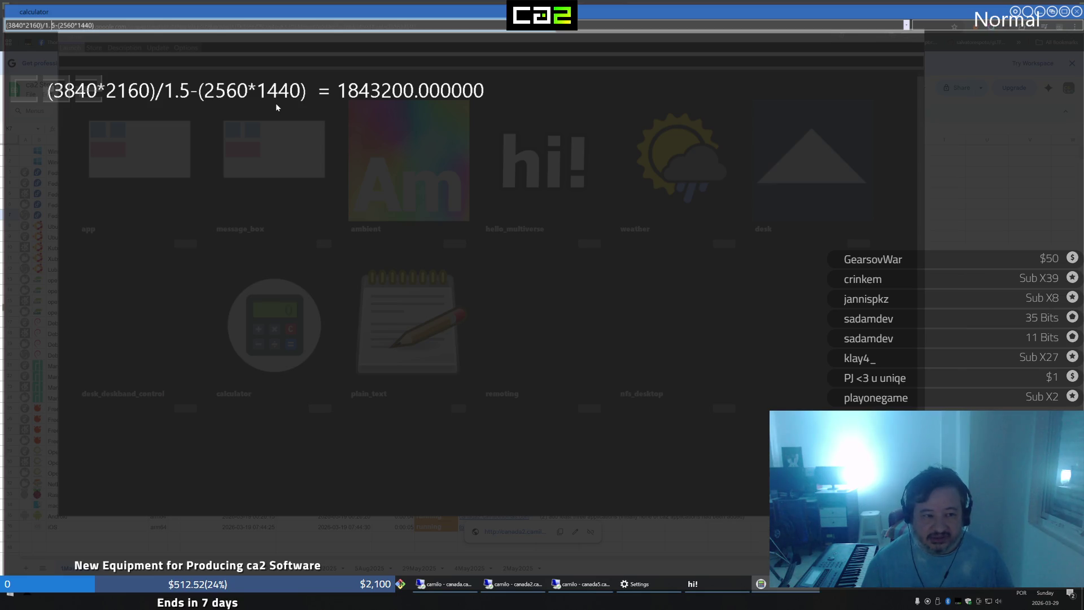
text(7777)
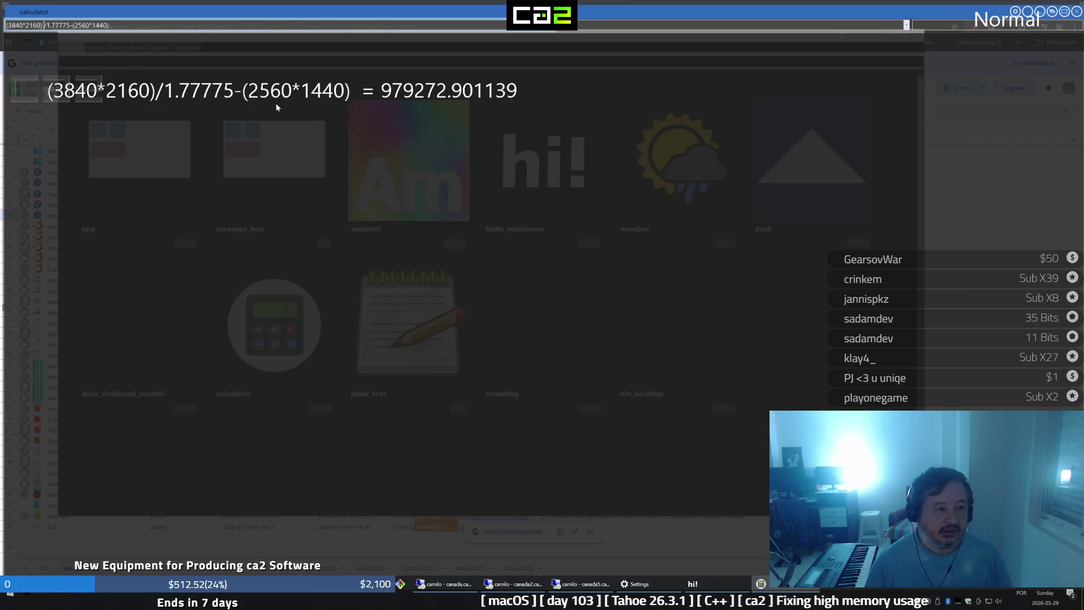
key(BackSpace)
key(BackSpace)
key(BackSpace)
key(BackSpace)
key(BackSpace)
key(BackSpace)
key(BackSpace)
key(BackSpace)
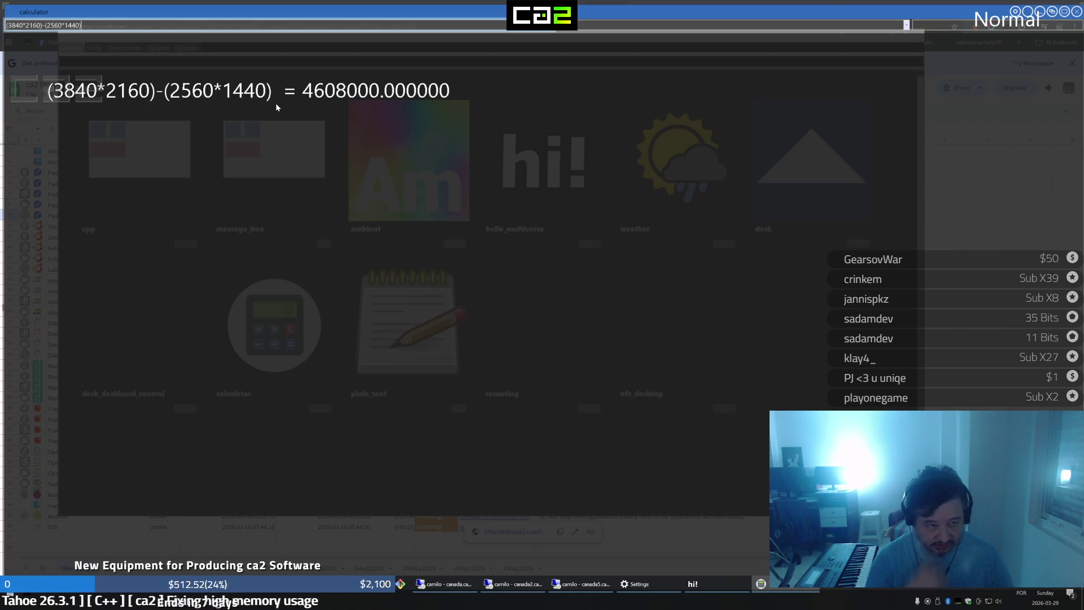
text(*1)
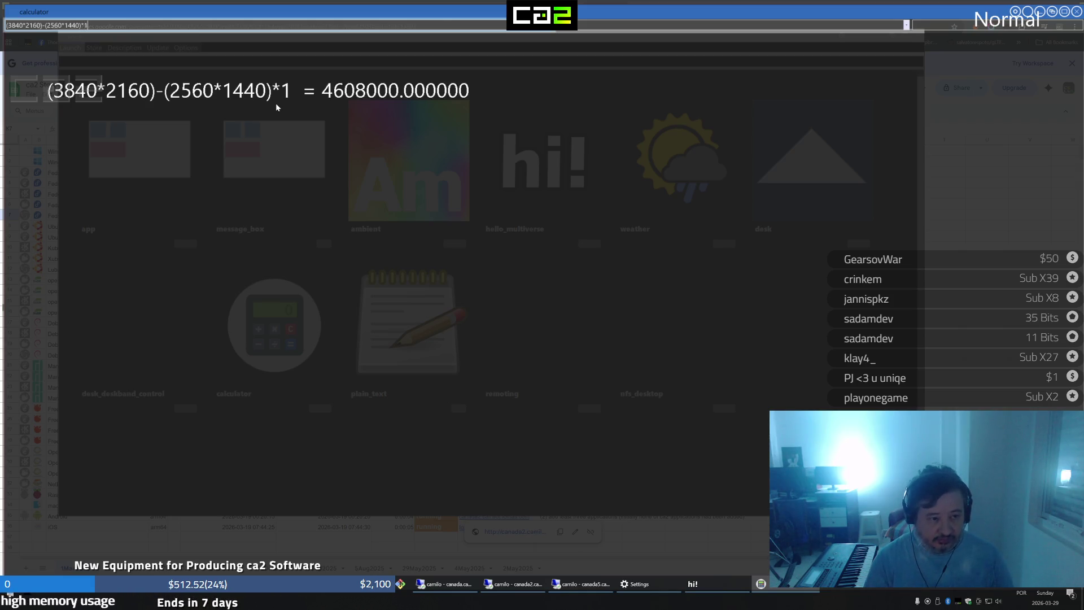
text(.77)
key(BackSpace)
key(BackSpace)
text(6)
key(BackSpace)
text(5)
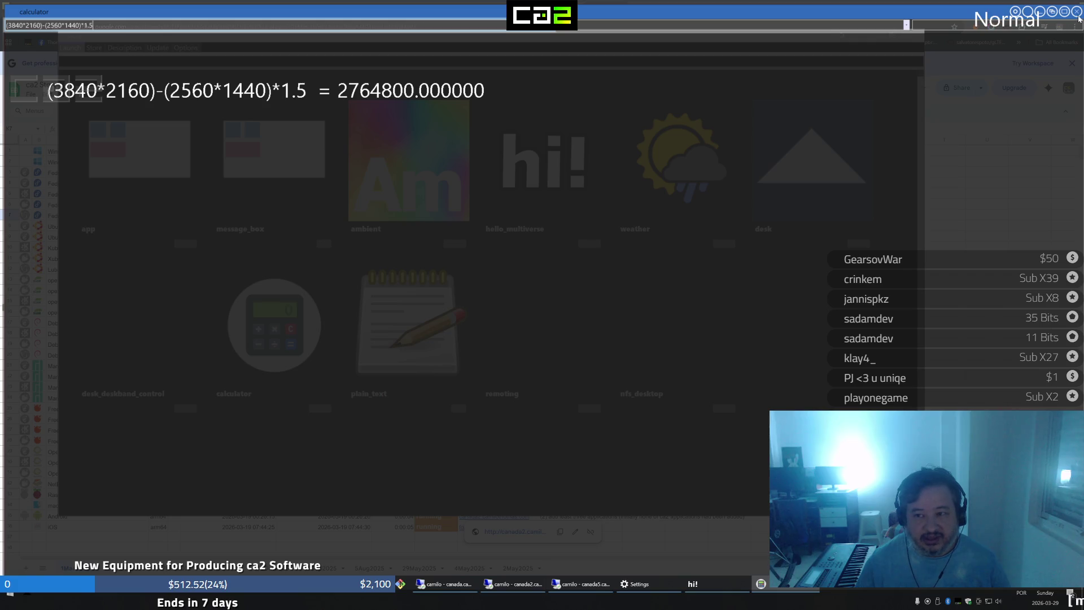
Close the calculator, leaving the store showing
key(Escape)
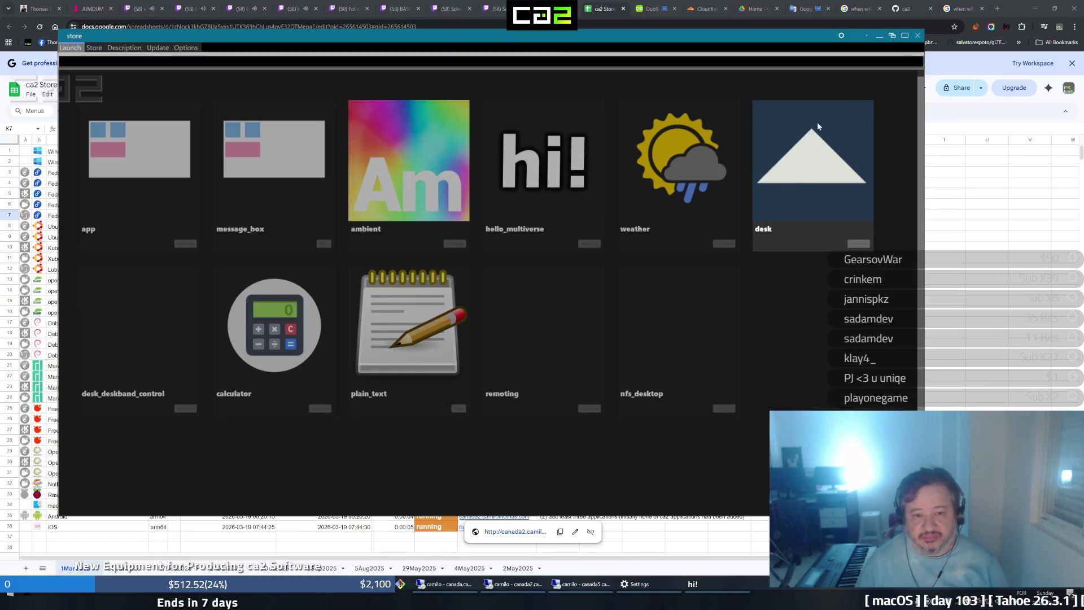
Close the store, minimize the remote desktop and search '2k resolution' in a new browser tab
key(Escape)
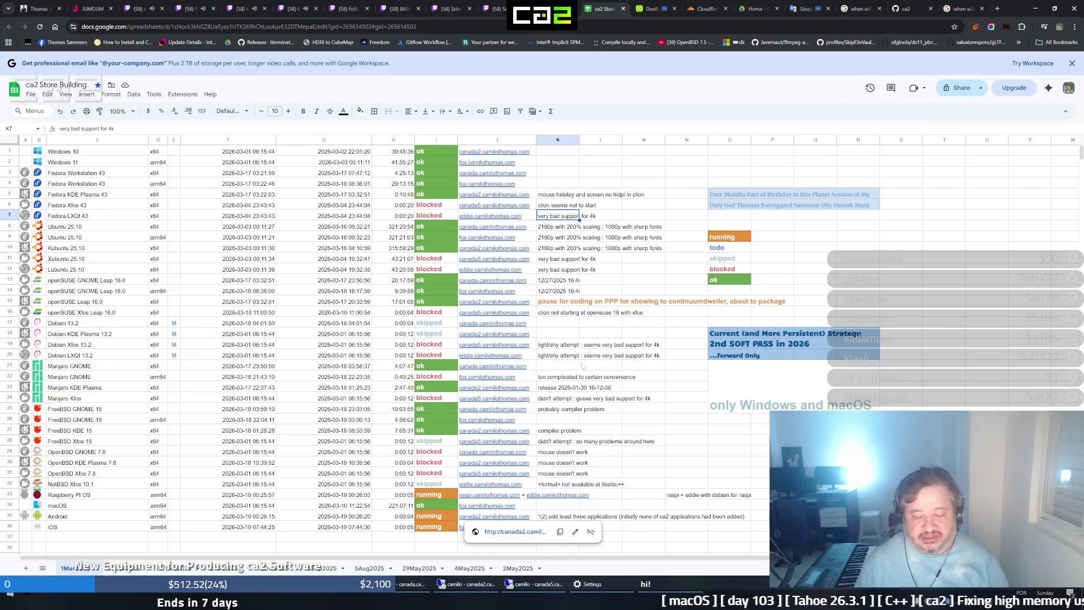
click(407, 584)
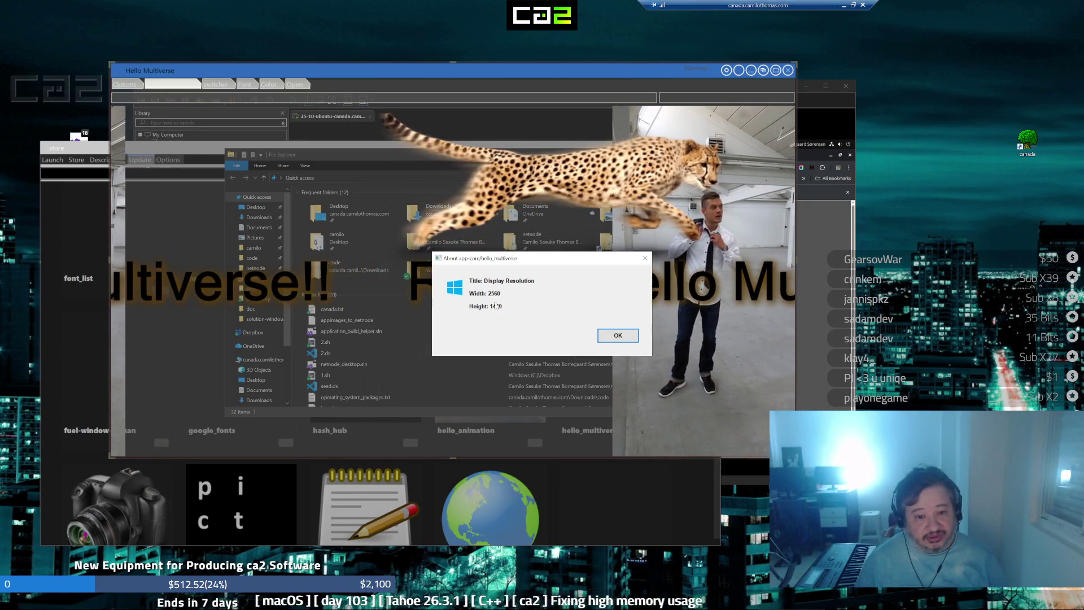
click(843, 5)
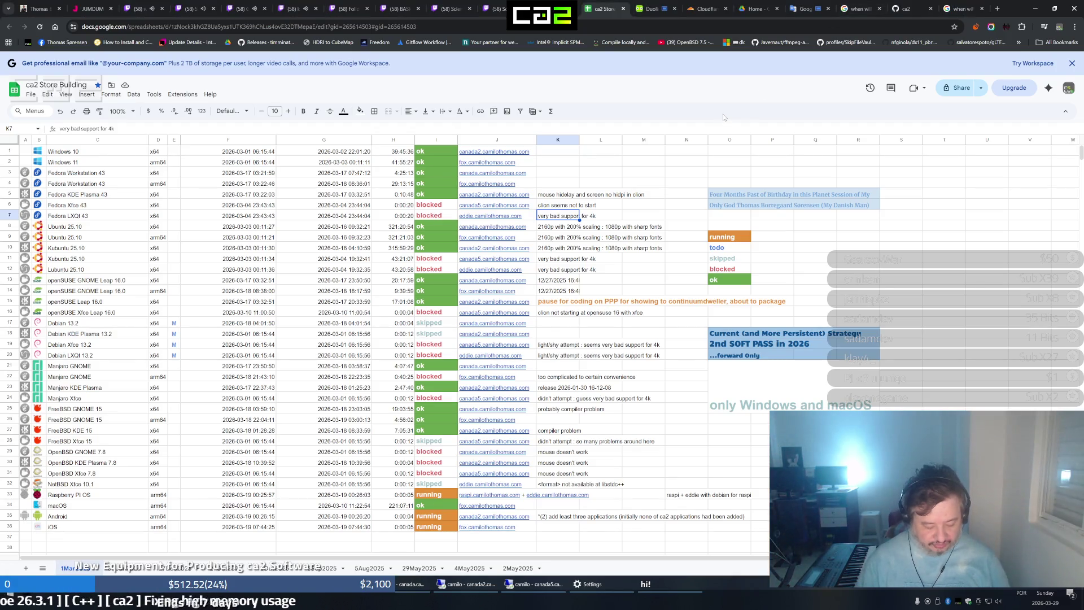
key(ctrl+t)
text(2k res)
key(Return)
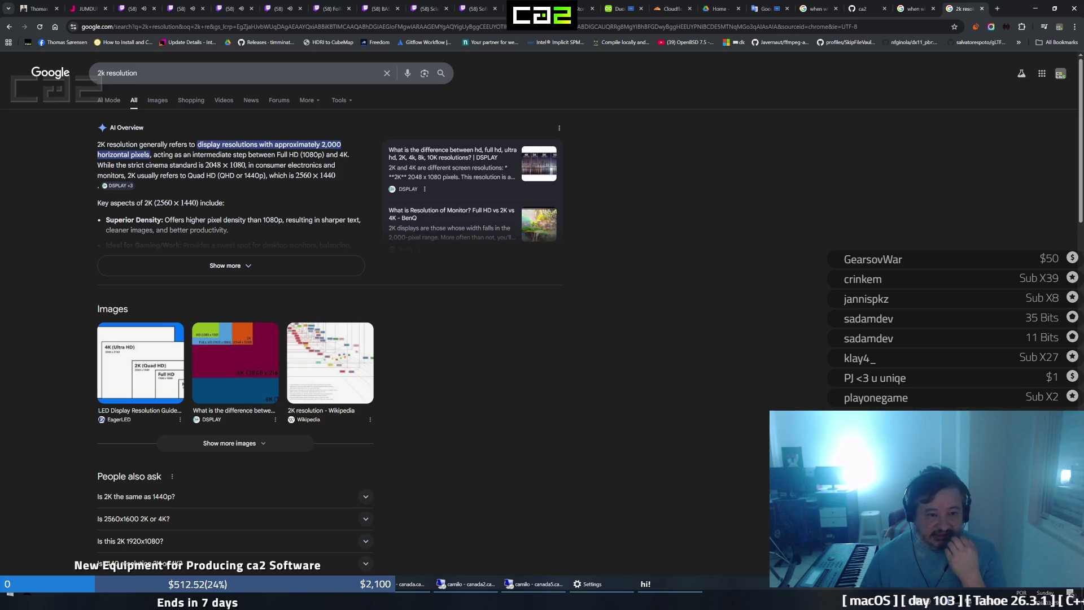
Select the 2560 × 1440 figure and expand the AI overview in the search results
drag(295, 175, 336, 177)
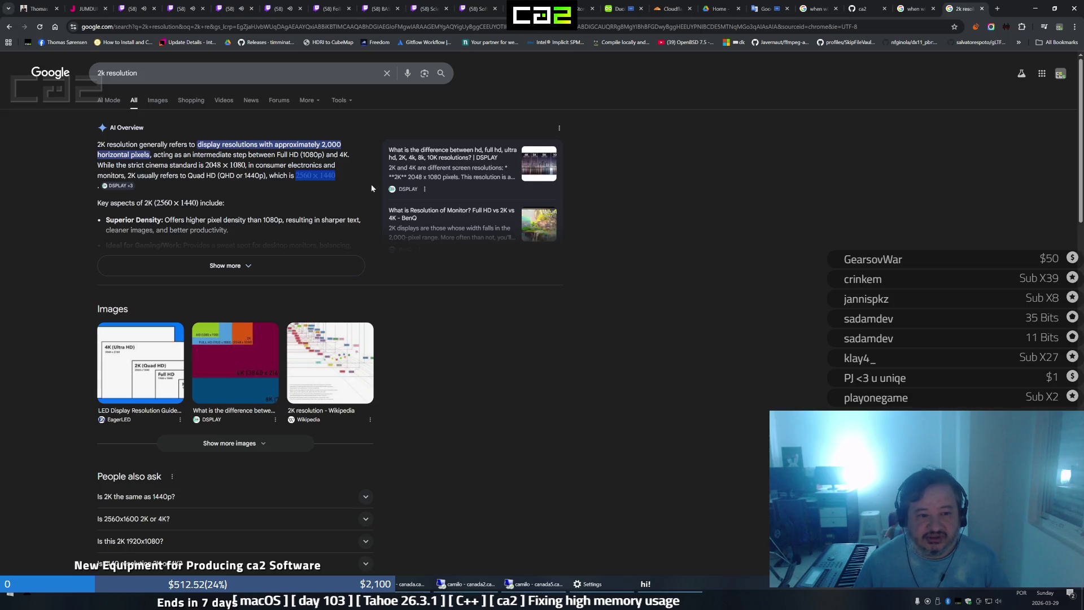
click(278, 267)
text((3840/1.5)*(2560)
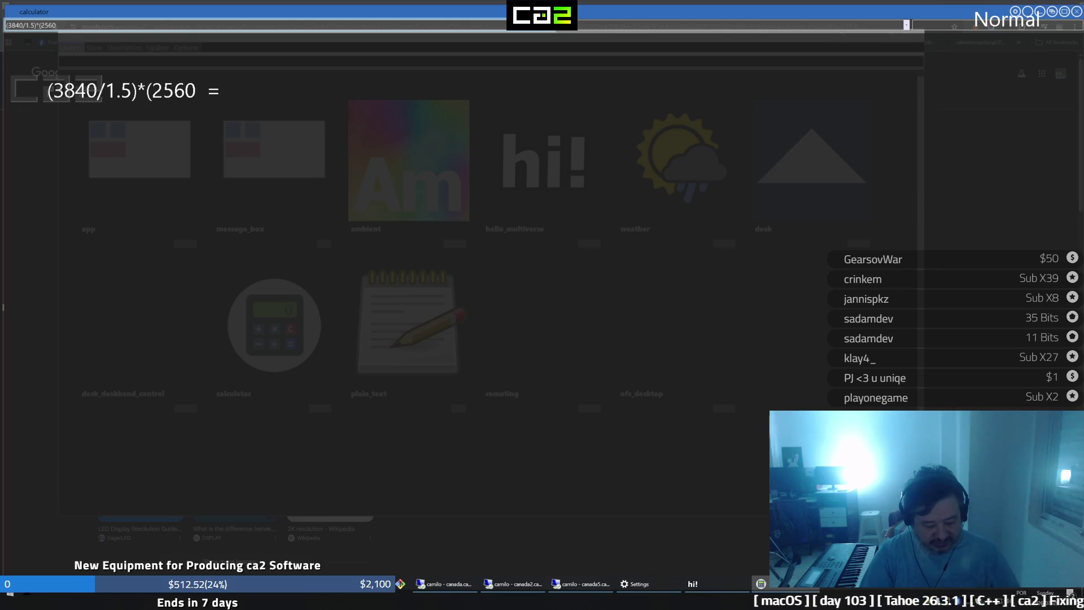
text(*)
Fix typos so (3840/1.5)*(2160/1.5)-(2560*1440) evaluates to 0.000000, and maximize the calculator
key(BackSpace)
text(/1)
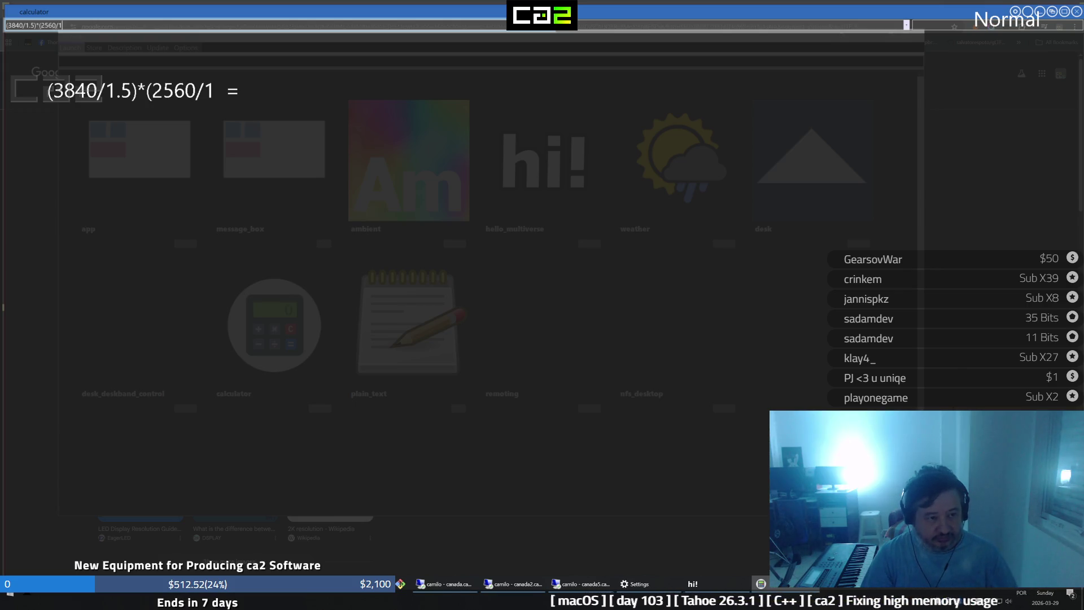
text(.5)
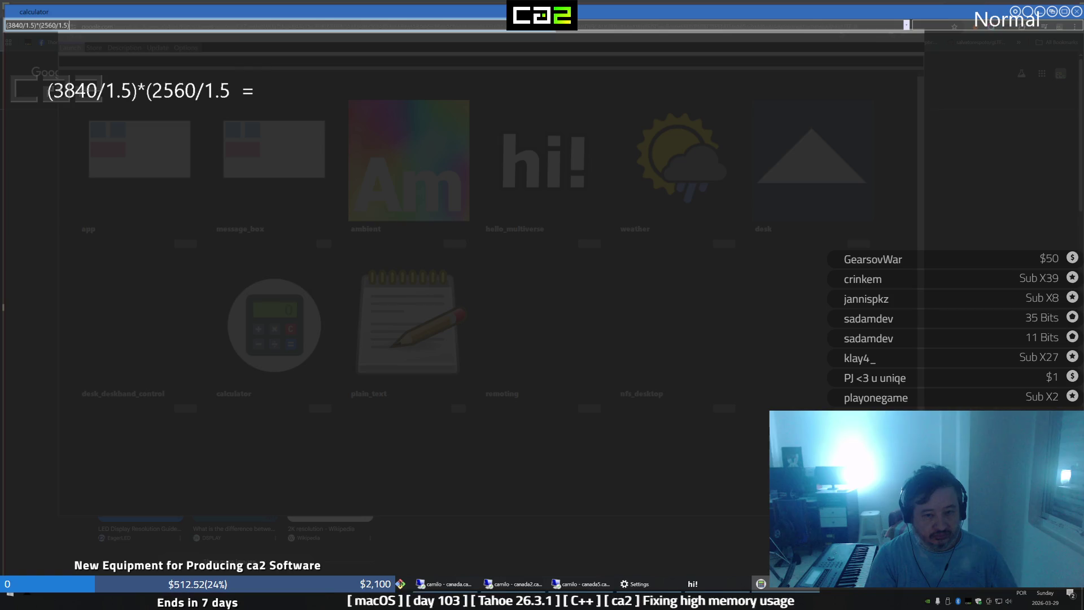
text())
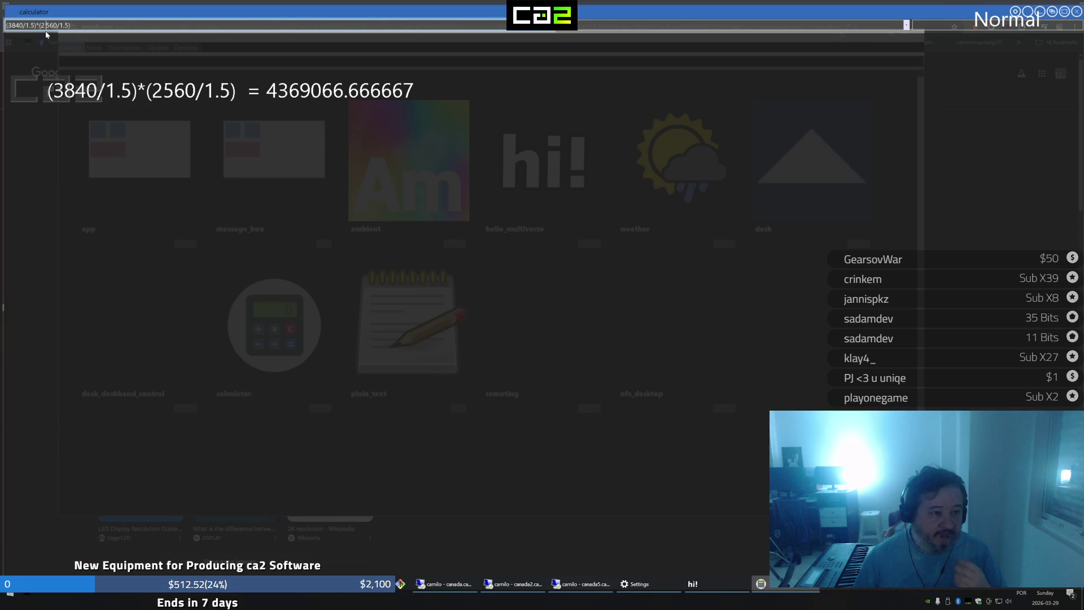
text(1)
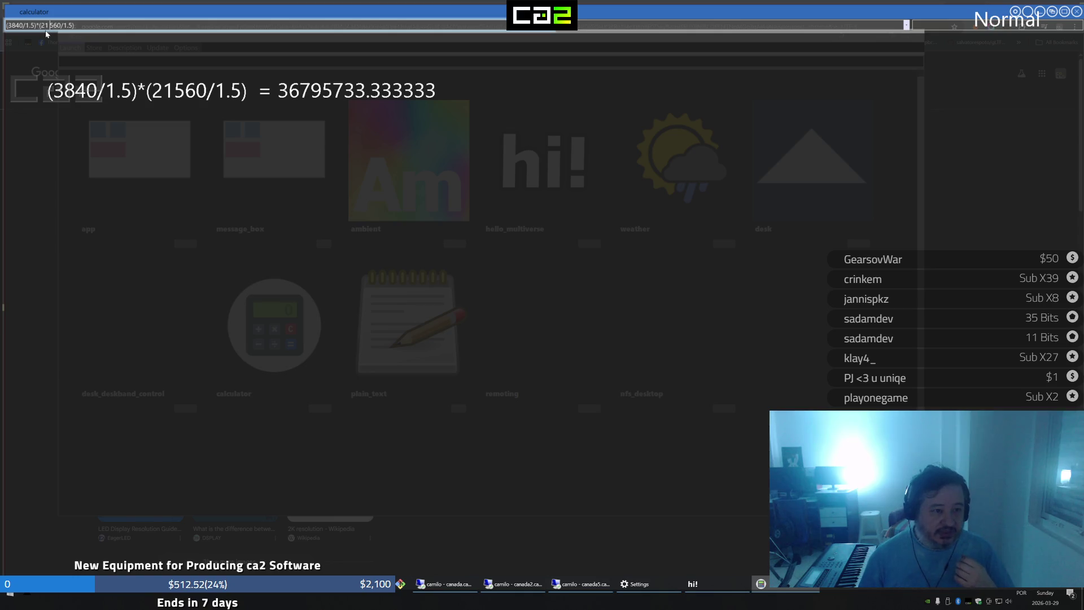
key(Delete)
text(-(2)
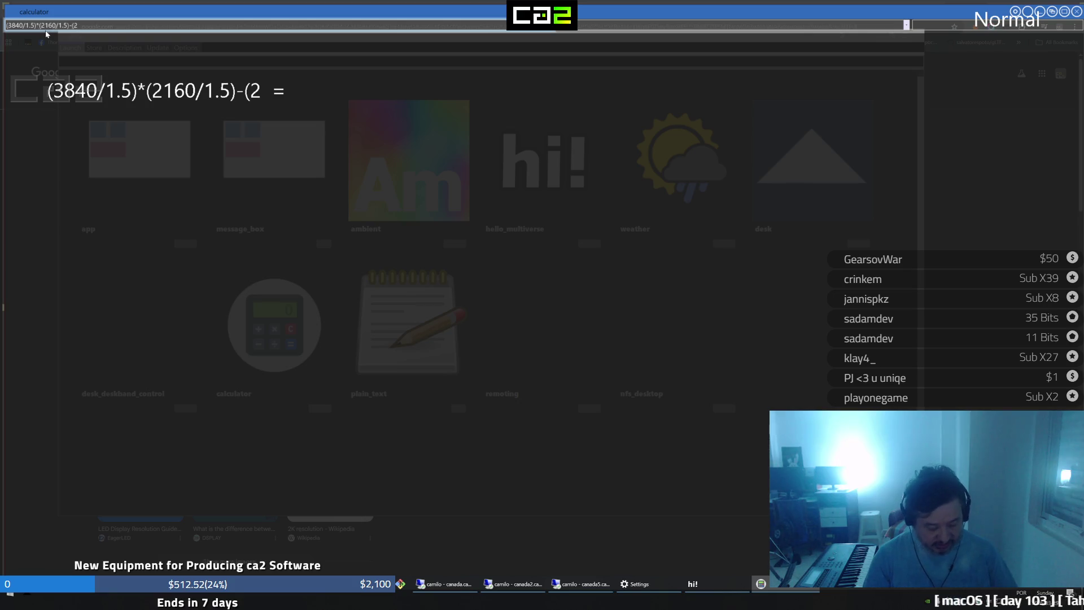
text(560*1440)
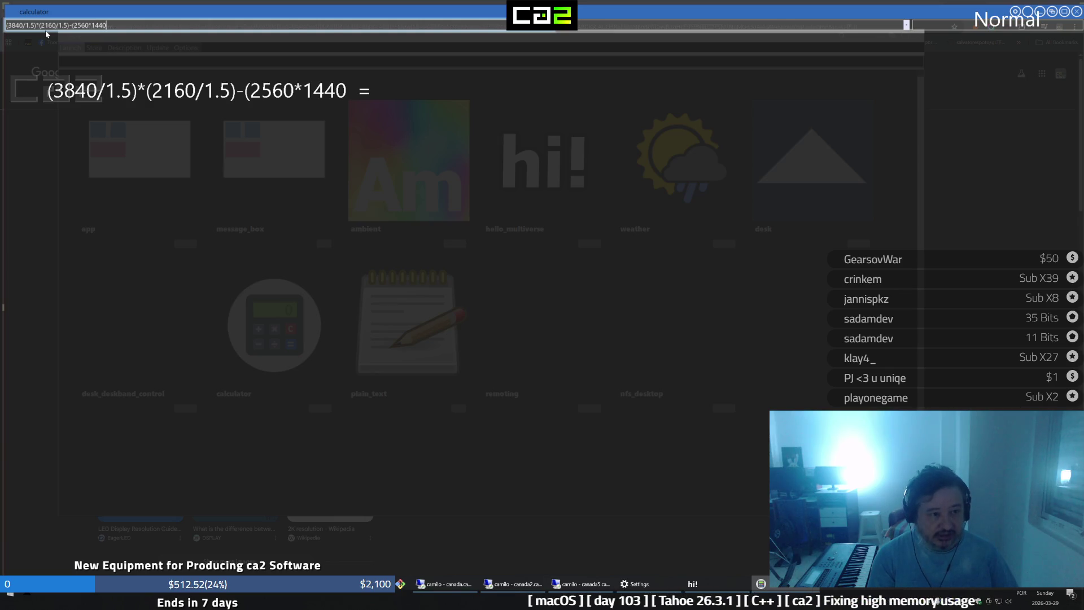
text())
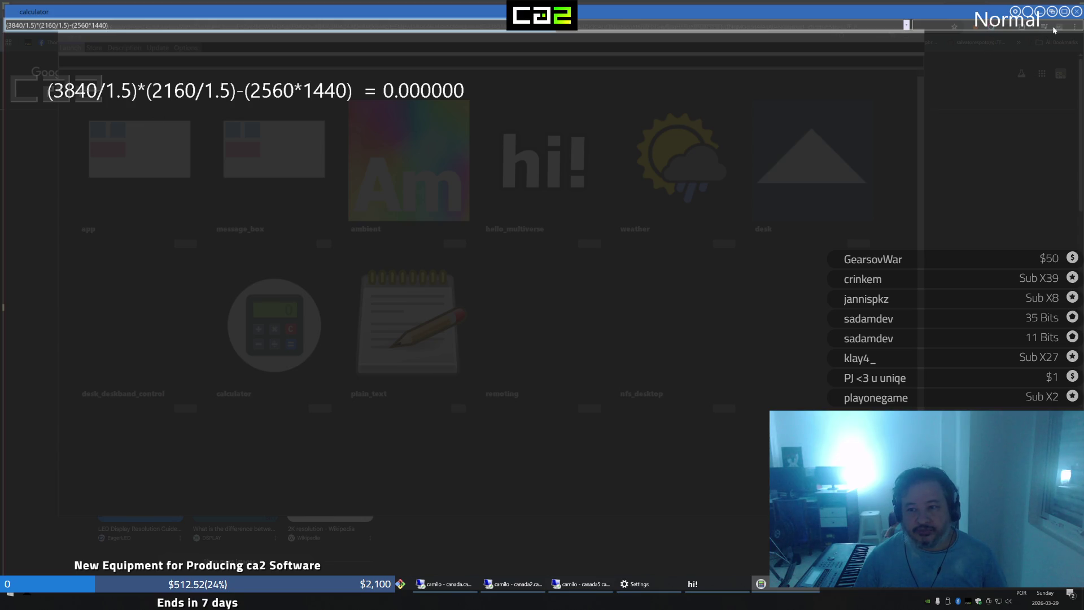
click(1065, 13)
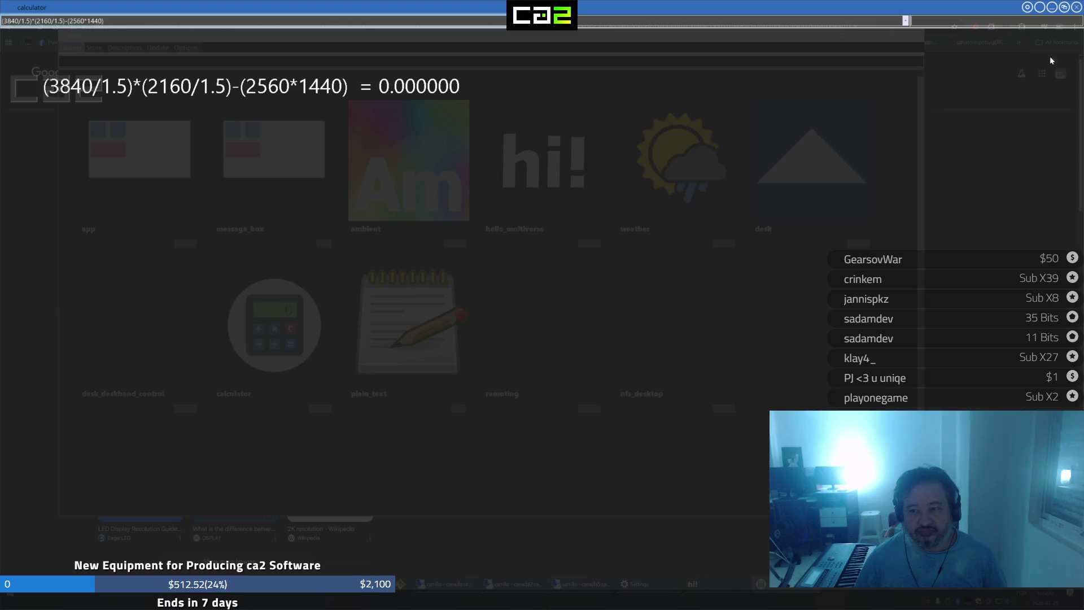
Close the calculator and the store window
click(1077, 7)
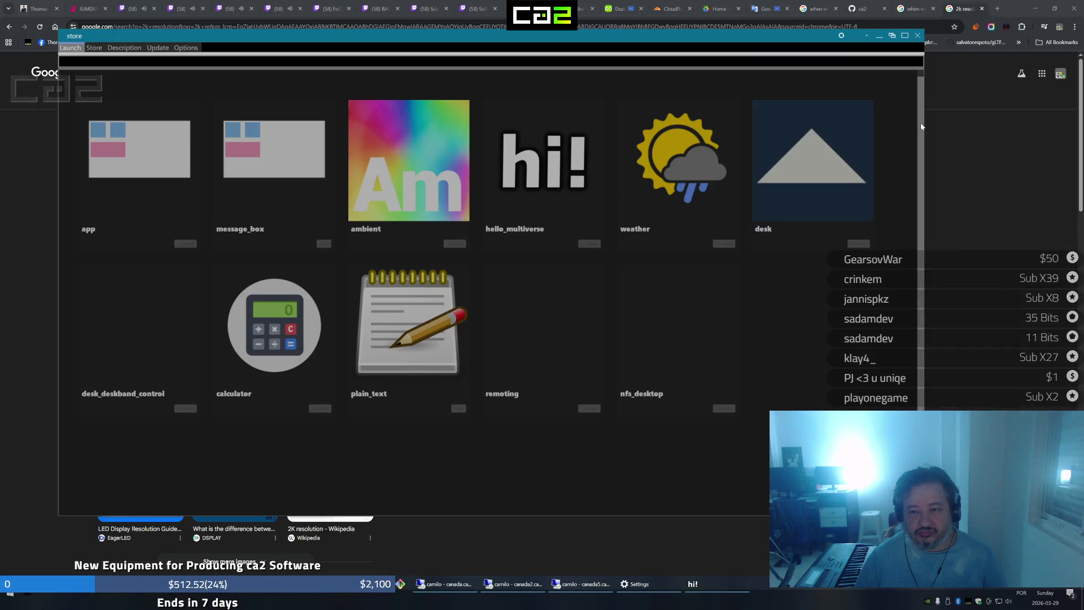
click(918, 36)
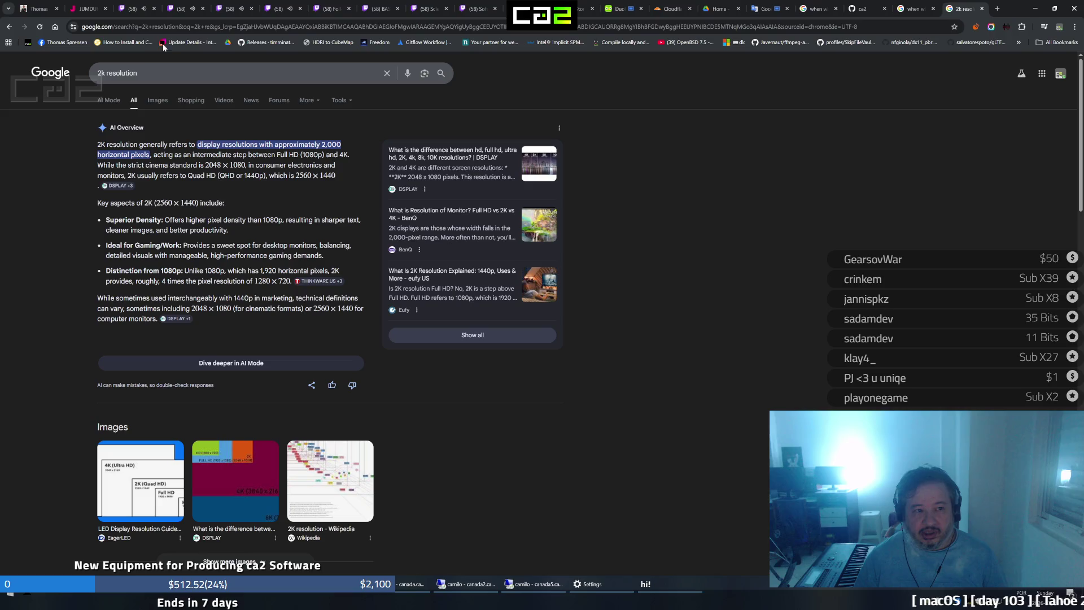
Flip through the Twitch stream tabs in Chrome
click(134, 25)
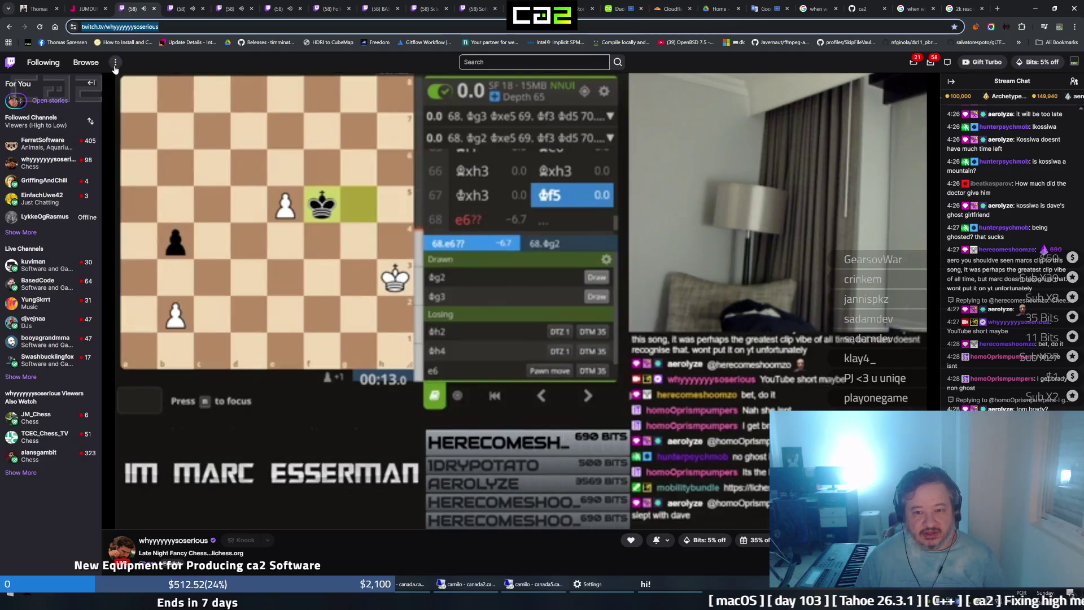
click(182, 9)
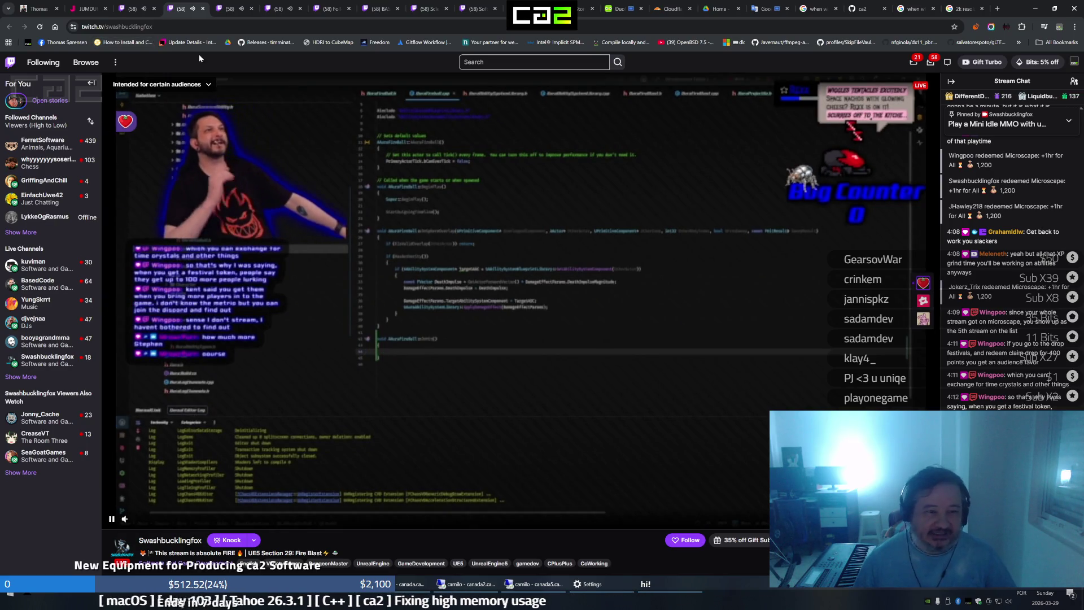
key(ctrl+Tab)
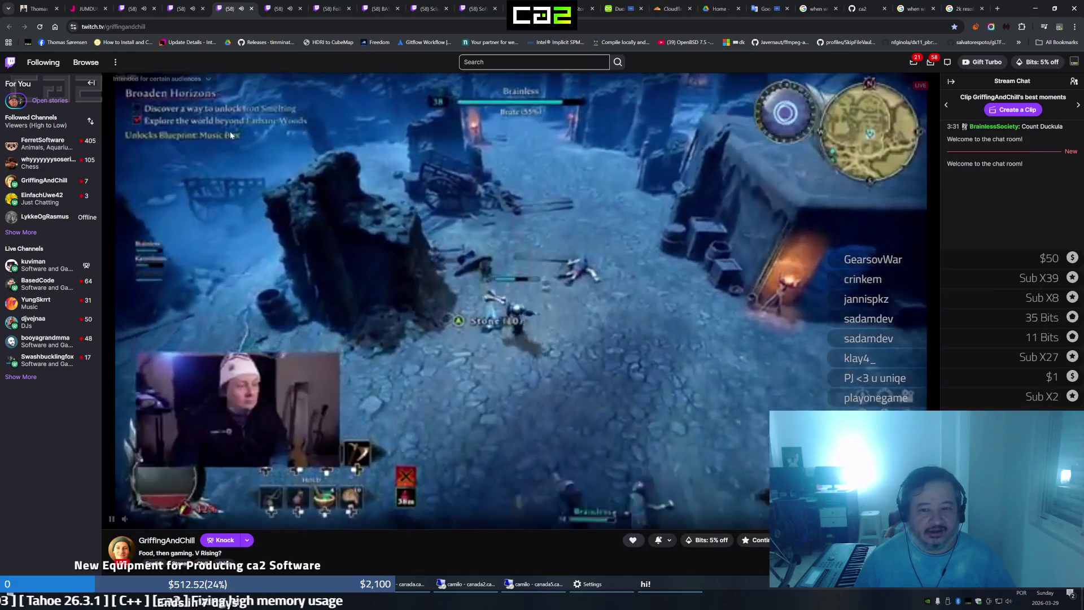
key(ctrl+Tab)
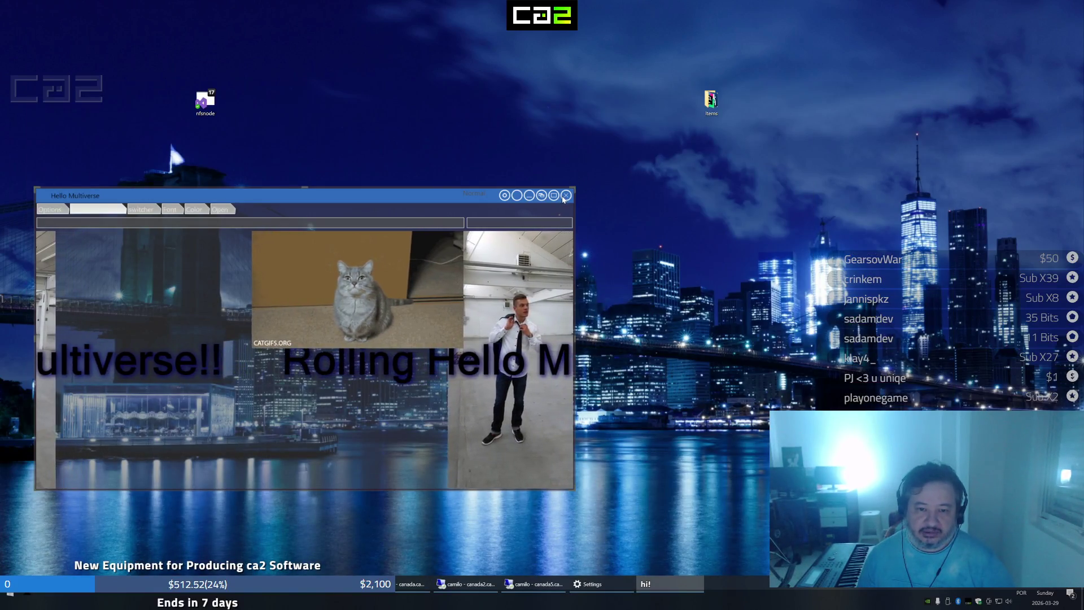
Close Hello Multiverse after checking its About box, then close File Explorer and the store
click(565, 196)
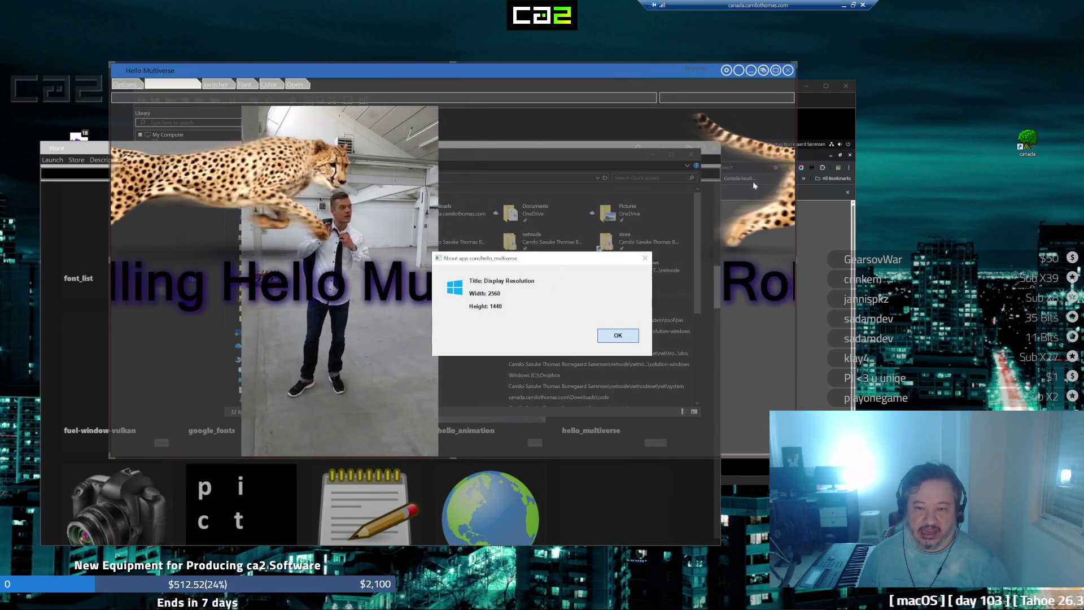
click(628, 337)
click(790, 71)
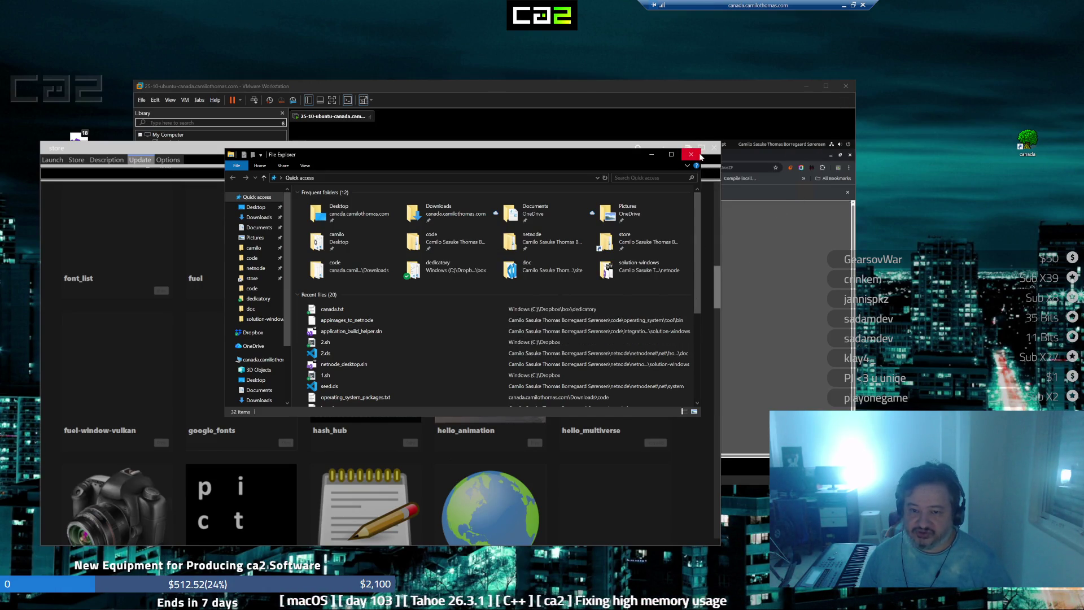
click(698, 154)
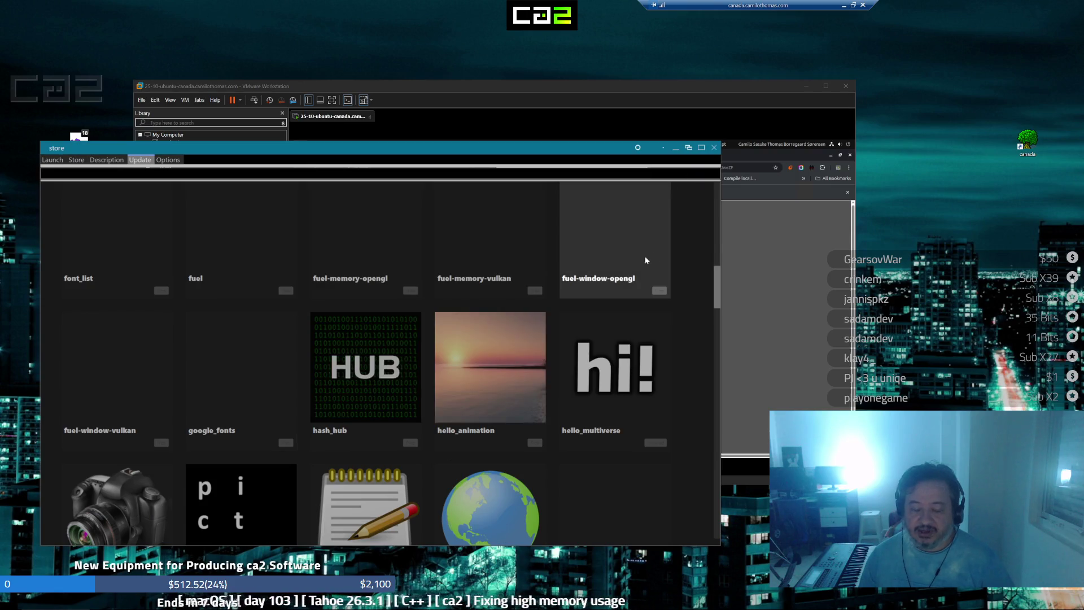
click(714, 148)
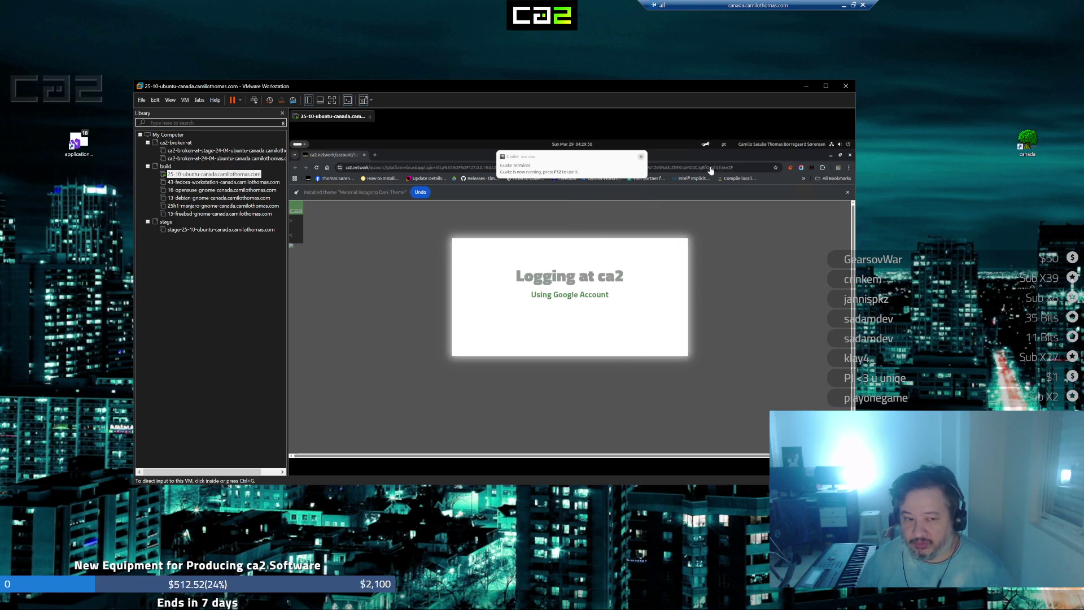
Make the VM full screen, minimize the guest login browser and close the Weather window
click(826, 87)
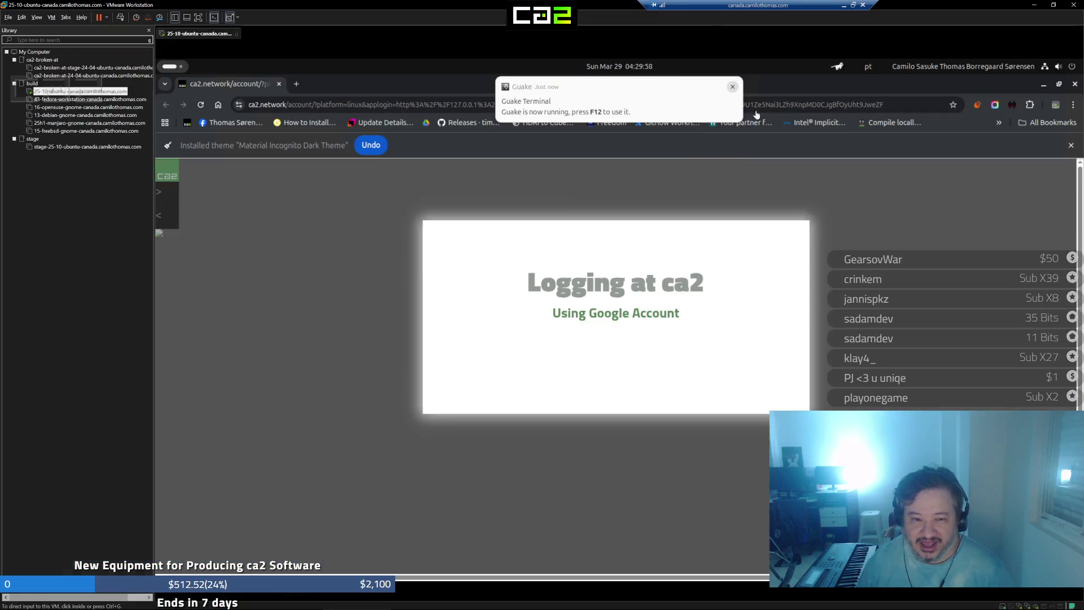
click(200, 18)
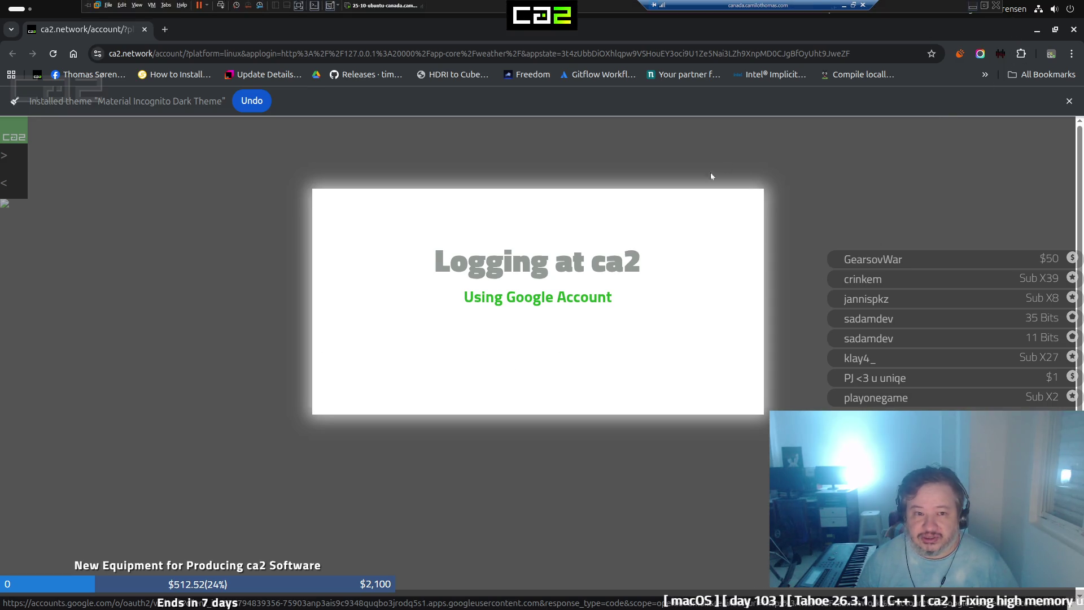
click(1039, 31)
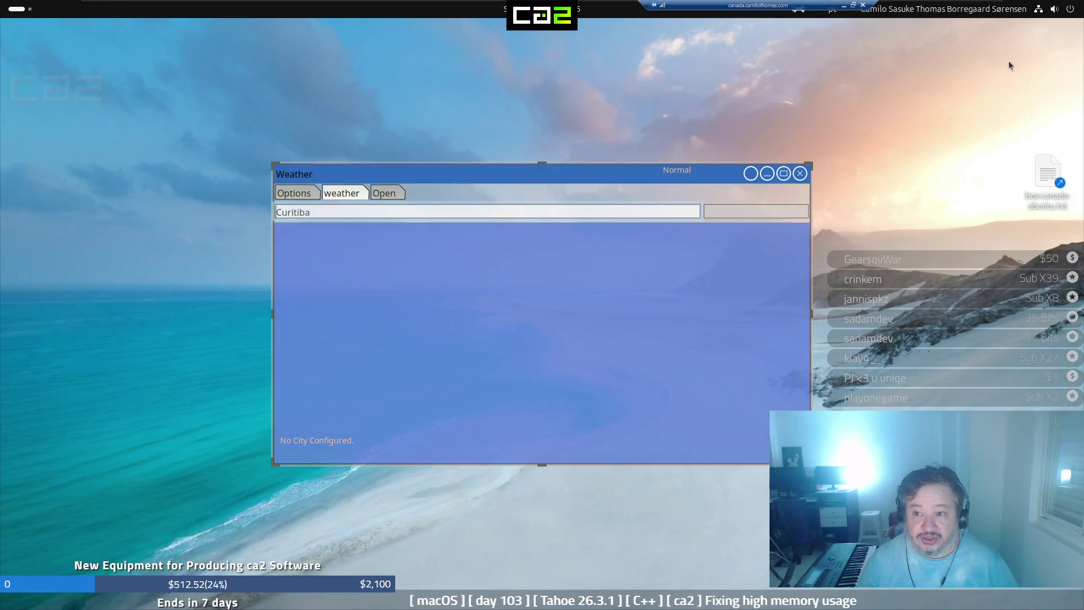
click(766, 173)
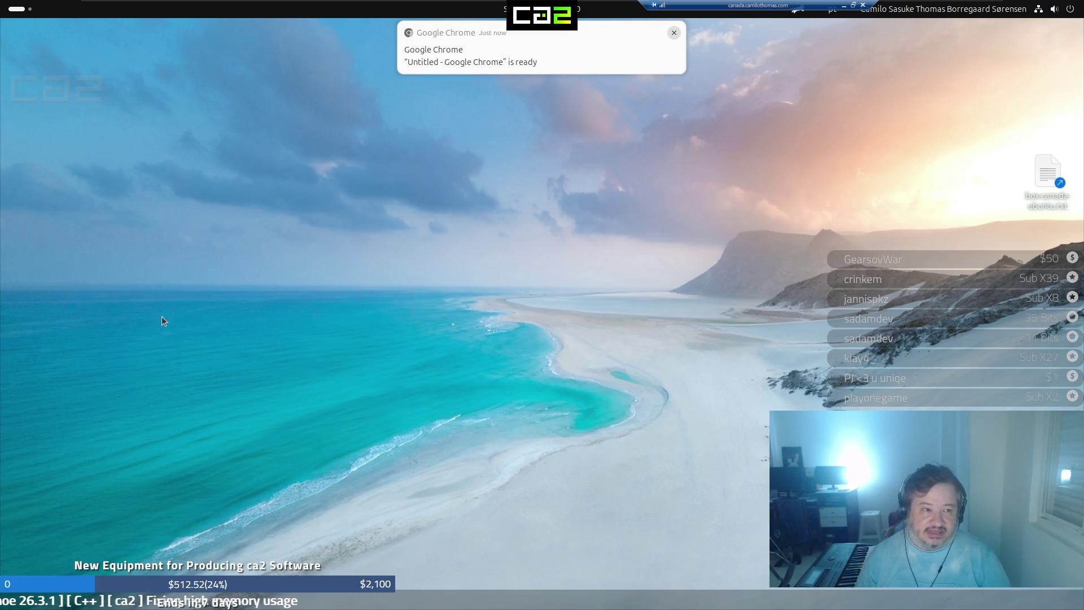
Restore the login-page Chrome from Activities, then minimize it to leave the bare desktop
click(22, 11)
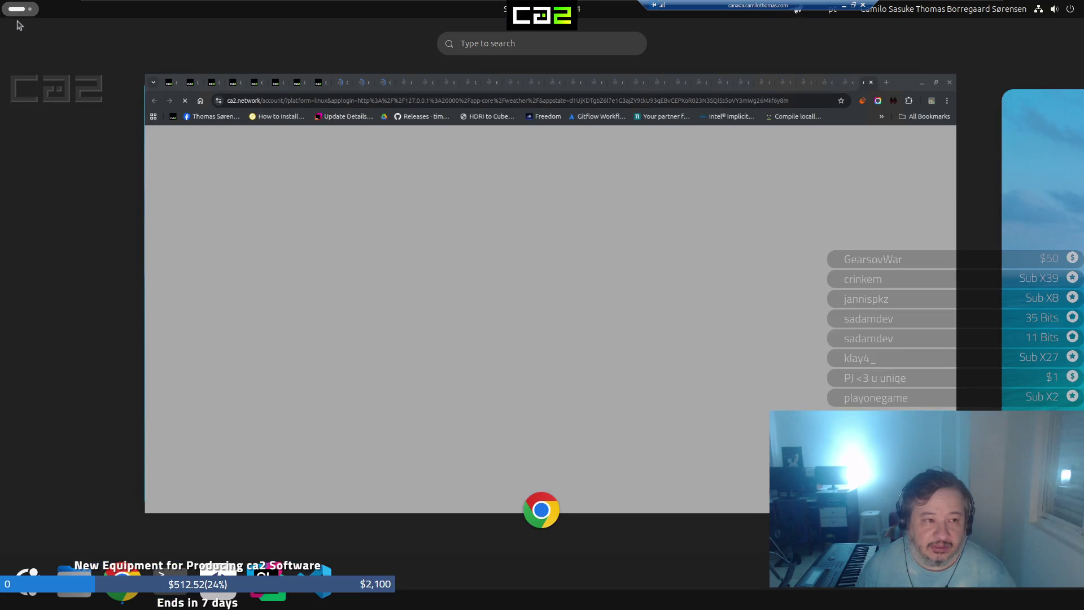
mouse_move(547, 289)
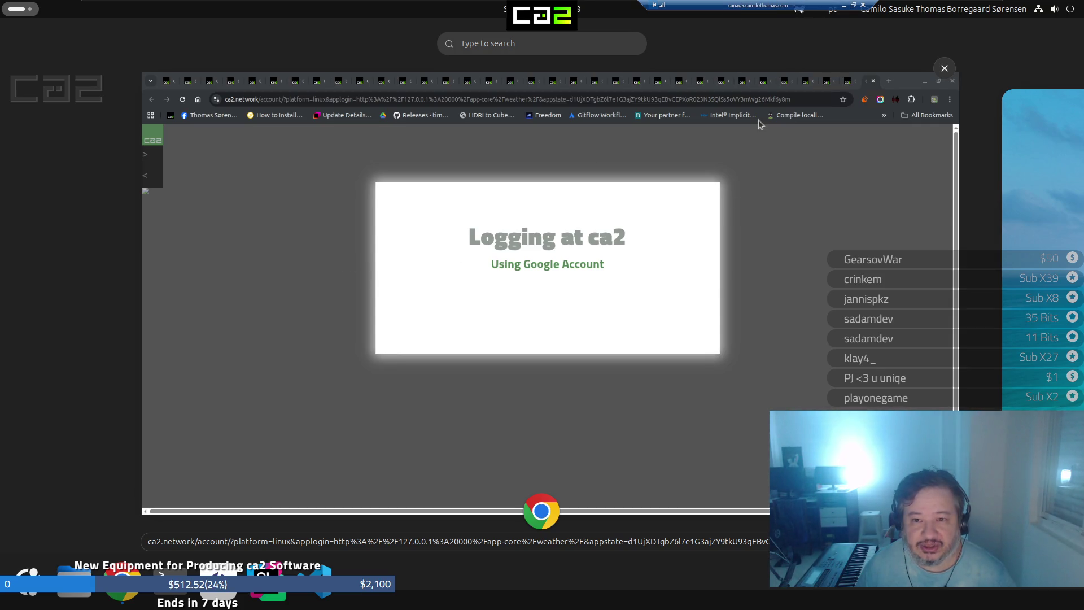
click(764, 91)
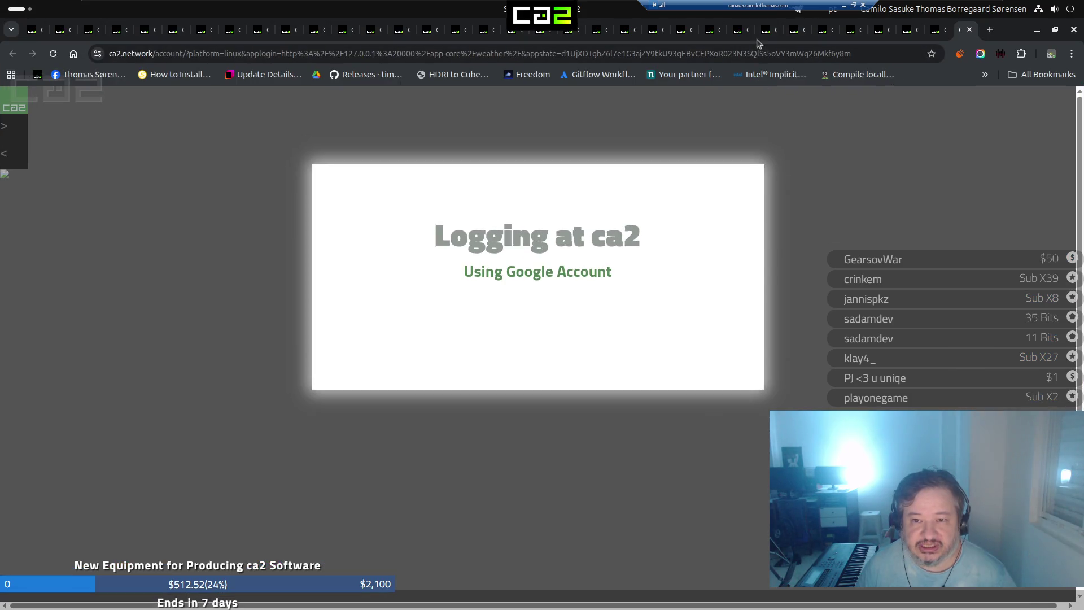
click(844, 7)
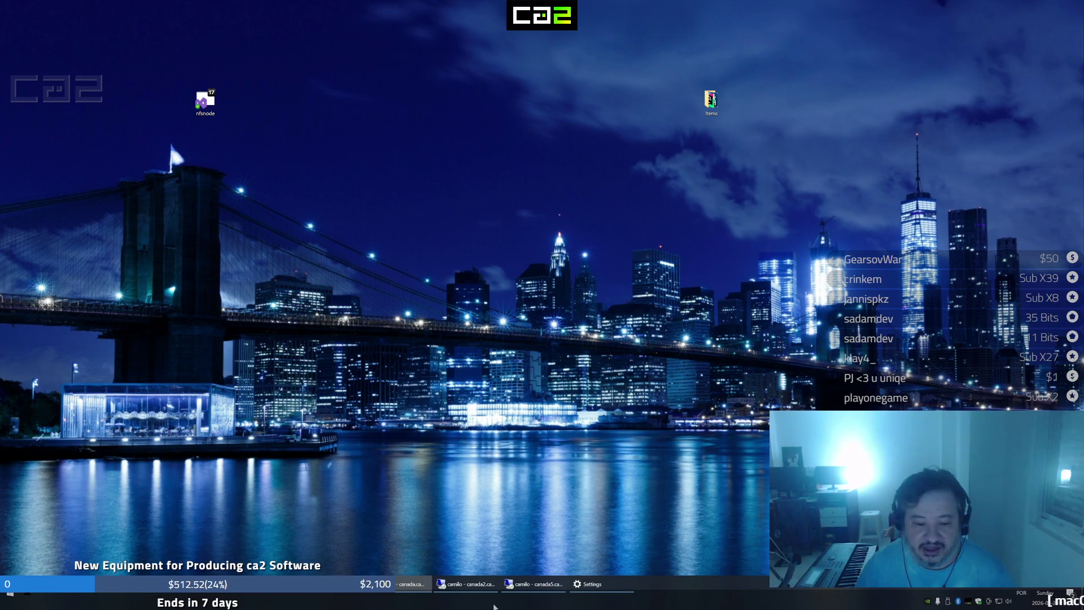
Set Windows display scaling to 100%, minimize Settings and bring the Twitch browser forward
click(591, 584)
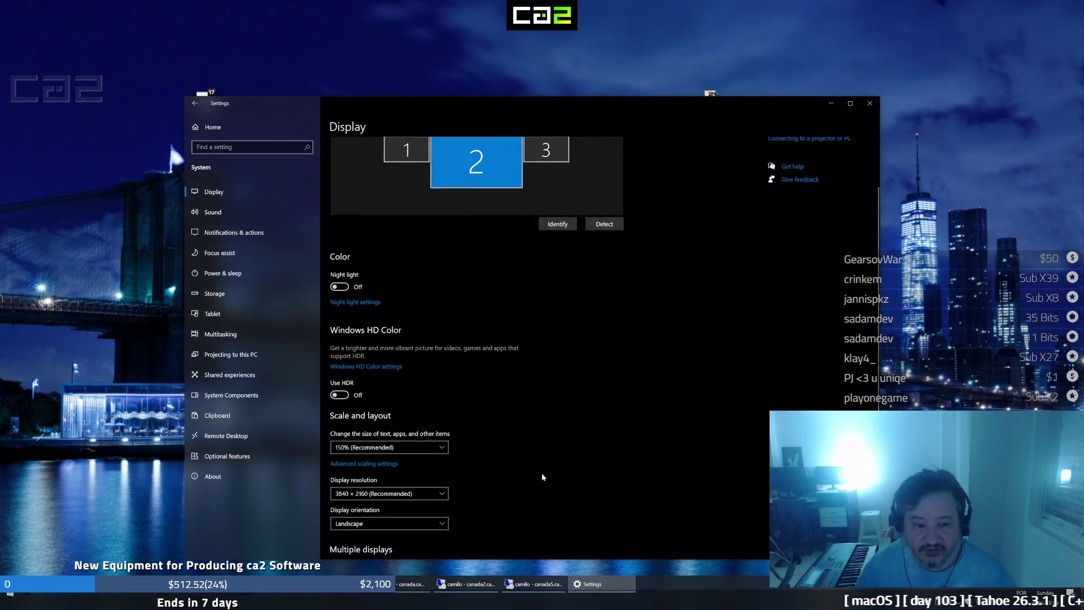
scroll(412, 409, down, 1)
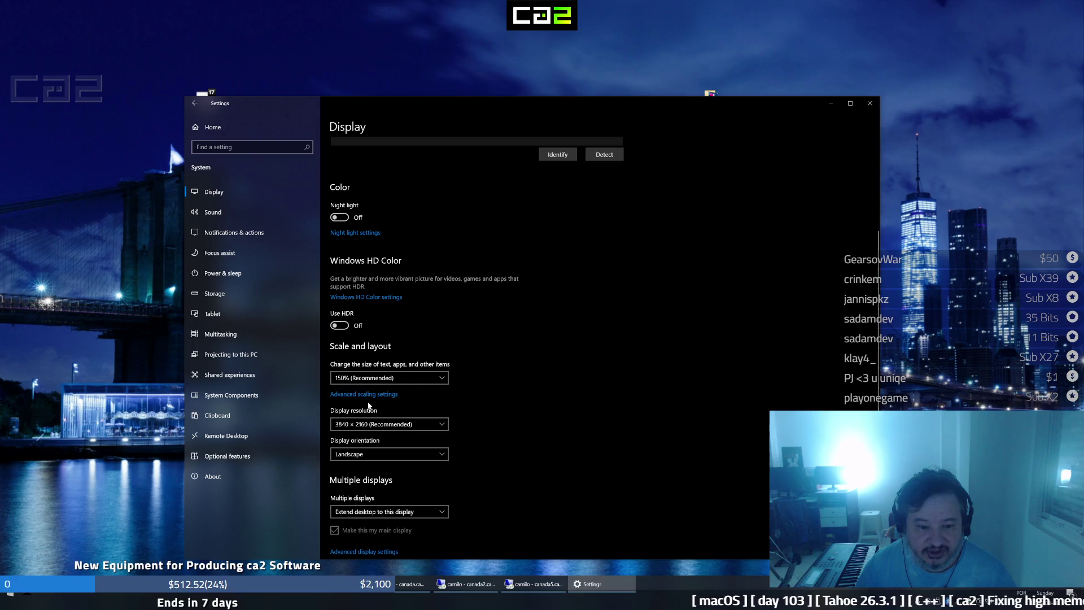
click(400, 379)
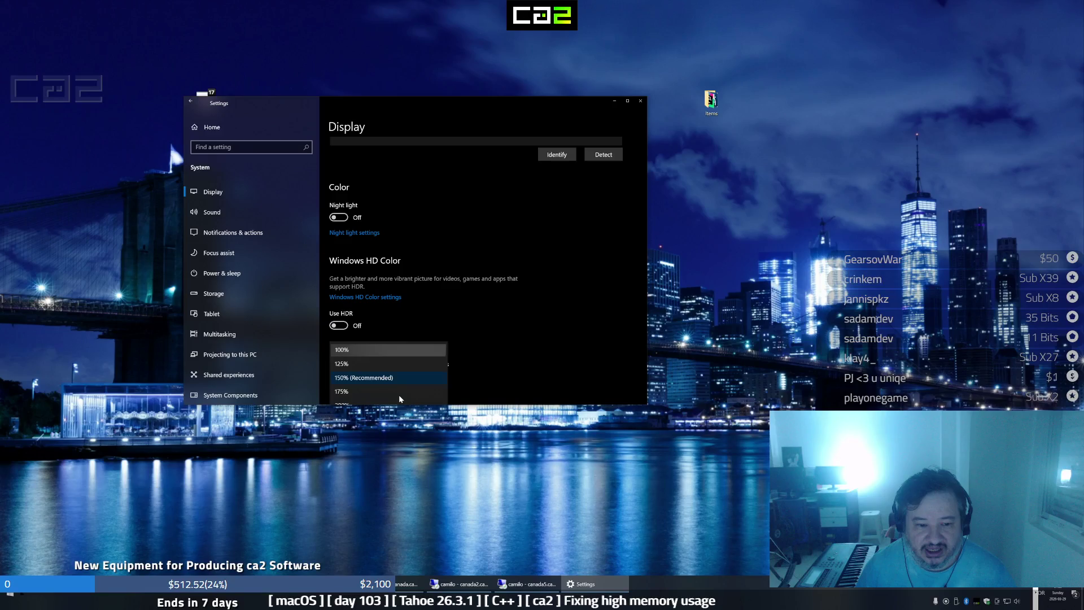
click(439, 350)
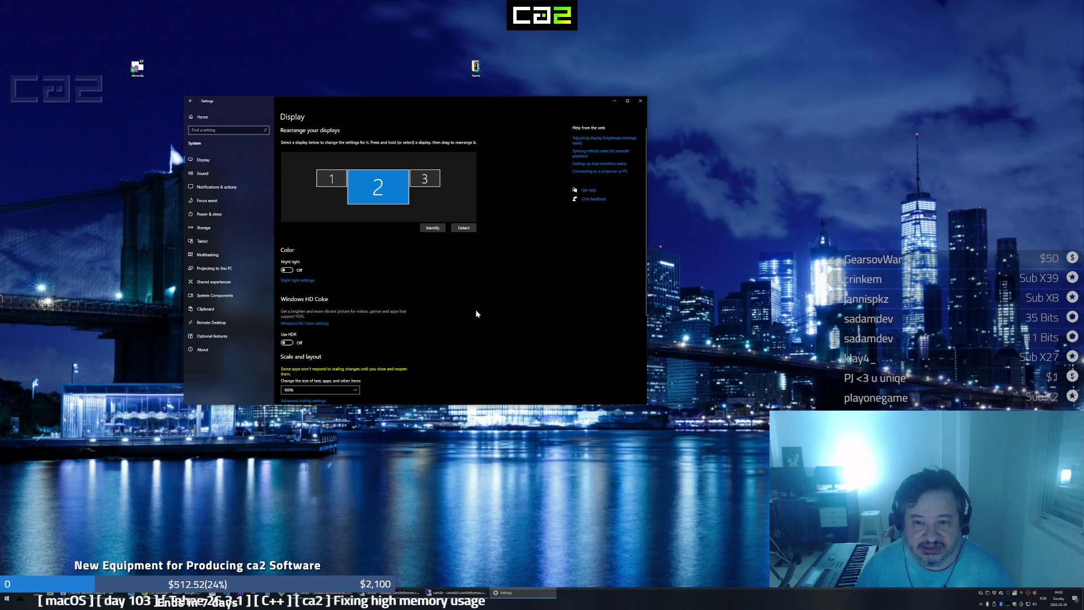
click(614, 102)
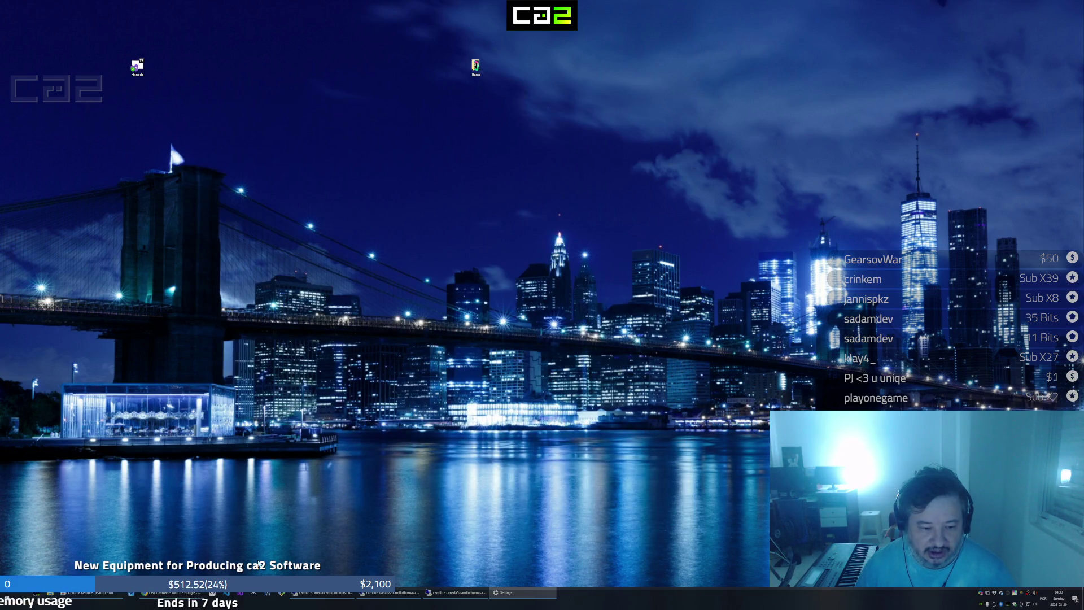
click(141, 595)
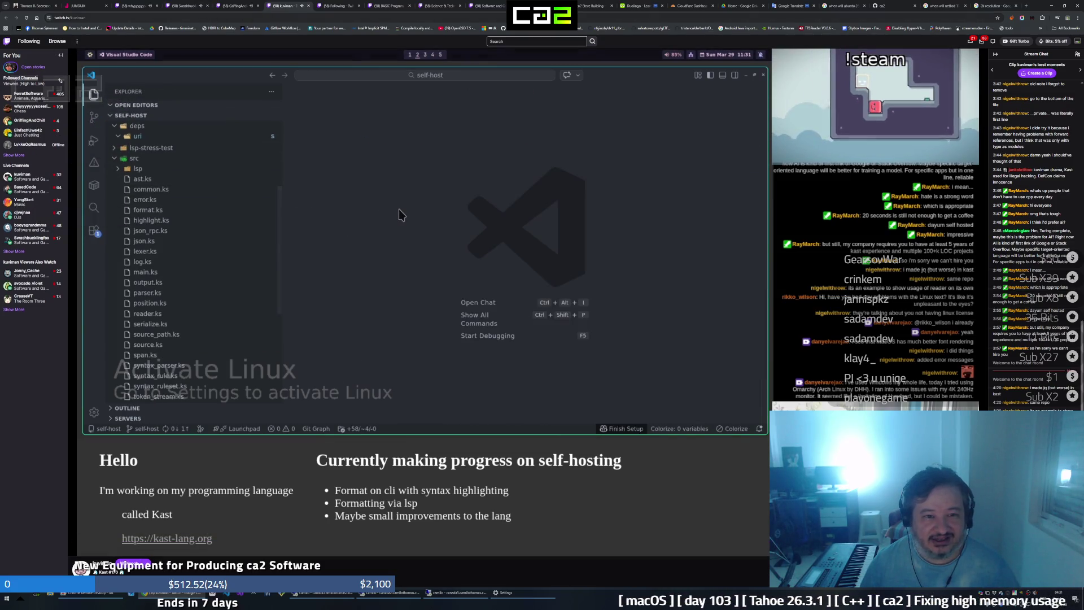
Flip through the Following page and several channel streams to the chess stream, then minimize the browser
click(337, 7)
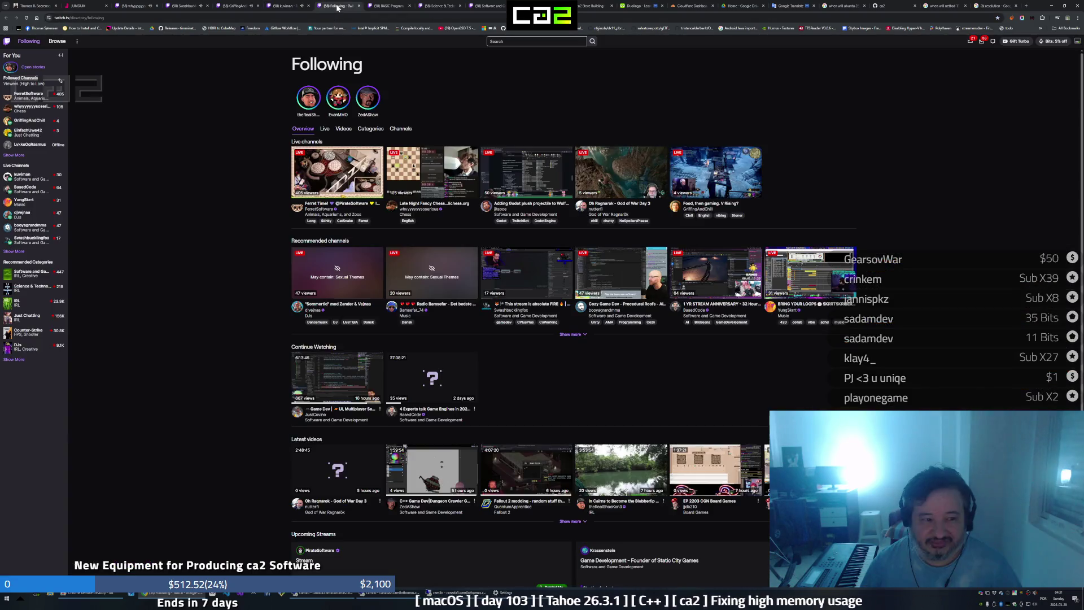
click(288, 7)
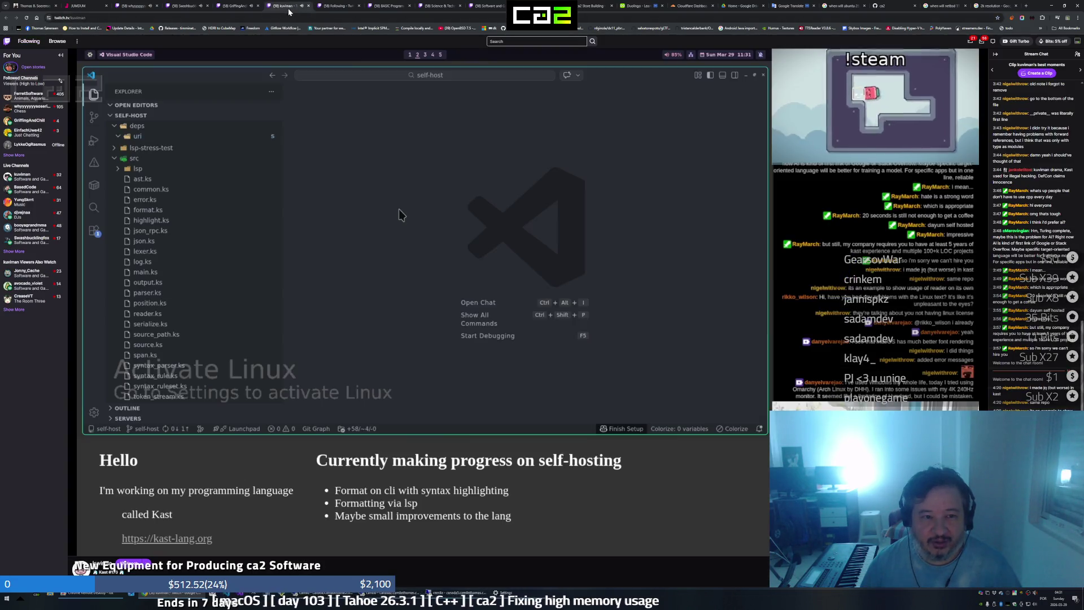
click(227, 9)
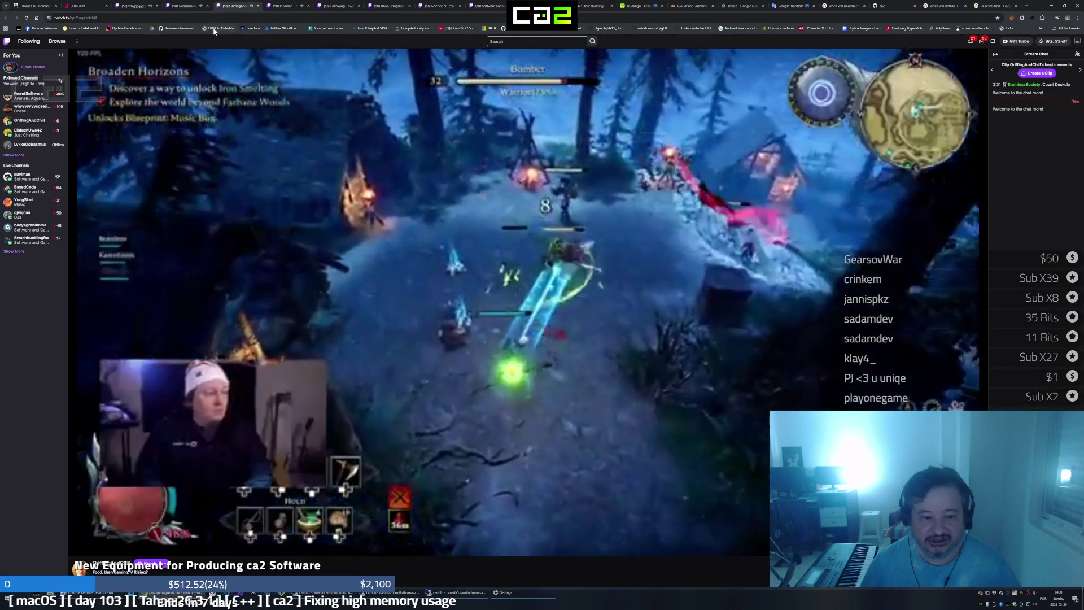
click(182, 6)
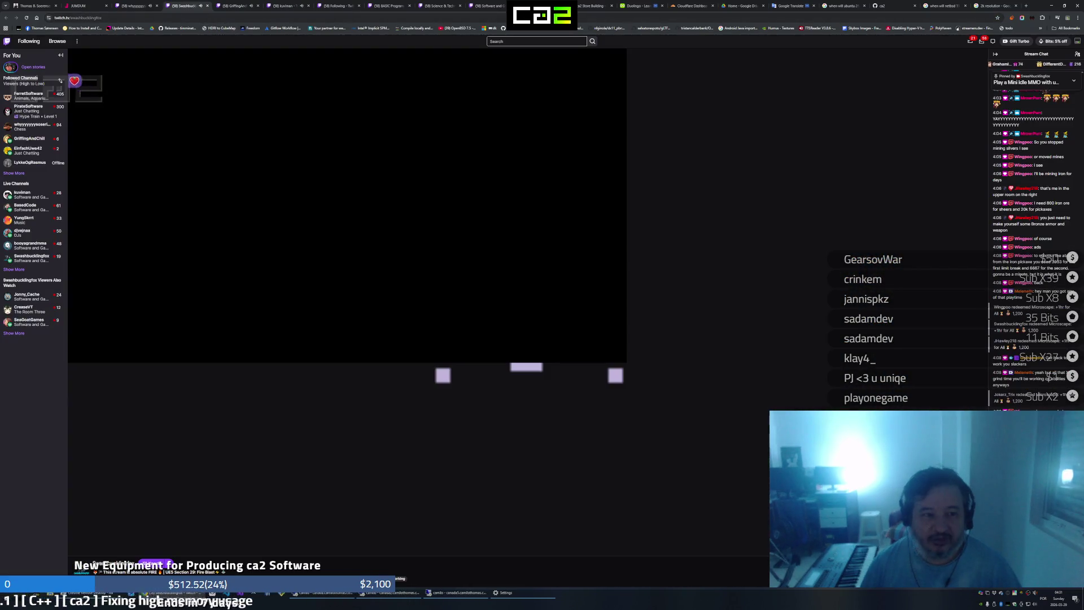
click(140, 10)
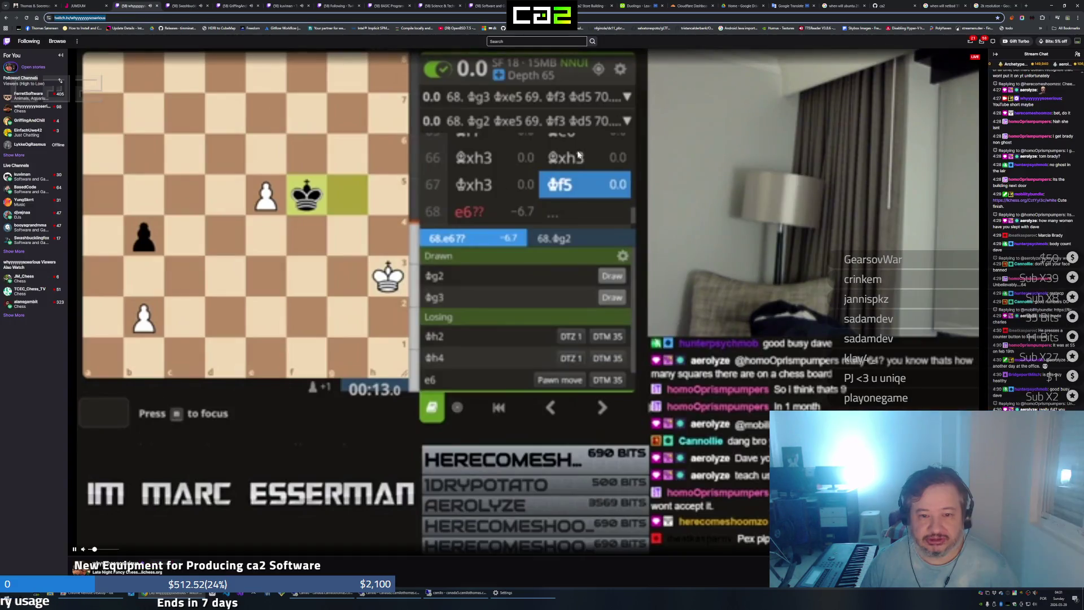
click(1048, 6)
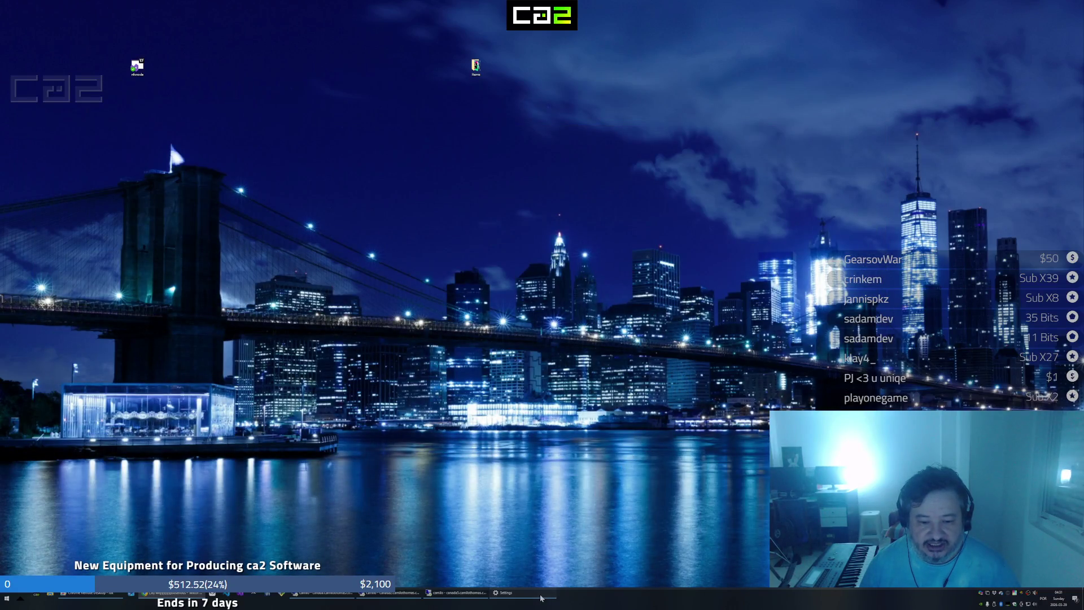
Restore the Display settings window and maximize it, scaling still showing 100%
click(506, 595)
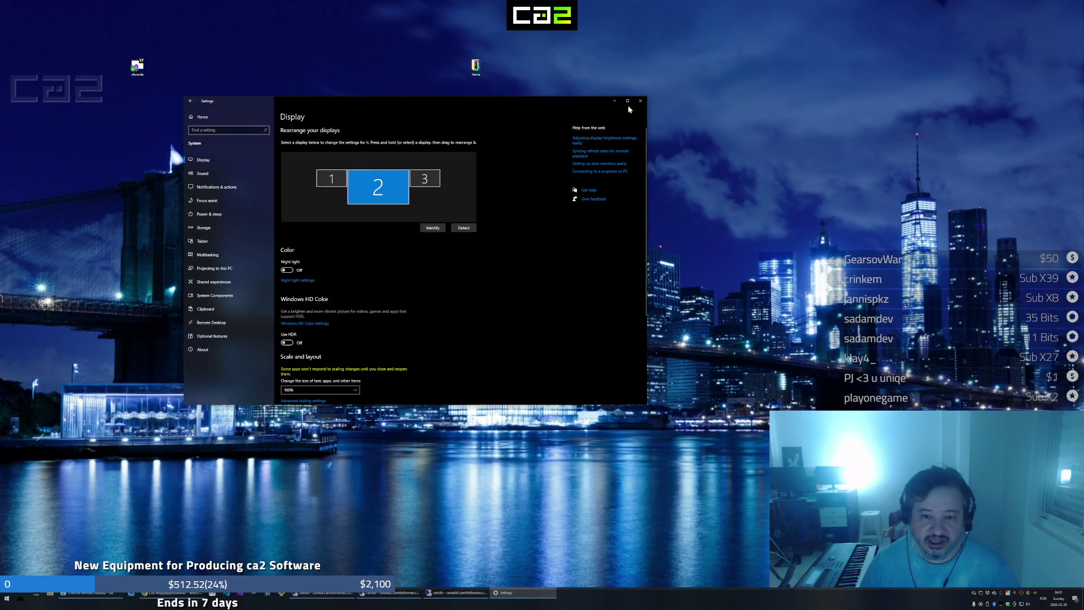
click(627, 100)
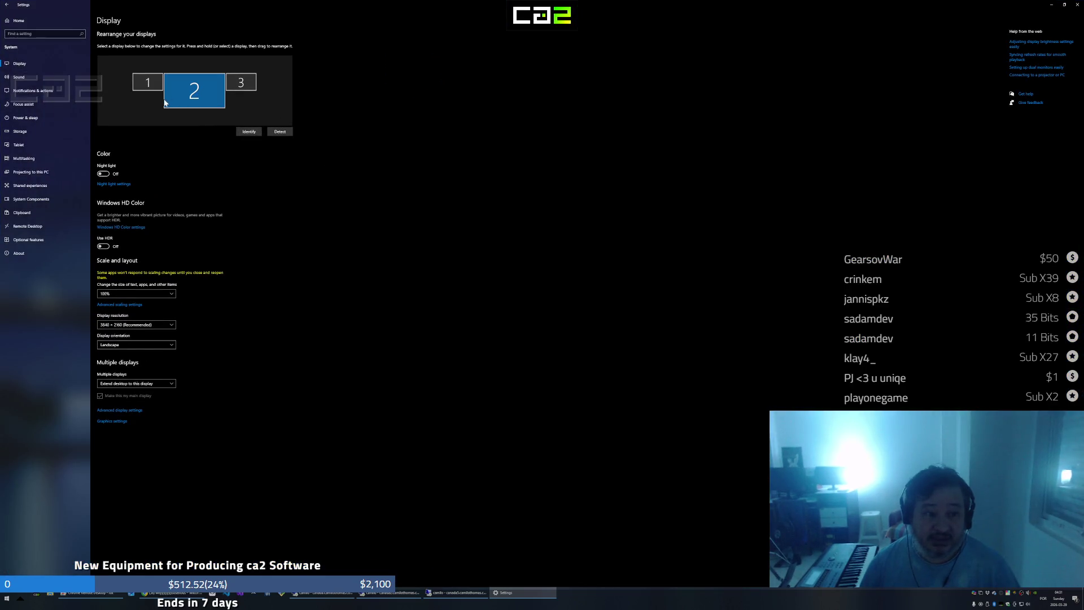
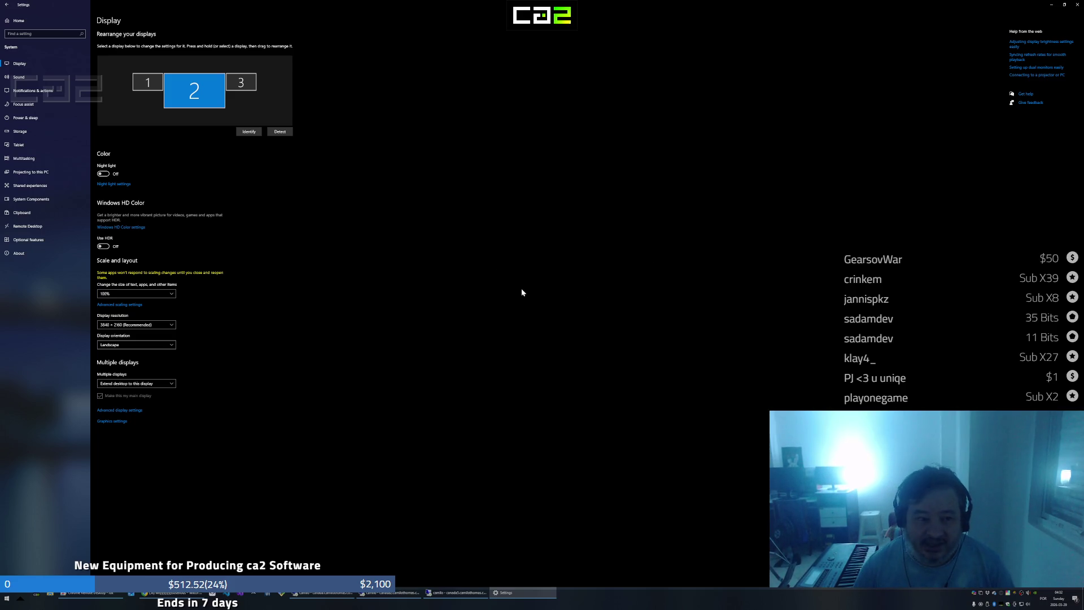
Review the scaling choices leaving 200%, check the Twitch stream, and return to Display settings
click(157, 295)
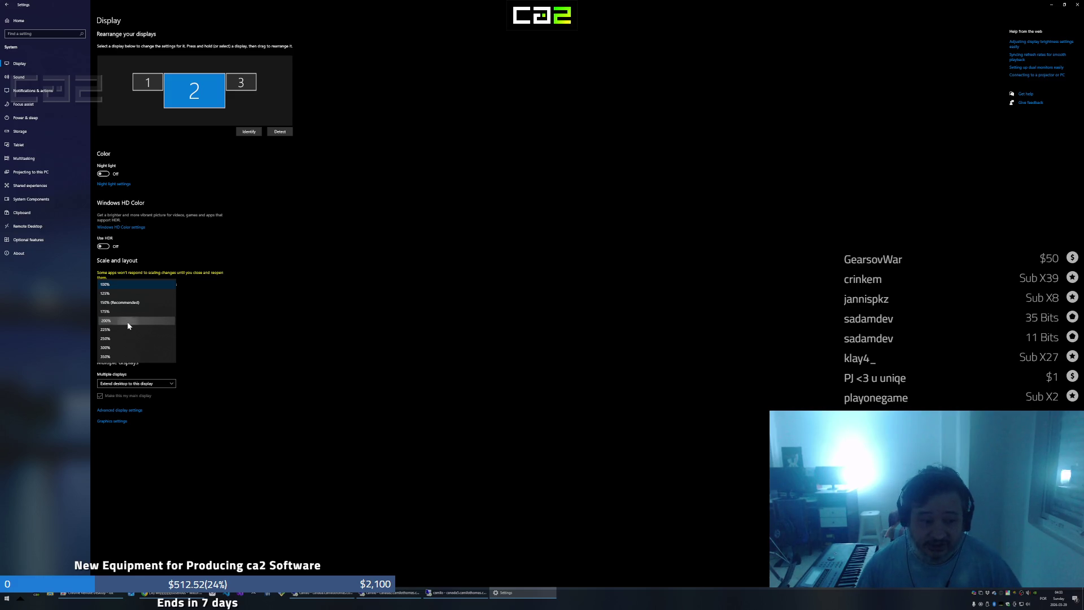
click(542, 304)
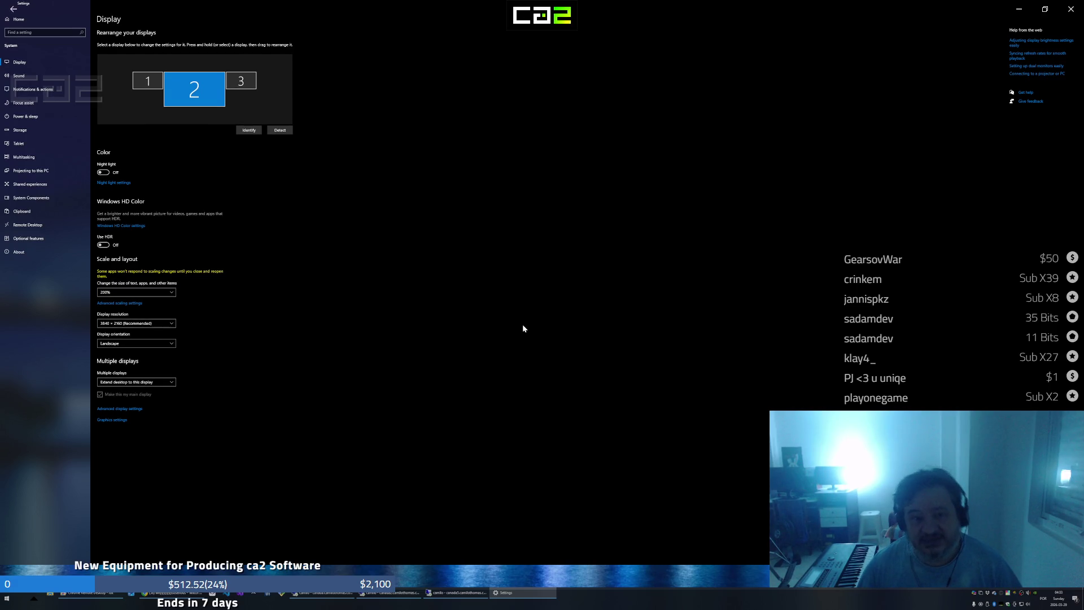
click(1018, 9)
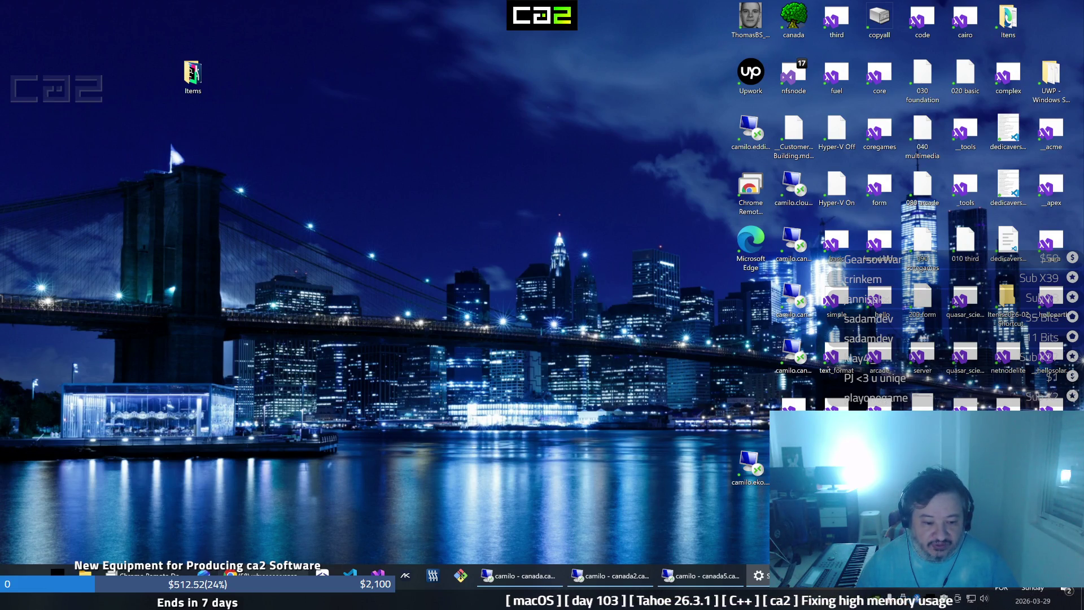
click(255, 576)
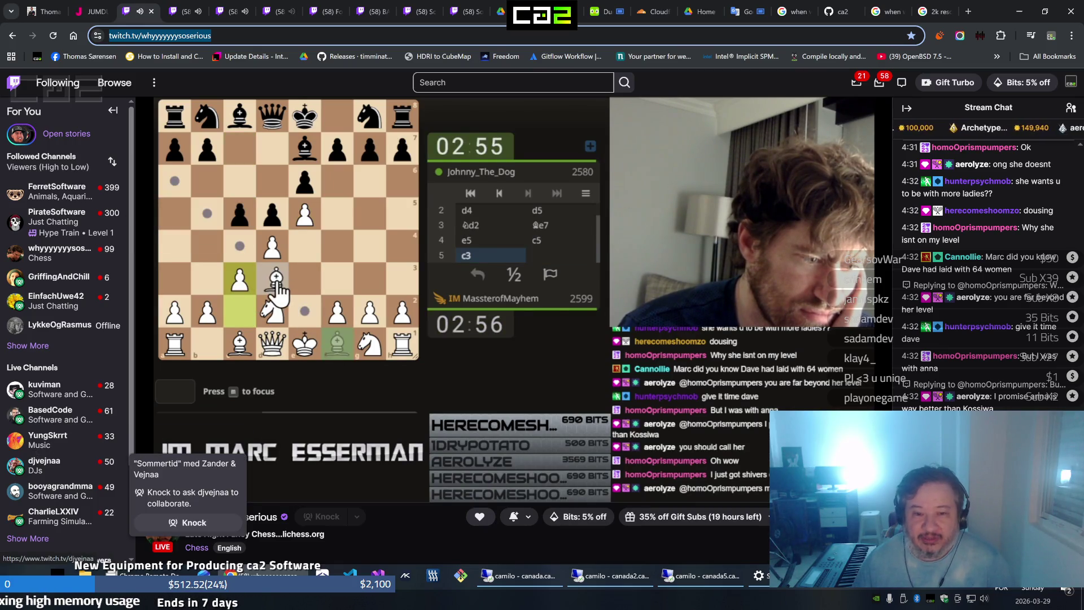
click(1018, 16)
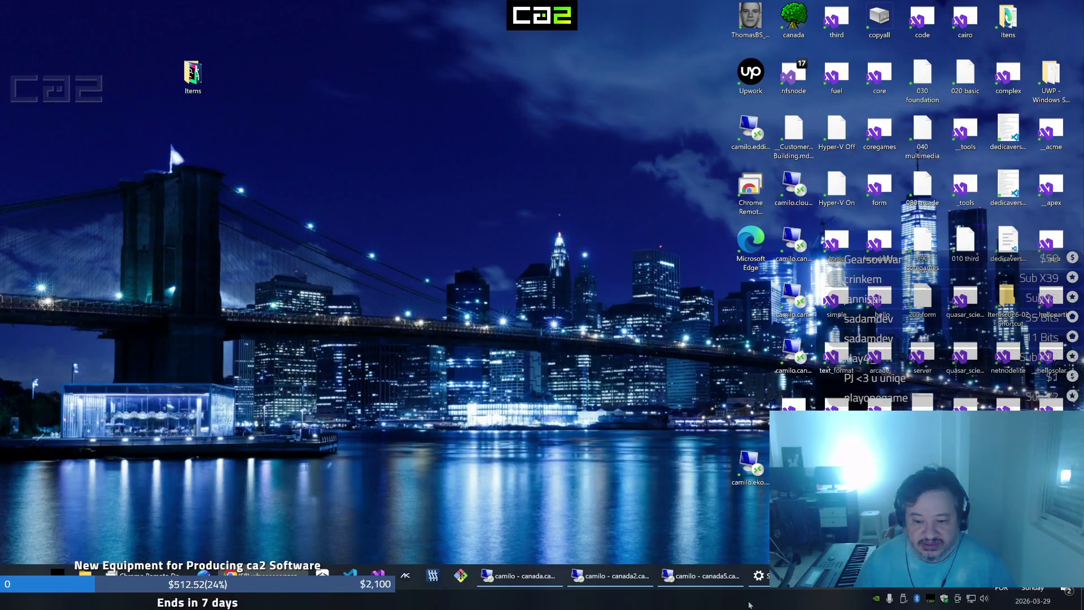
click(758, 575)
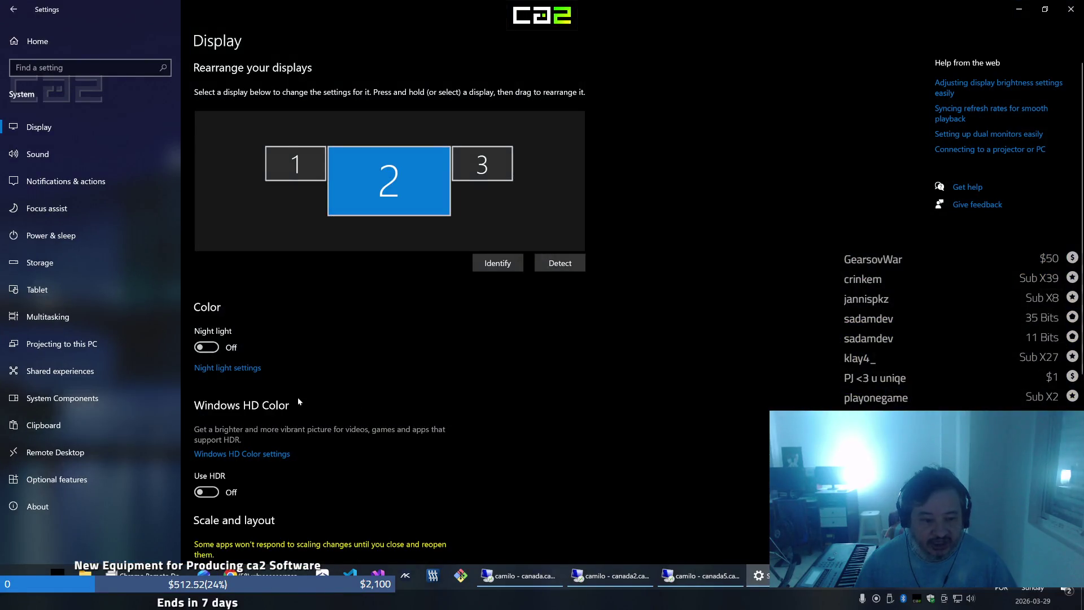
scroll(297, 398, down, 5)
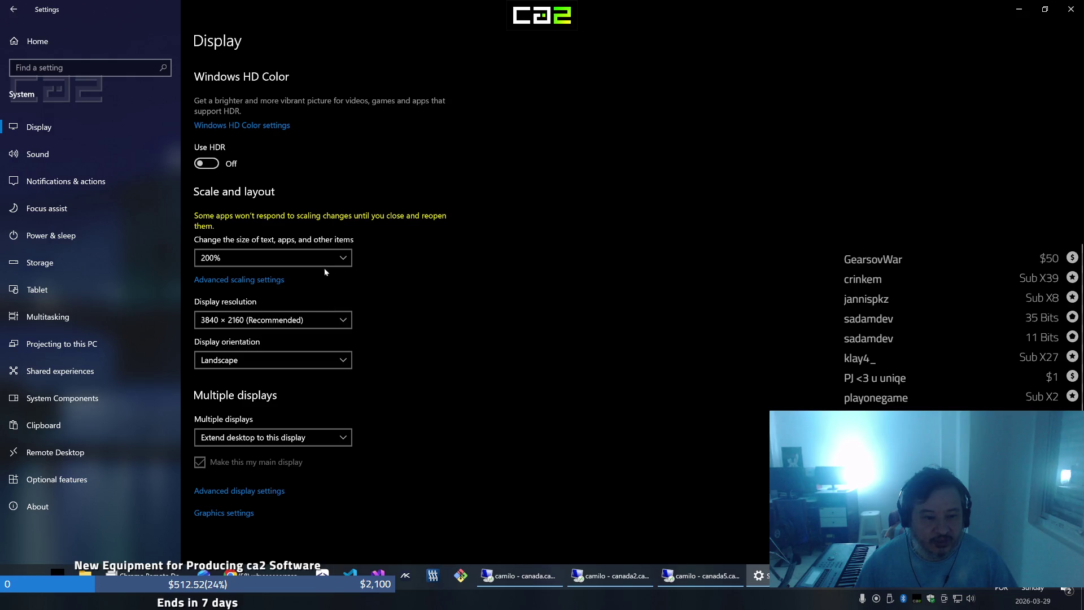
Set the display scale to 150% (Recommended) and minimize Settings
click(326, 258)
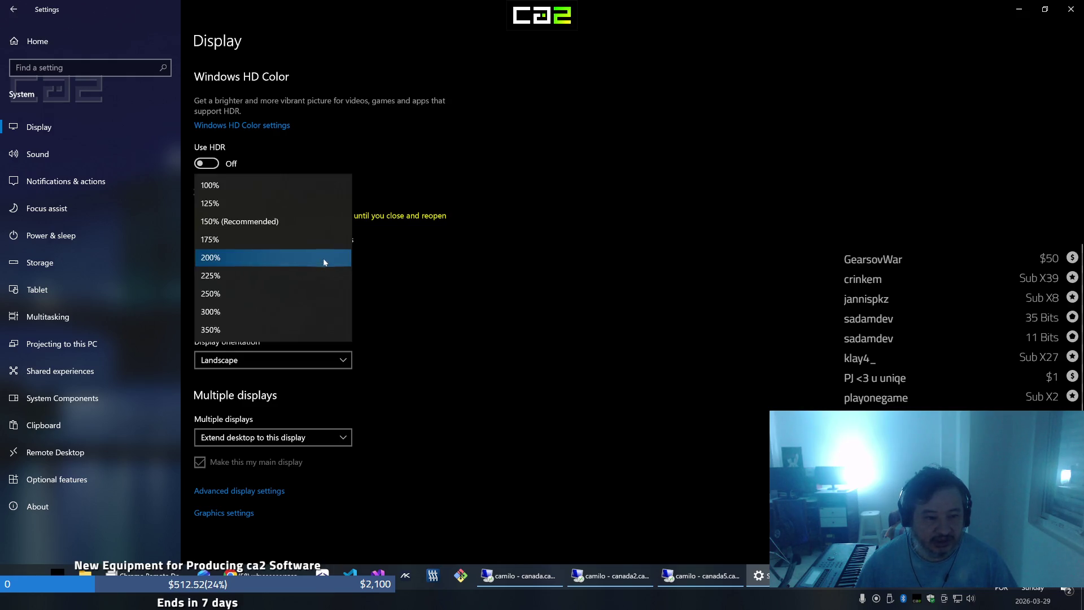
click(311, 227)
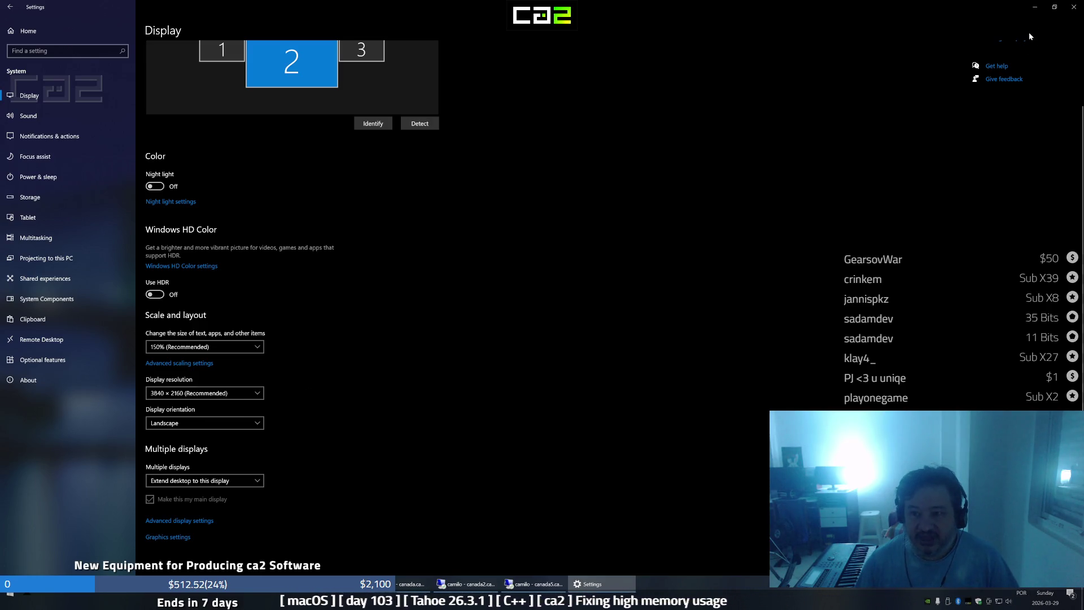
click(1037, 8)
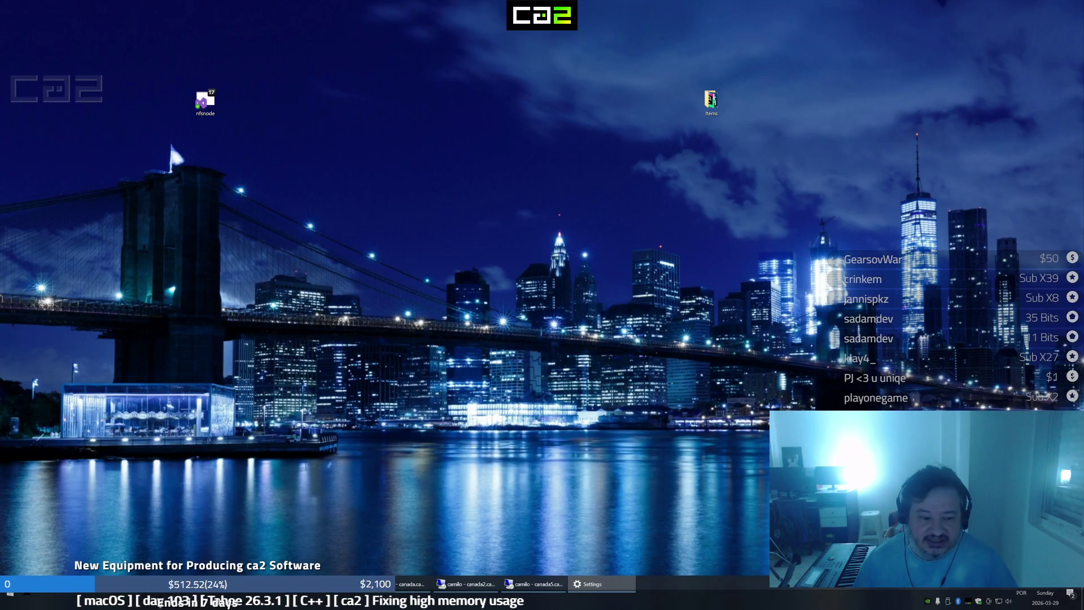
Flip through the chess, swashbucklingfox, griffingandchill and kuviman streams to the Following page, then minimize Chrome
key(alt+Tab)
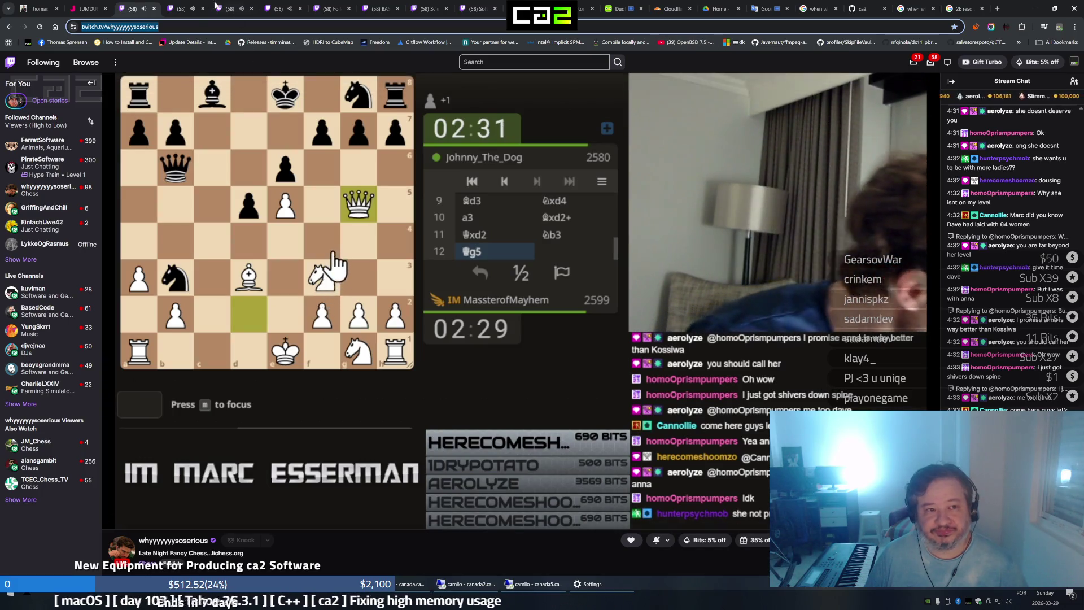
click(176, 11)
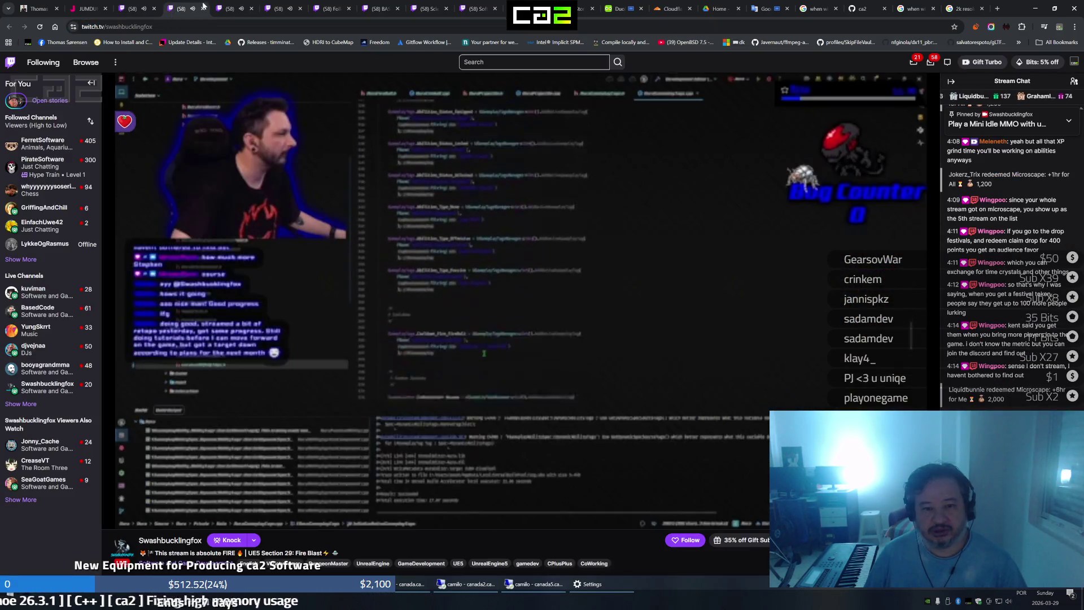
click(225, 11)
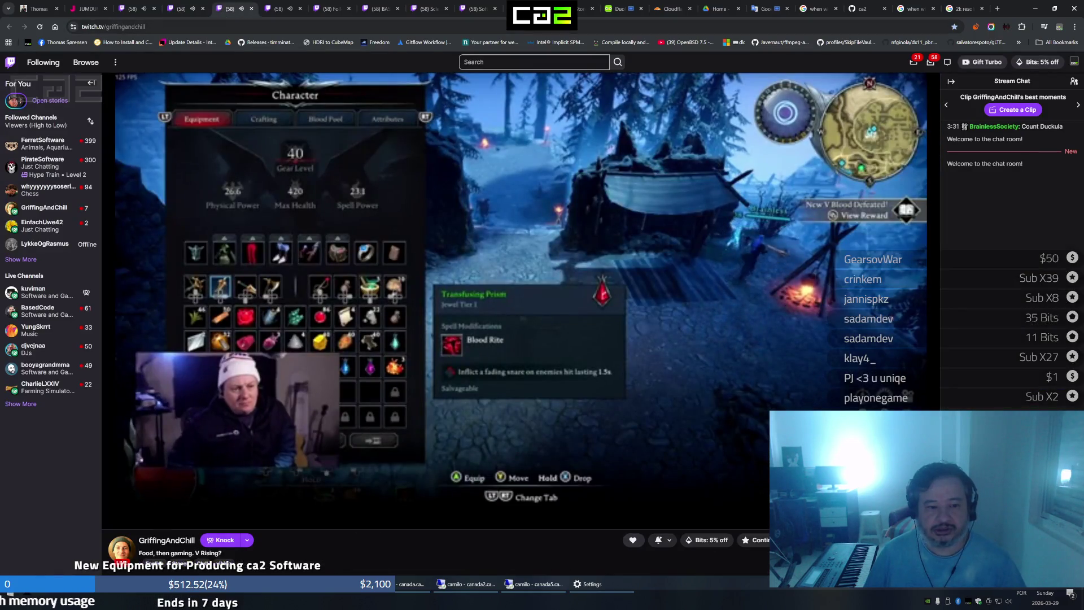
click(279, 14)
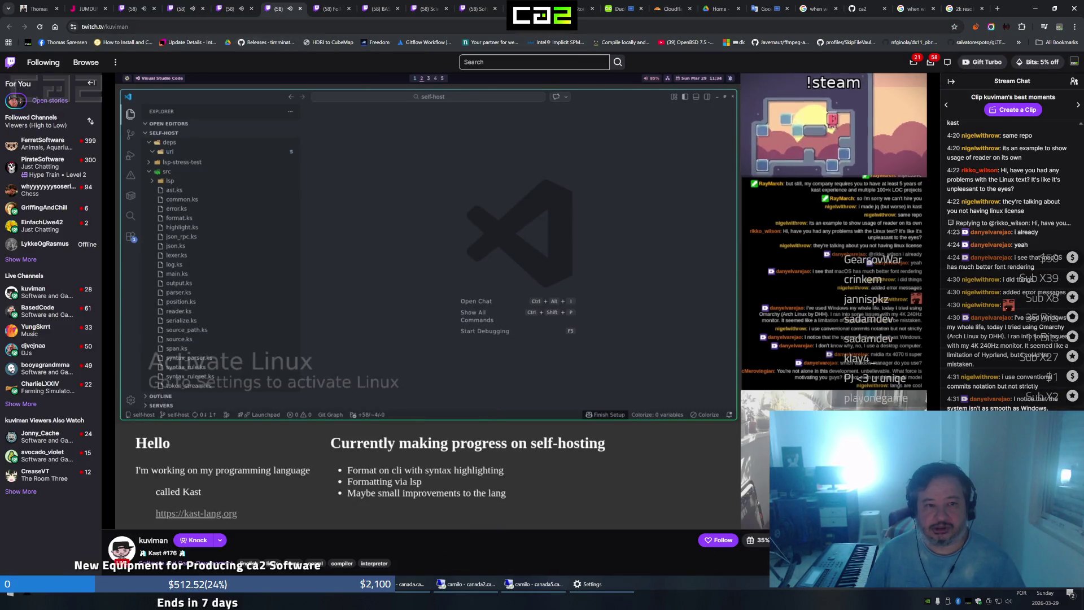
click(325, 11)
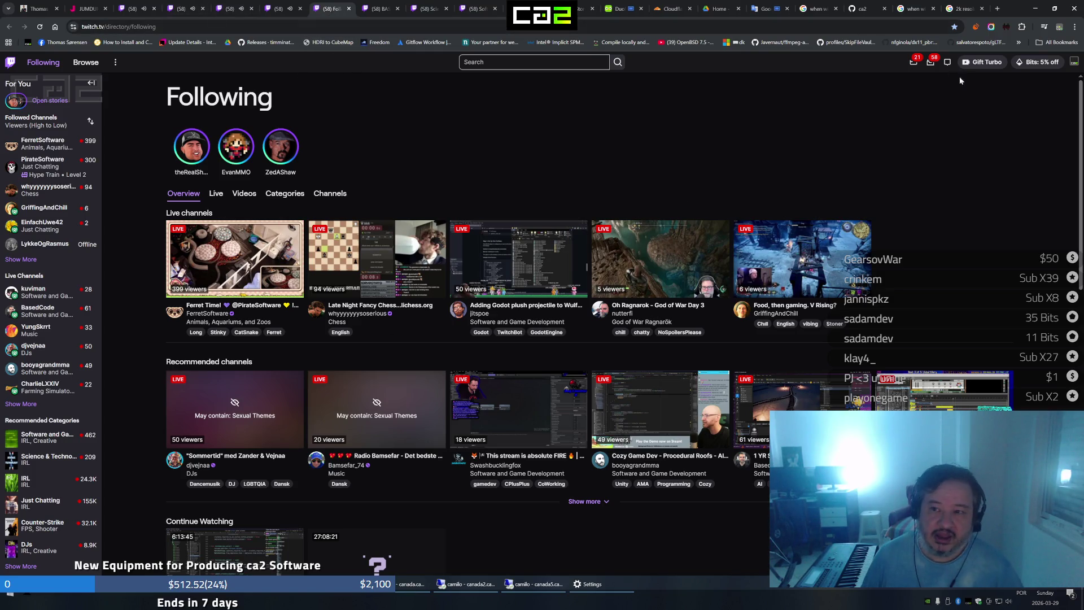
click(1053, 8)
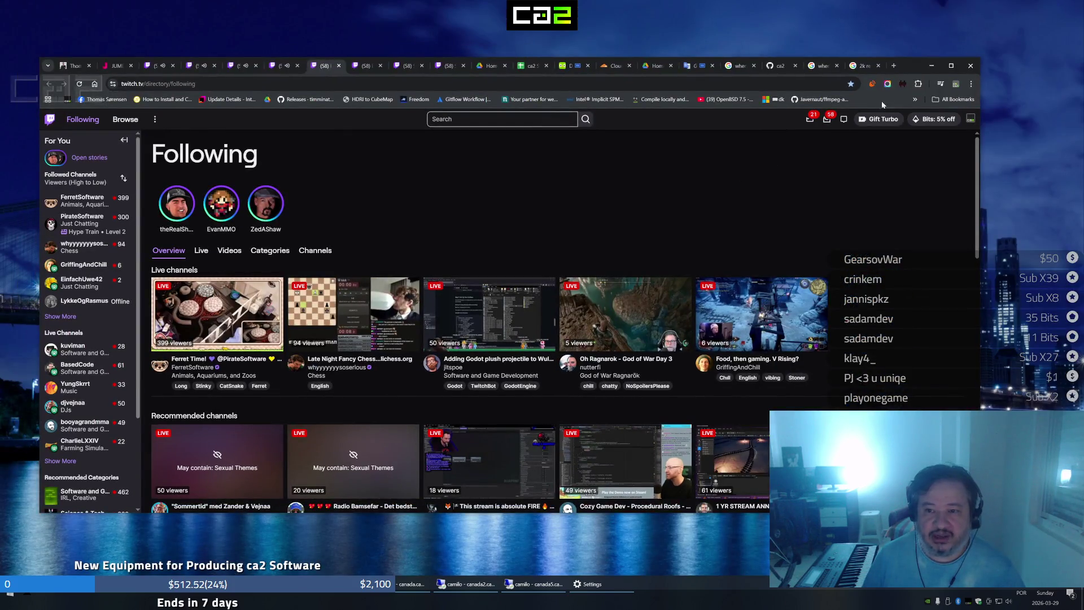
click(932, 66)
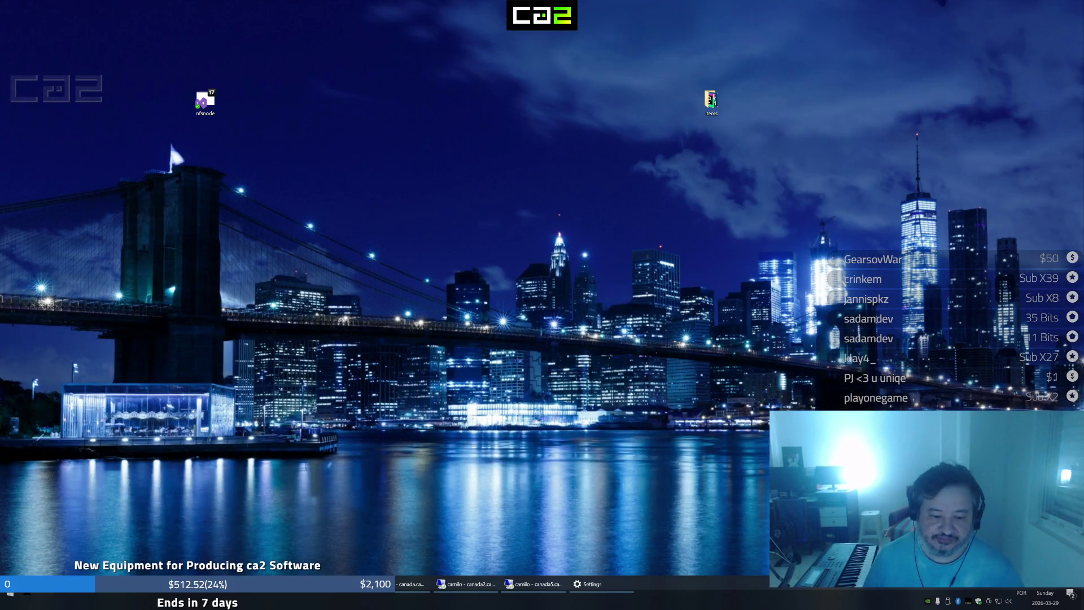
Maximize the Remote Desktop session and flip through its browser tabs
click(412, 595)
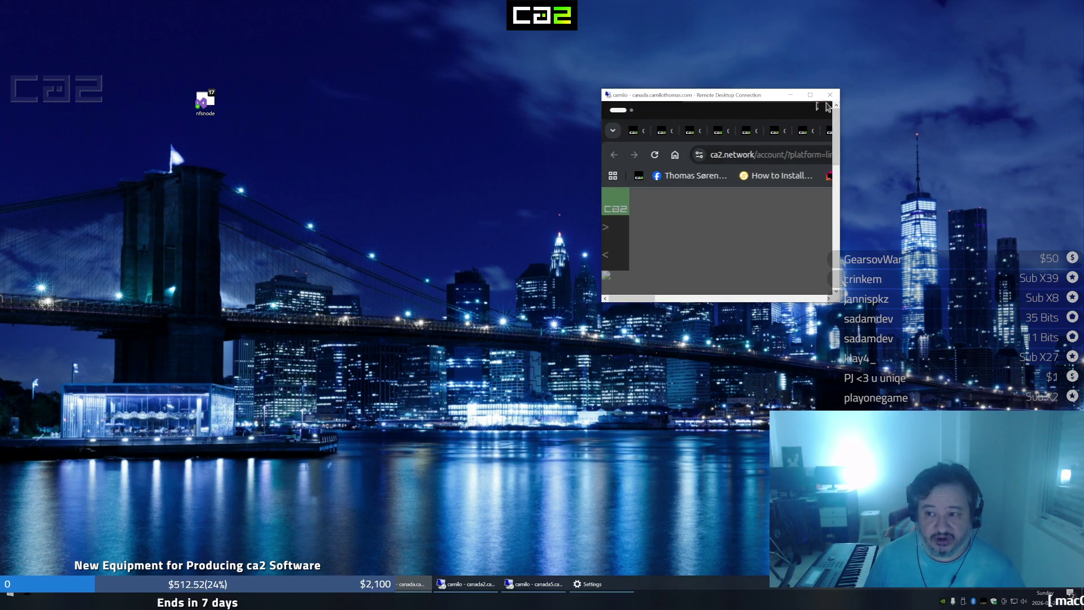
click(808, 98)
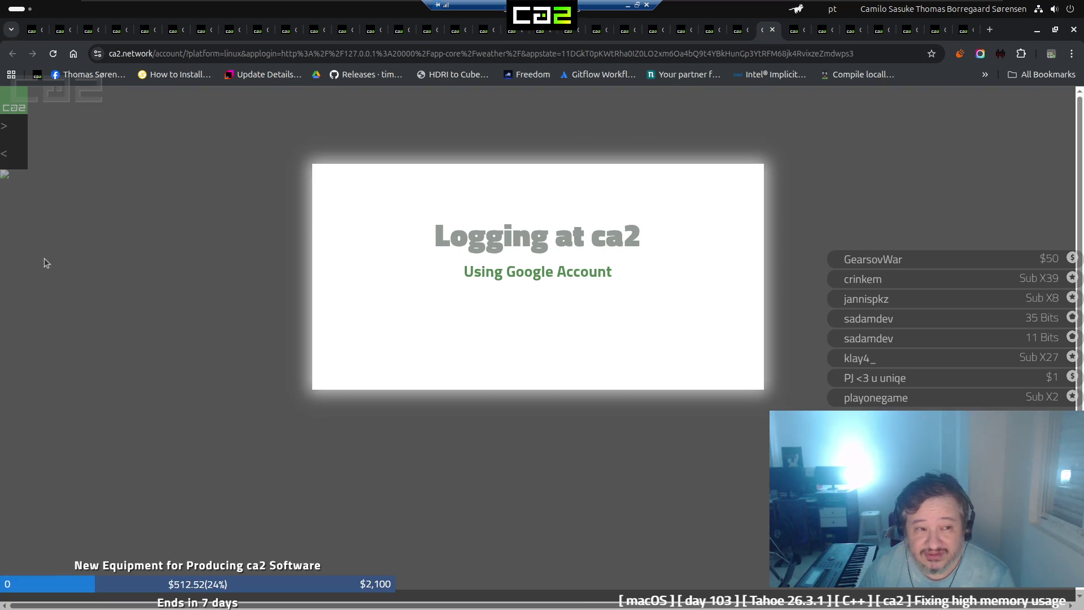
click(35, 38)
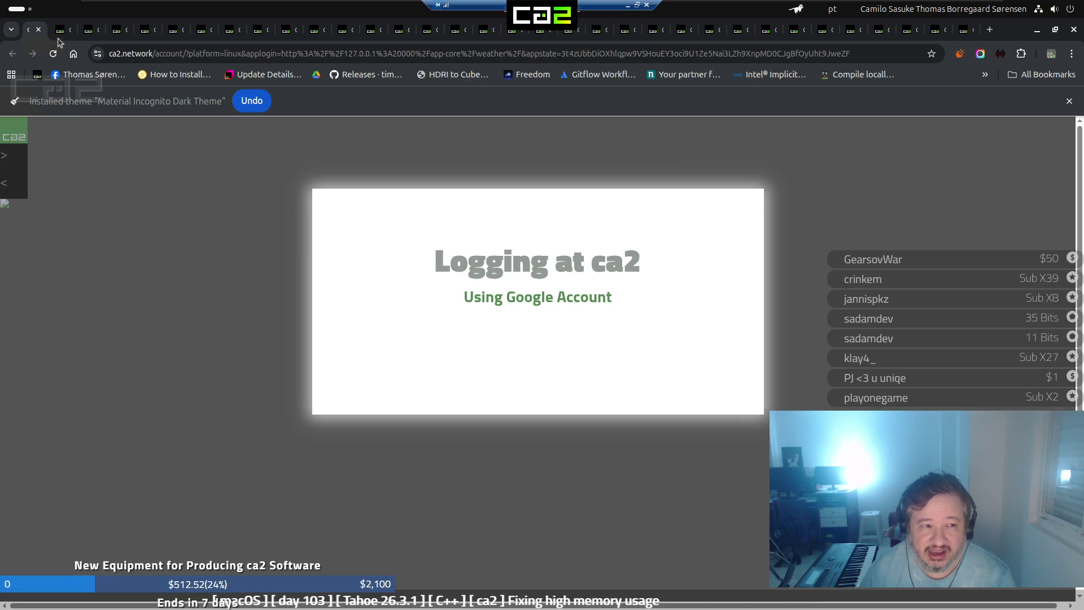
click(84, 37)
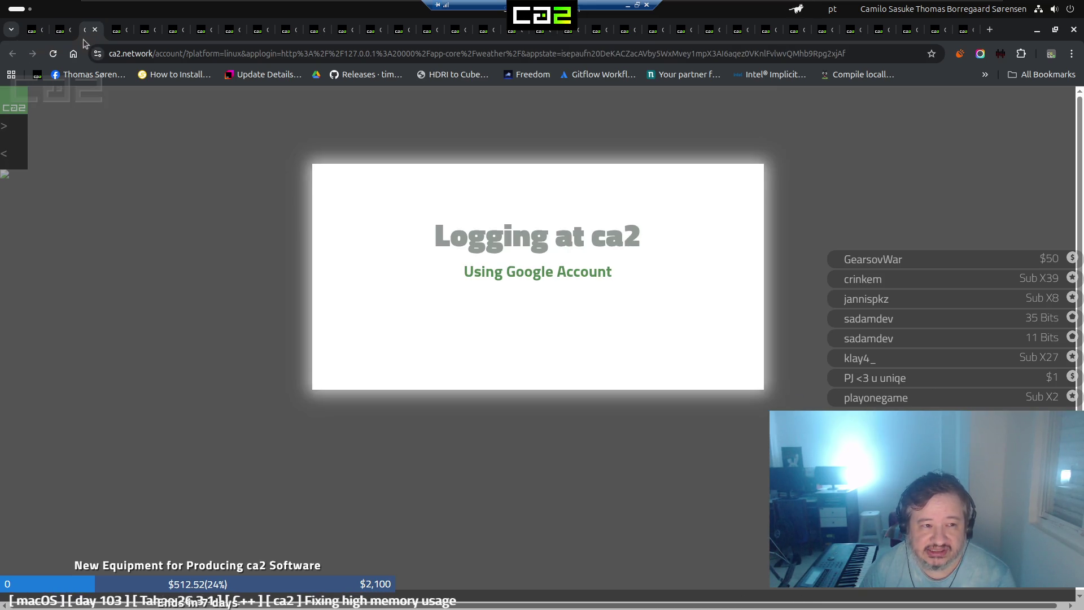
click(117, 31)
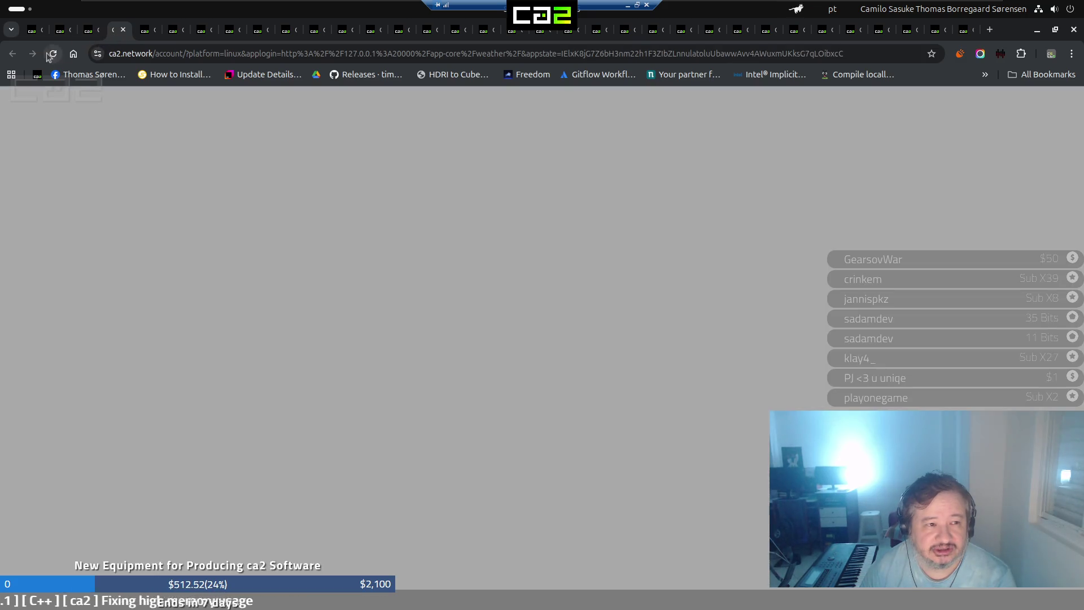
Dismiss the tab options, minimize the remote browser, and bring up the activities overview
right_click(32, 39)
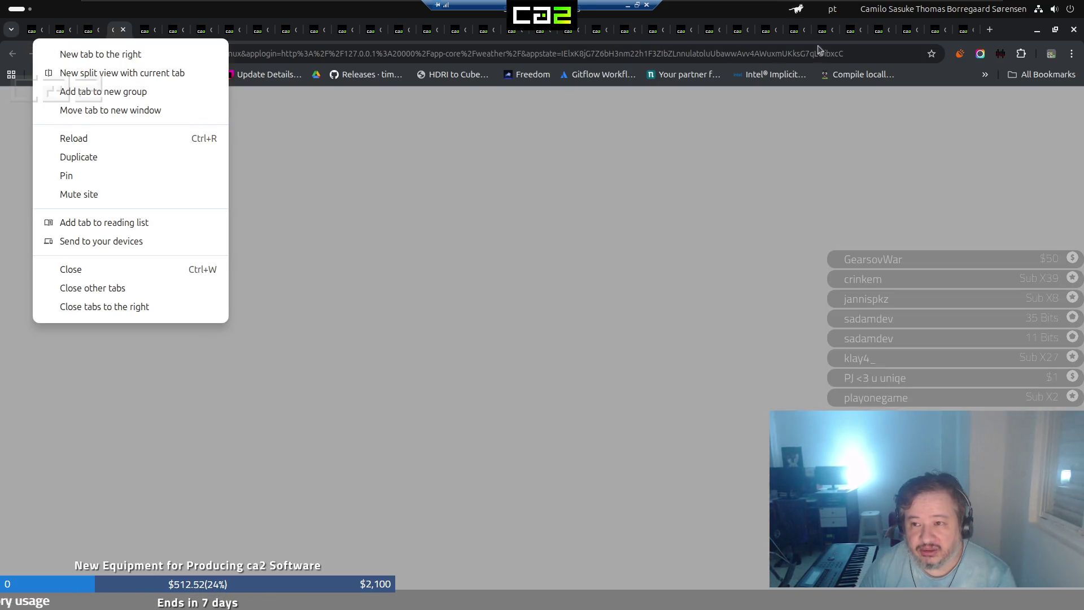
click(1035, 35)
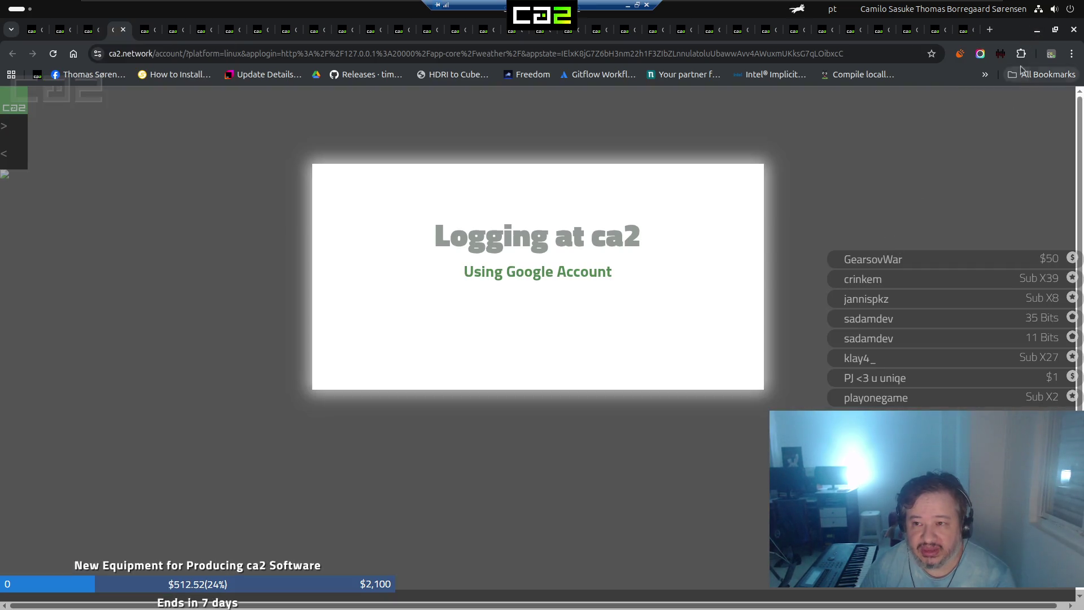
click(1037, 33)
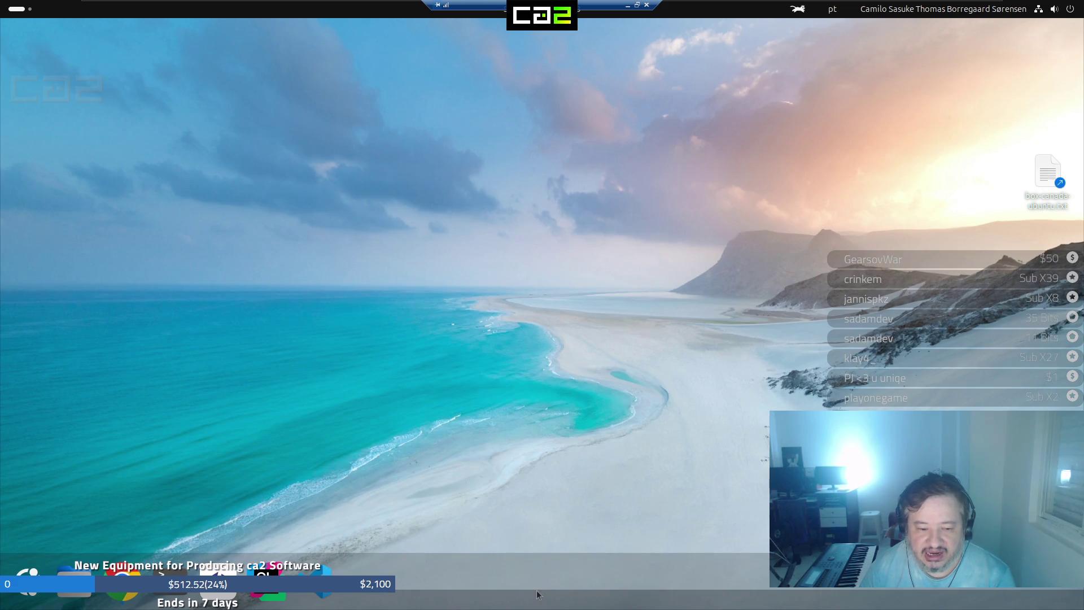
click(28, 11)
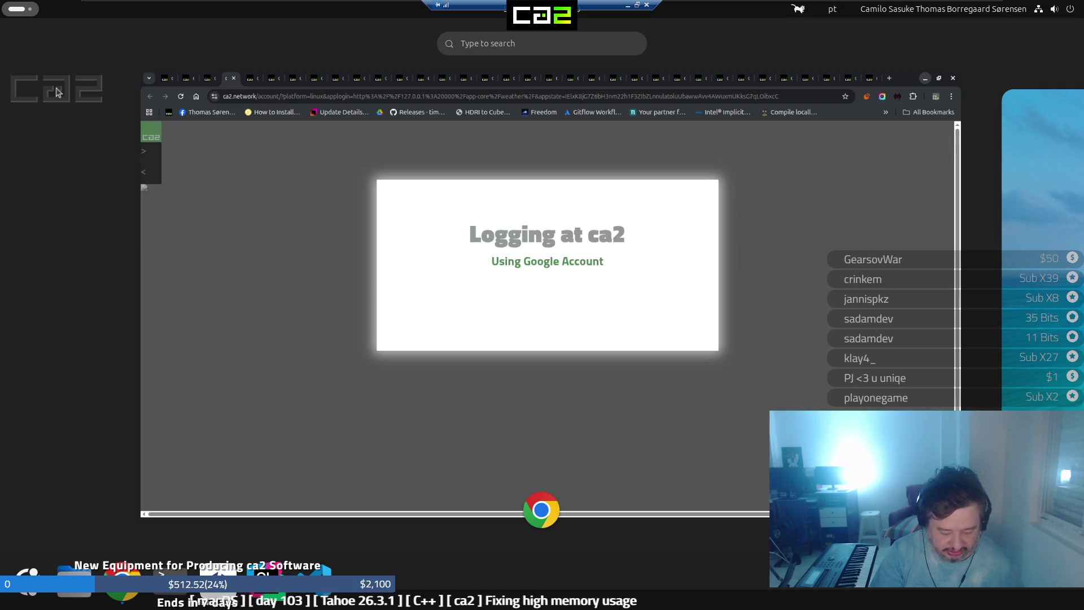
text(disp)
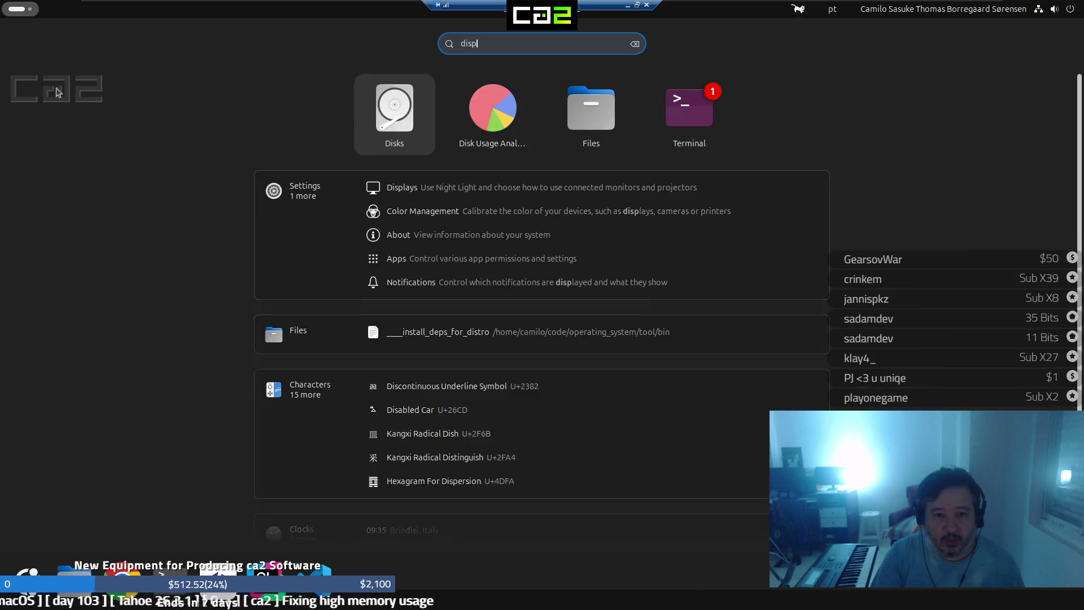
text(lay)
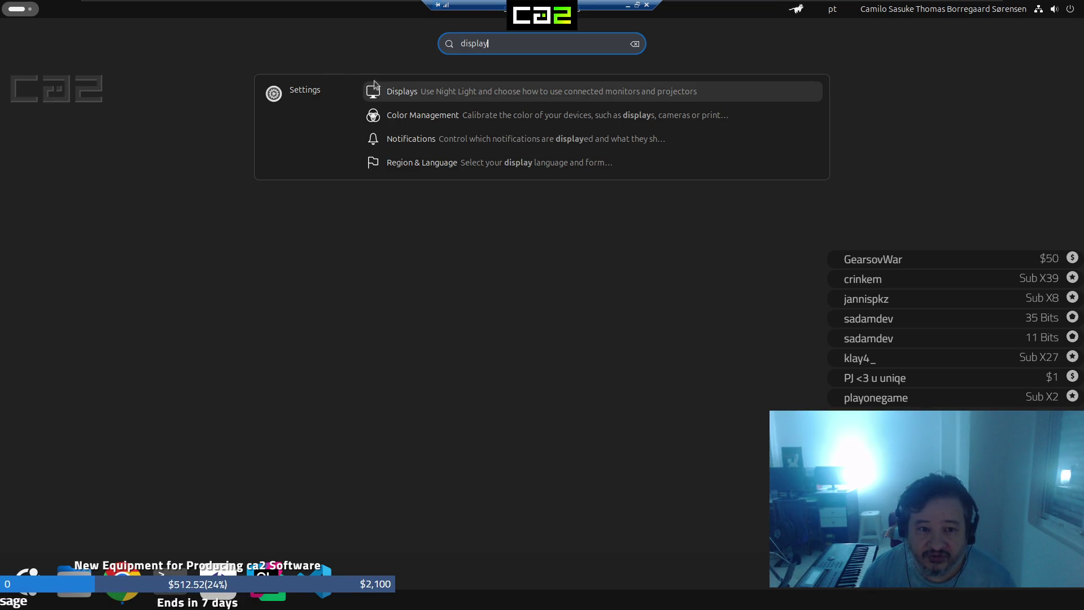
click(391, 94)
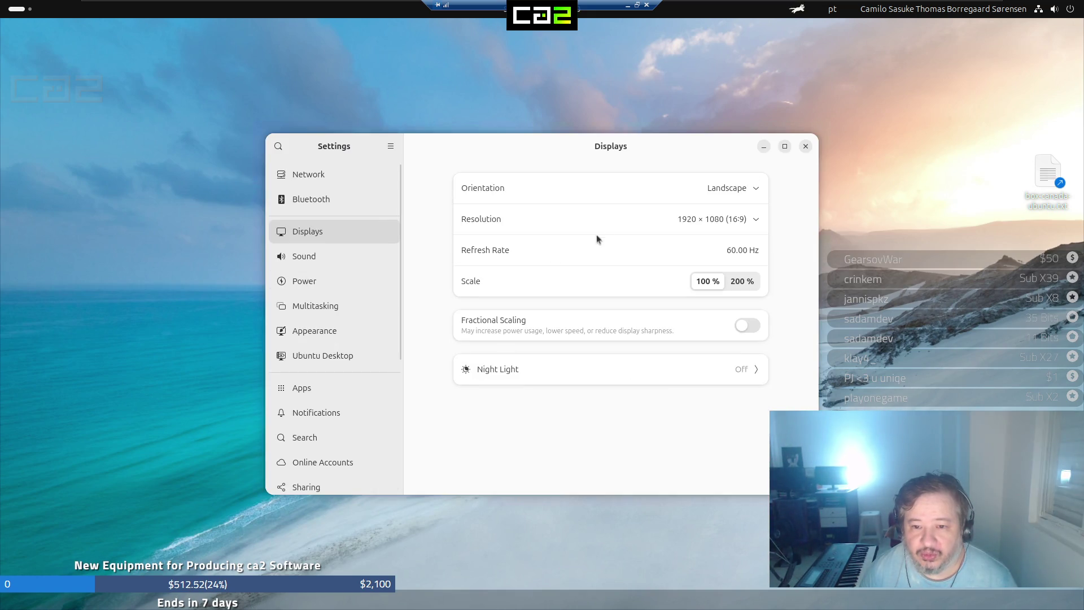
click(703, 218)
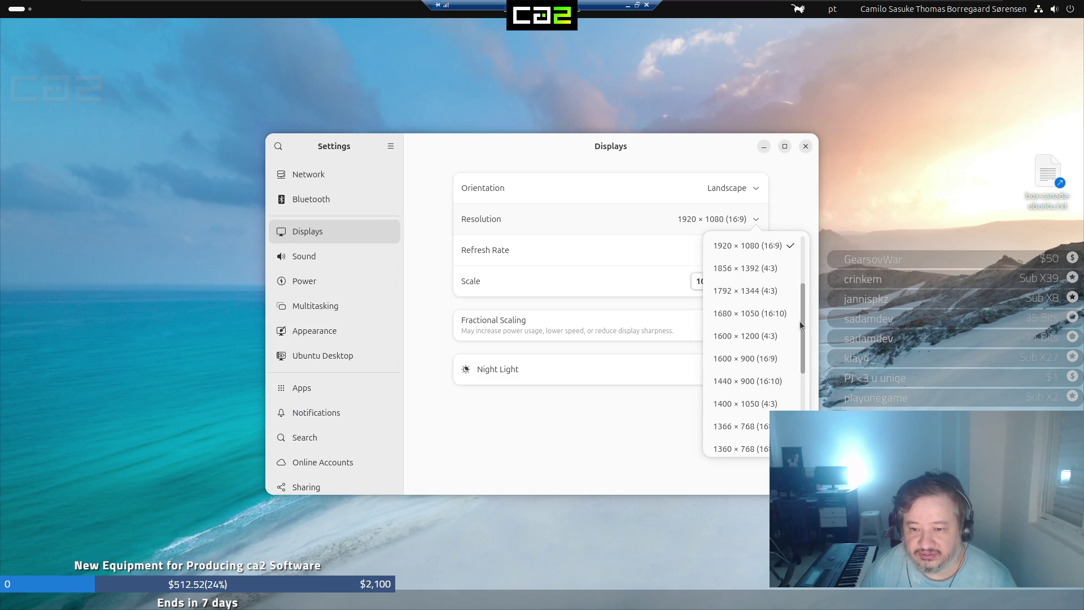
drag(800, 321, 810, 259)
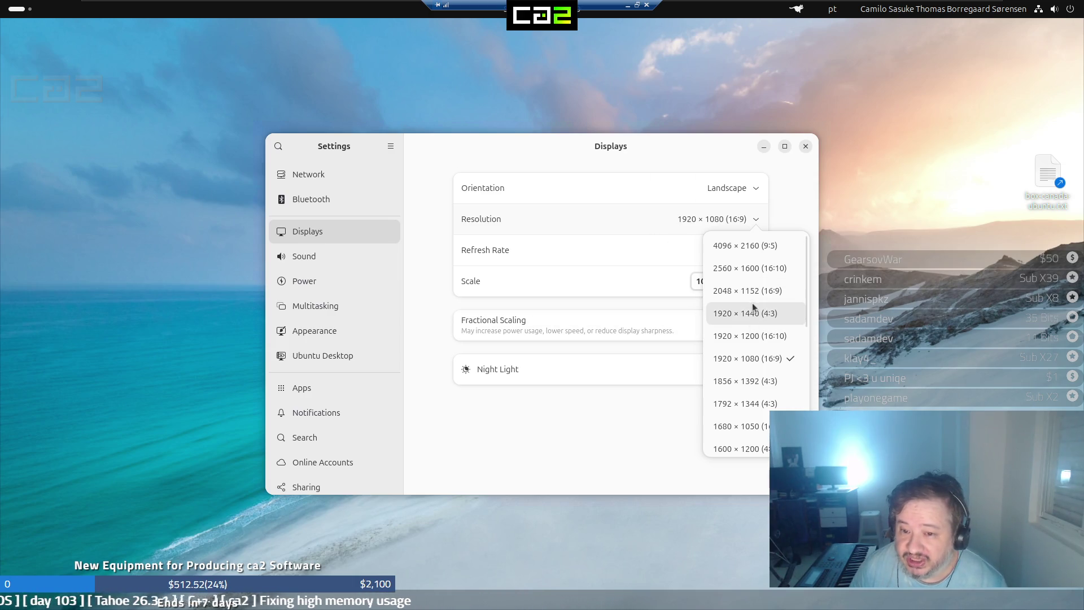
scroll(743, 307, down, 3)
scroll(743, 306, down, 3)
scroll(743, 306, down, 3)
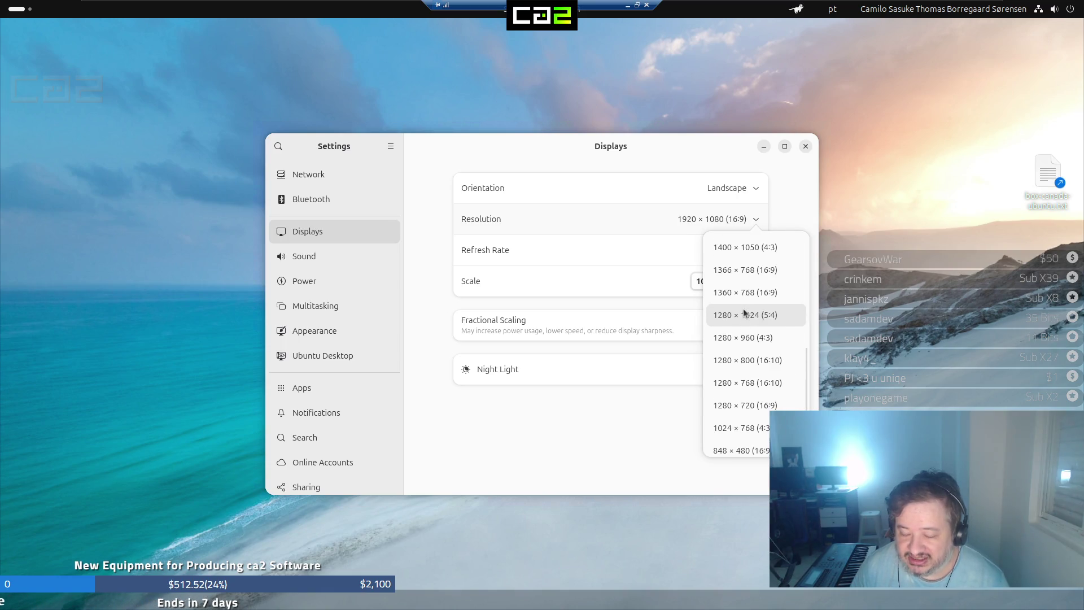
scroll(743, 308, down, 2)
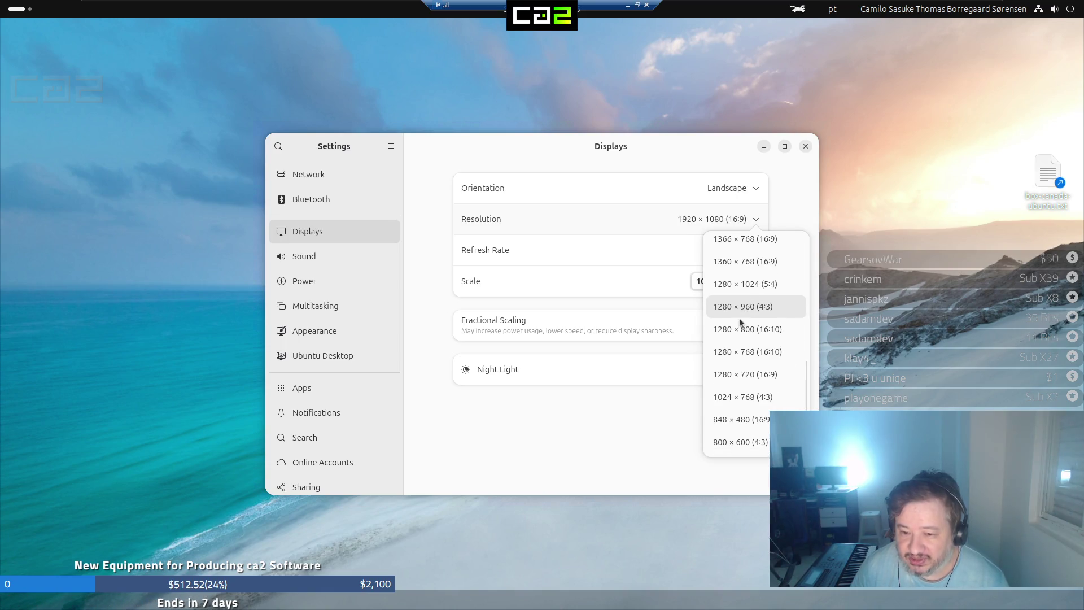
click(480, 432)
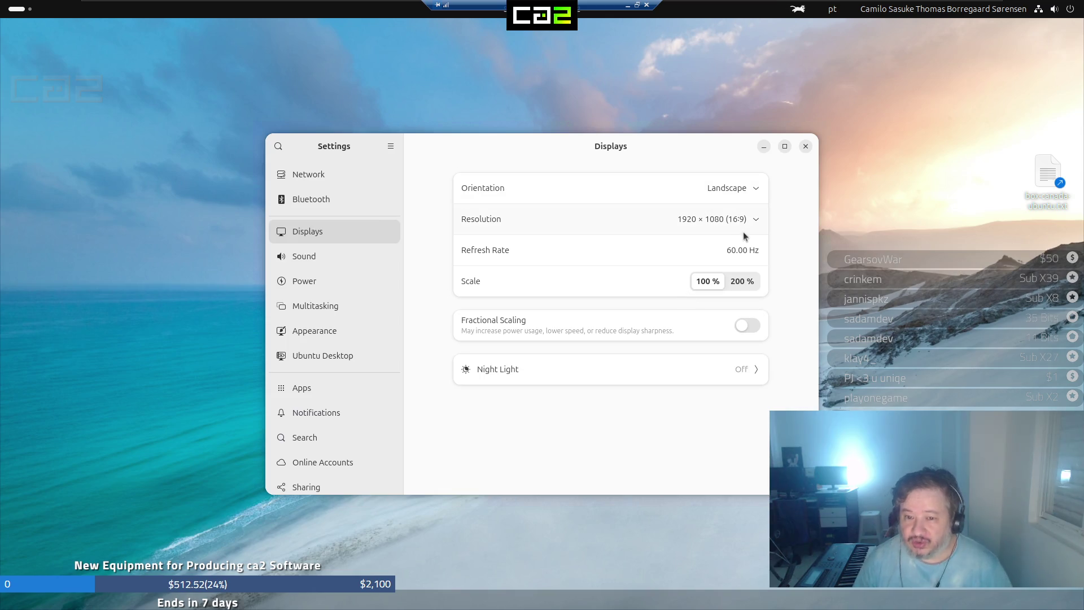
mouse_move(186, 3)
click(136, 8)
mouse_move(122, 6)
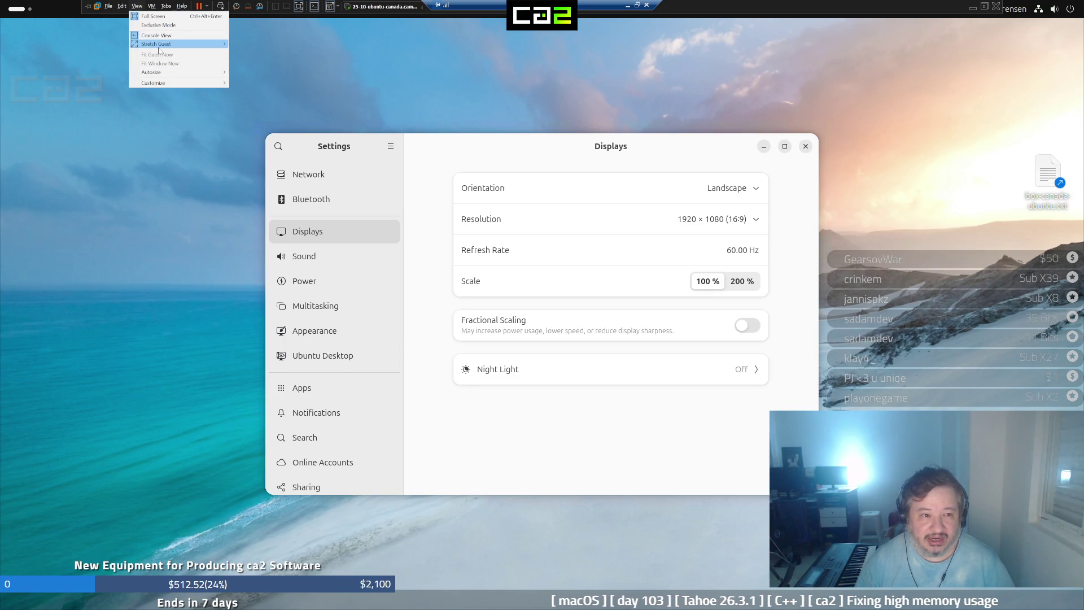
mouse_move(160, 44)
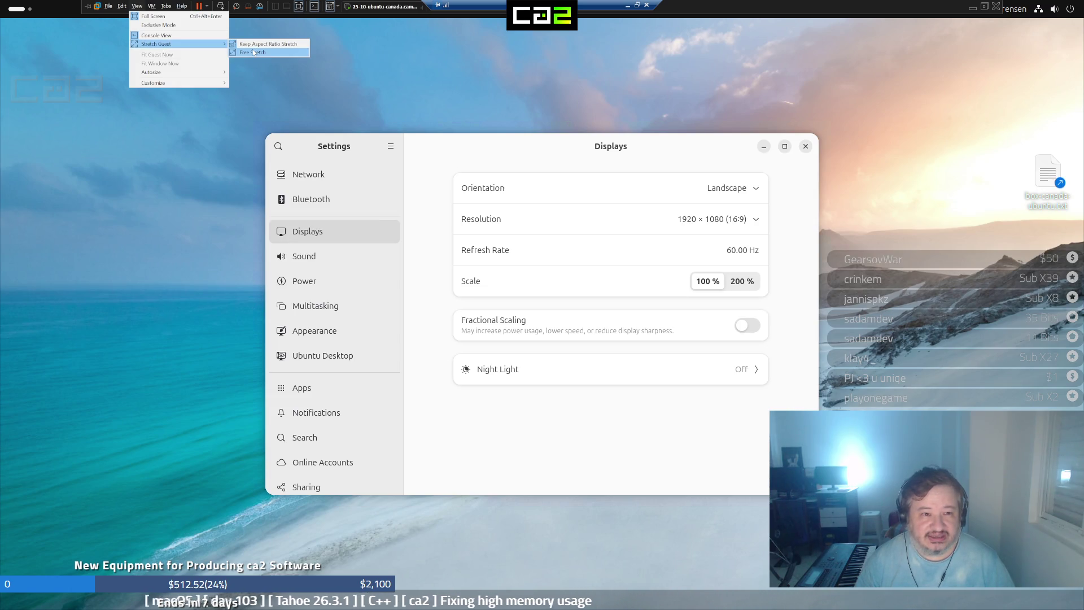
Stretch the guest freely, resize the Remote Desktop window to fill the screen, and return VMware to full screen at 3840 × 2160
click(253, 52)
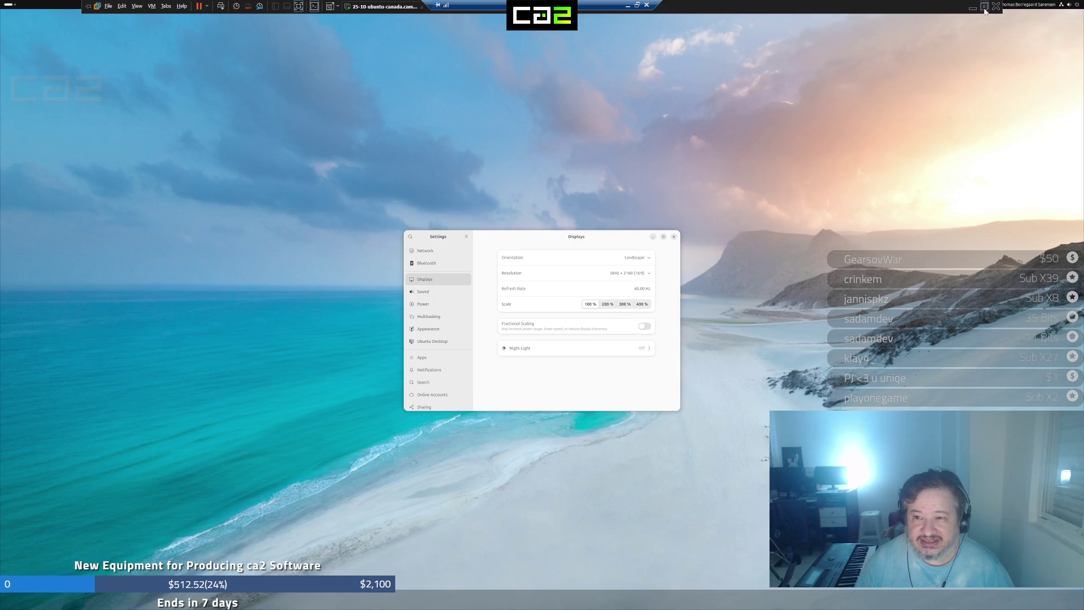
click(984, 7)
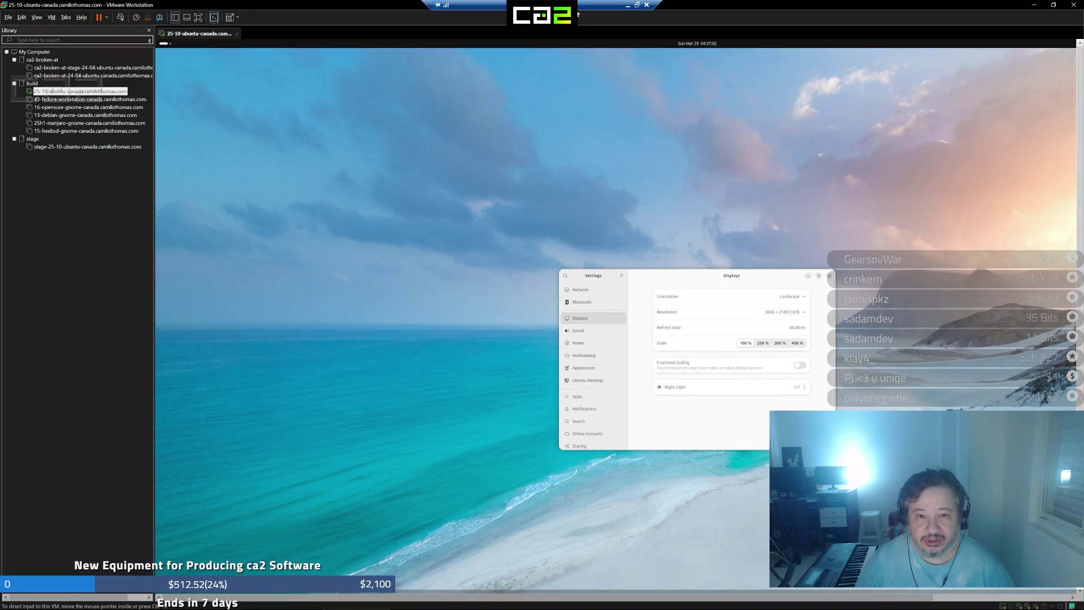
click(639, 5)
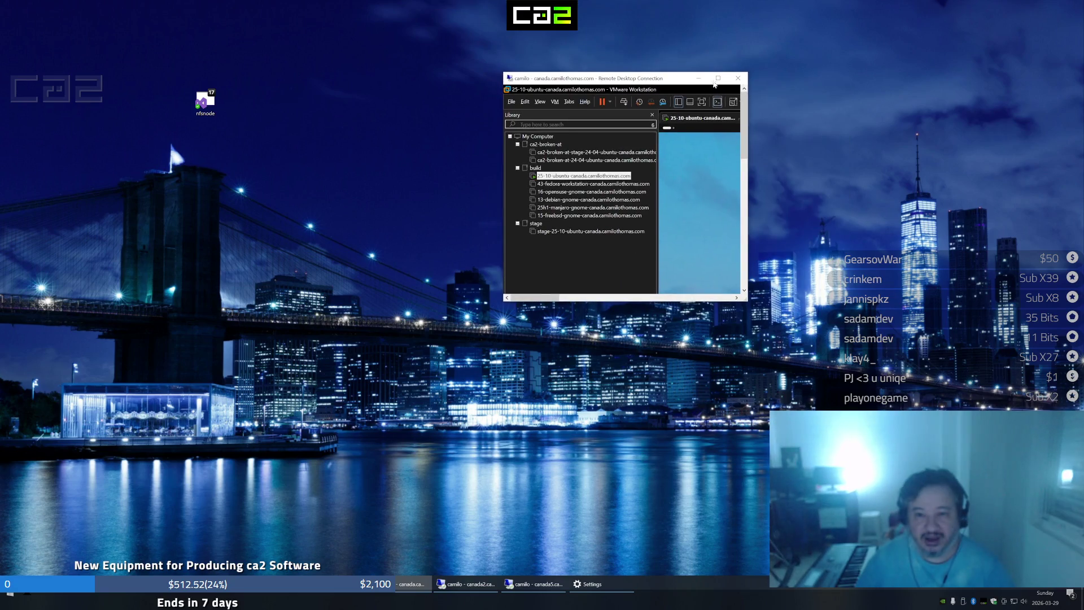
click(716, 78)
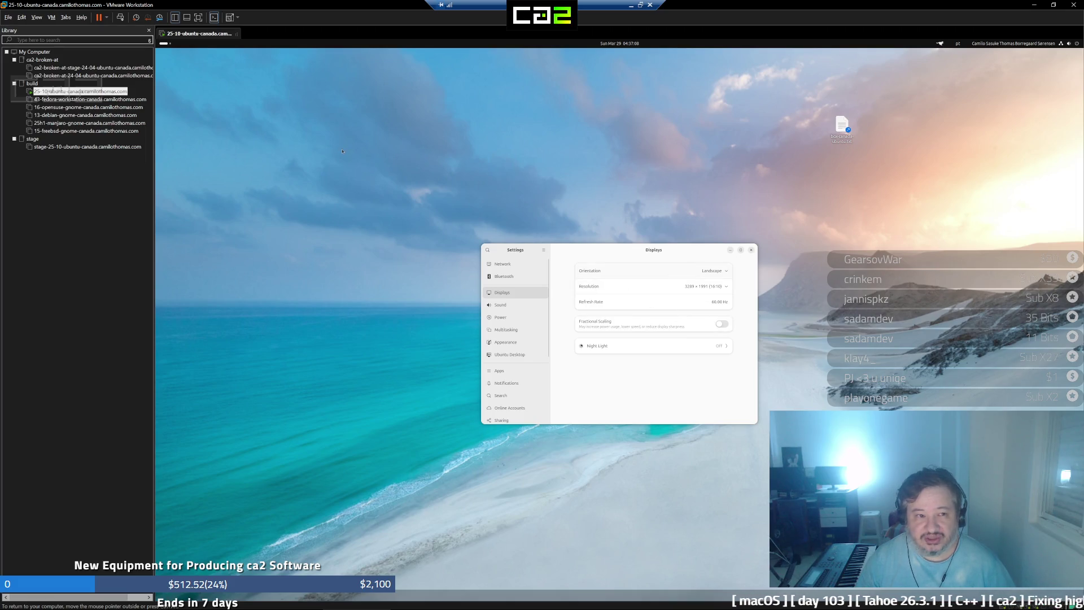
click(201, 21)
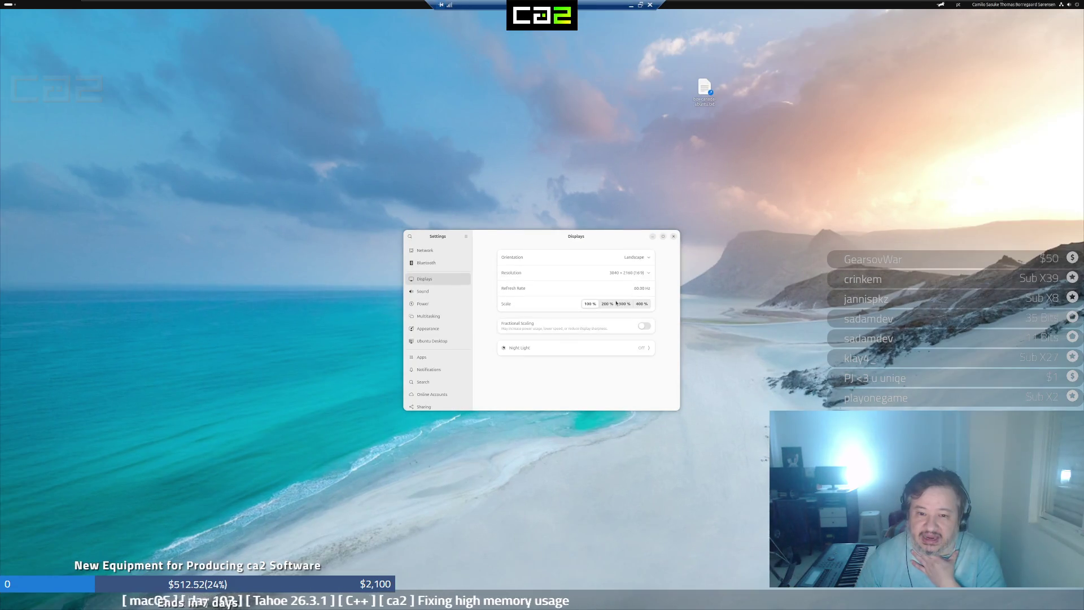
click(644, 276)
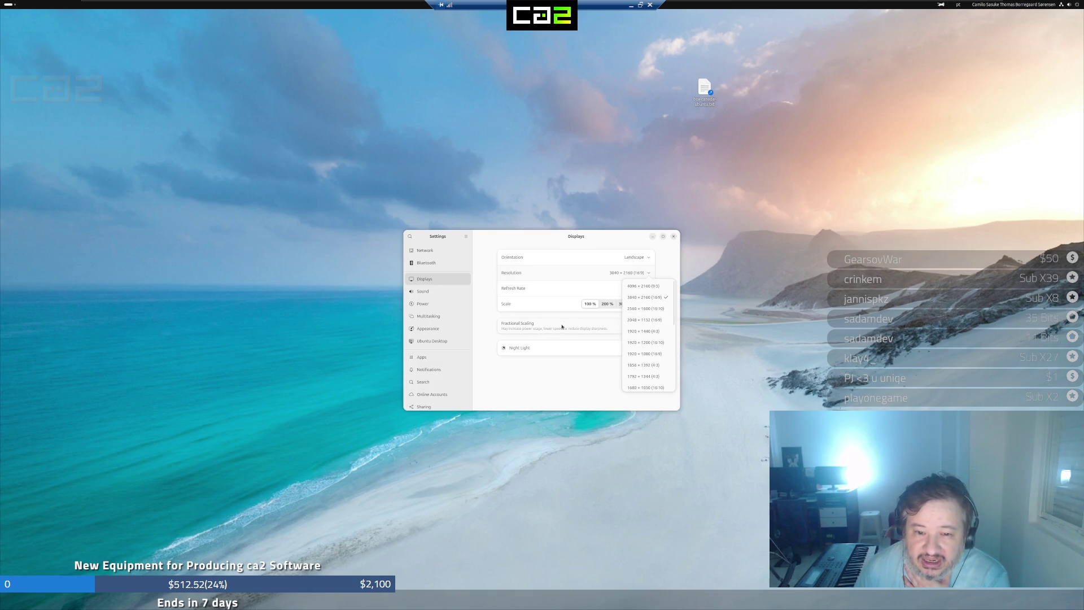
Set the GNOME display scale to 150 % on 3840 × 2160 and keep the changes
click(596, 288)
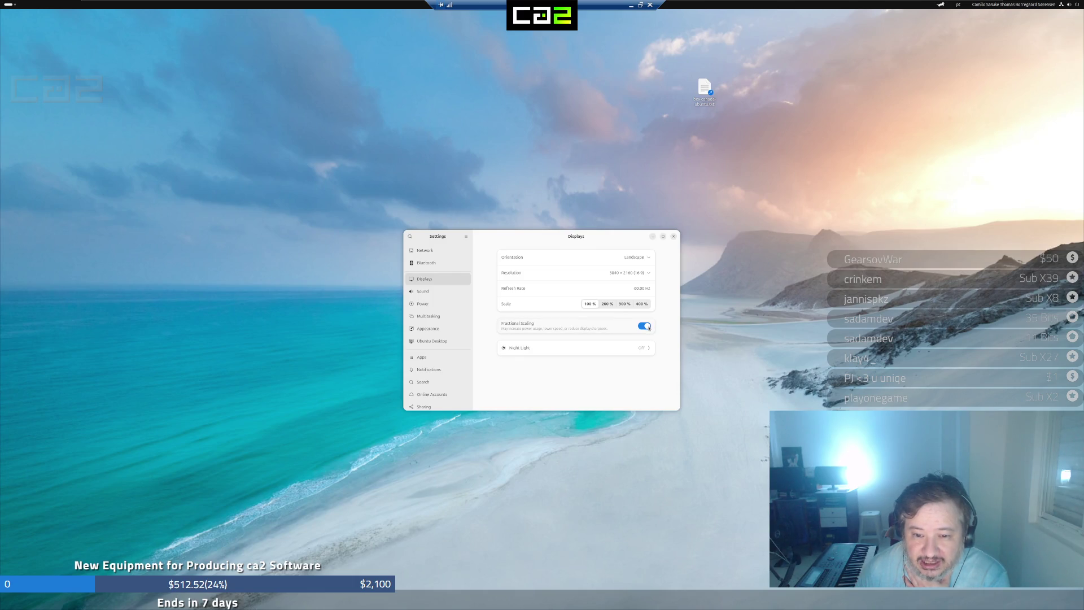
click(649, 306)
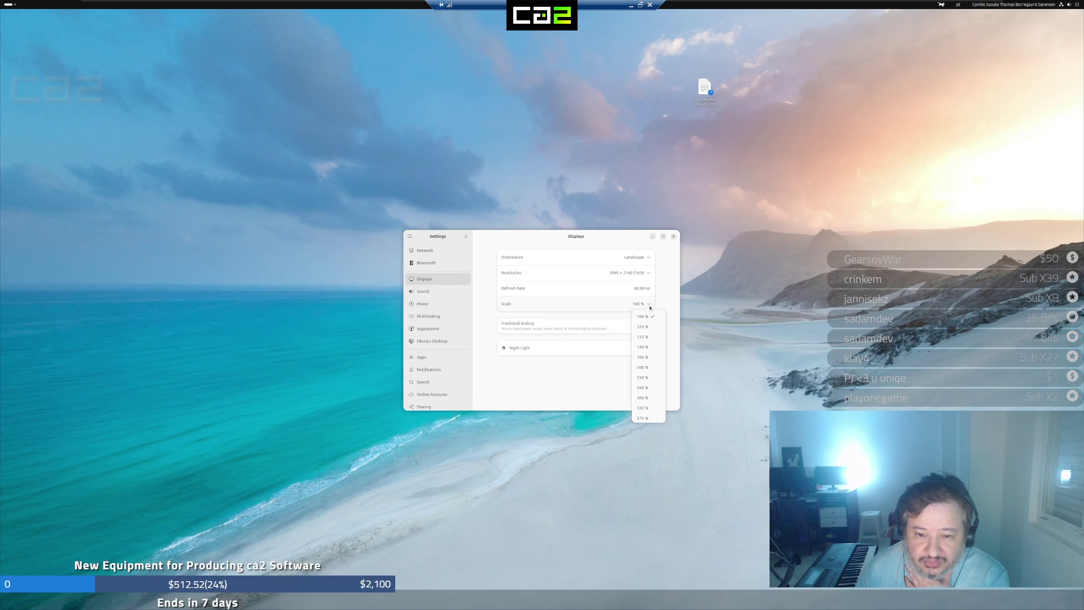
click(648, 347)
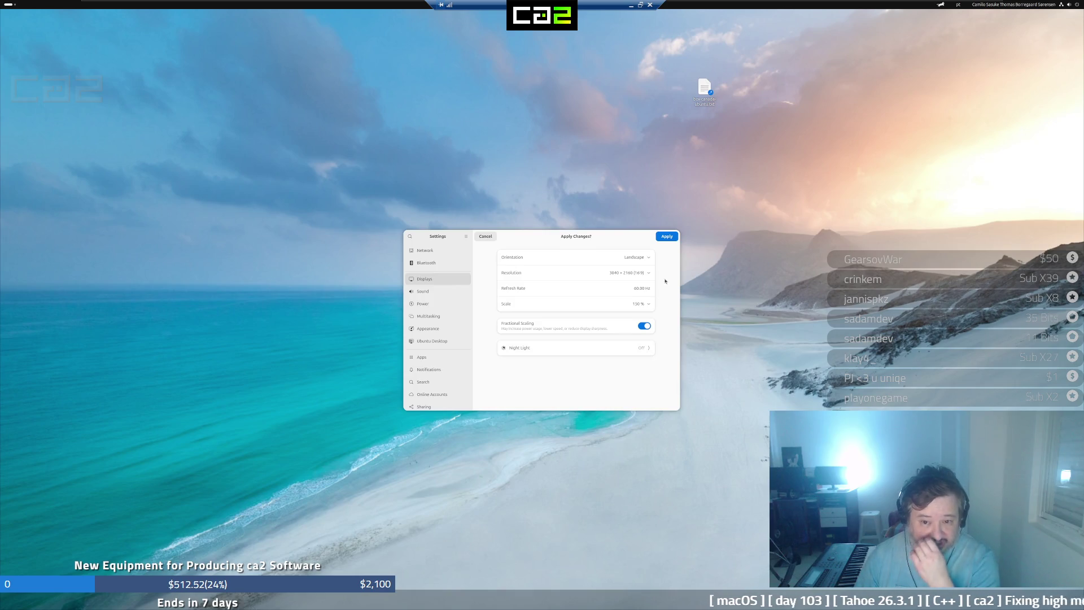
click(666, 236)
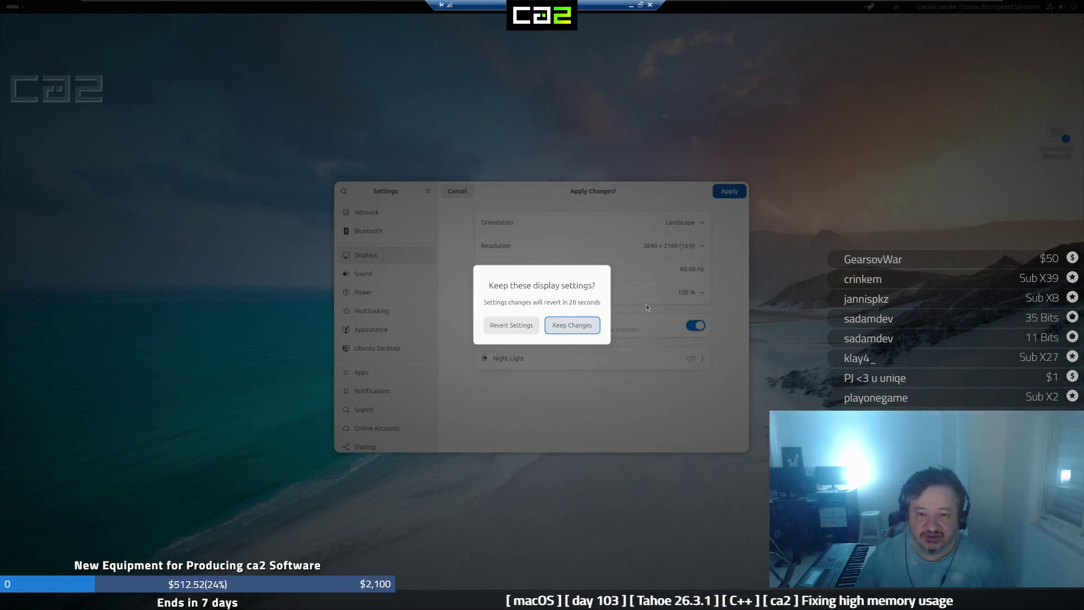
click(571, 323)
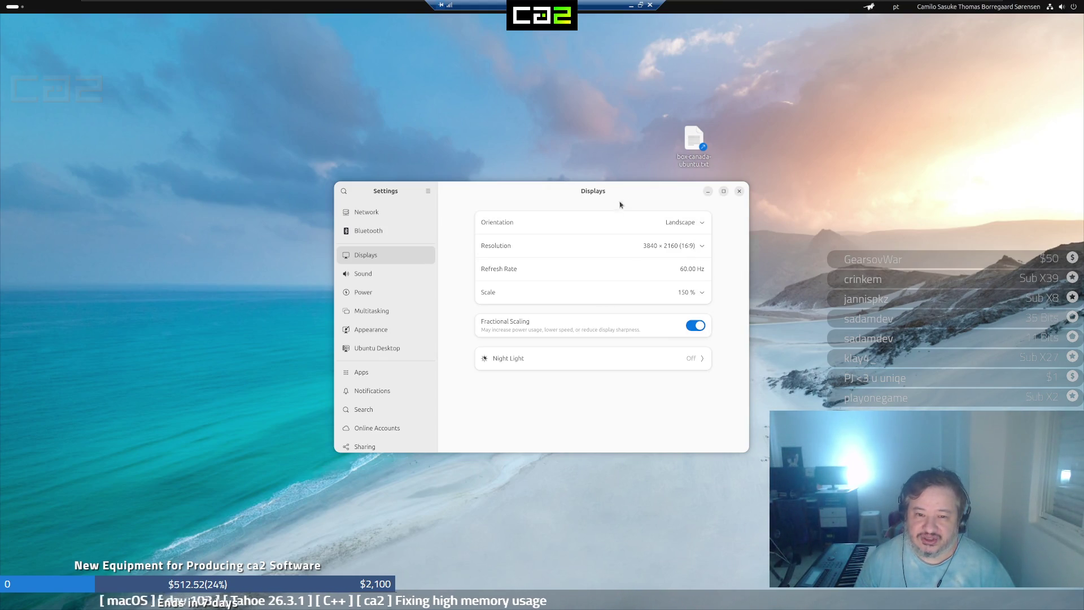
Move the Settings window toward the upper left of the screen
mouse_move(642, 193)
mouse_down()
mouse_move(460, 165)
mouse_move(444, 152)
mouse_up()
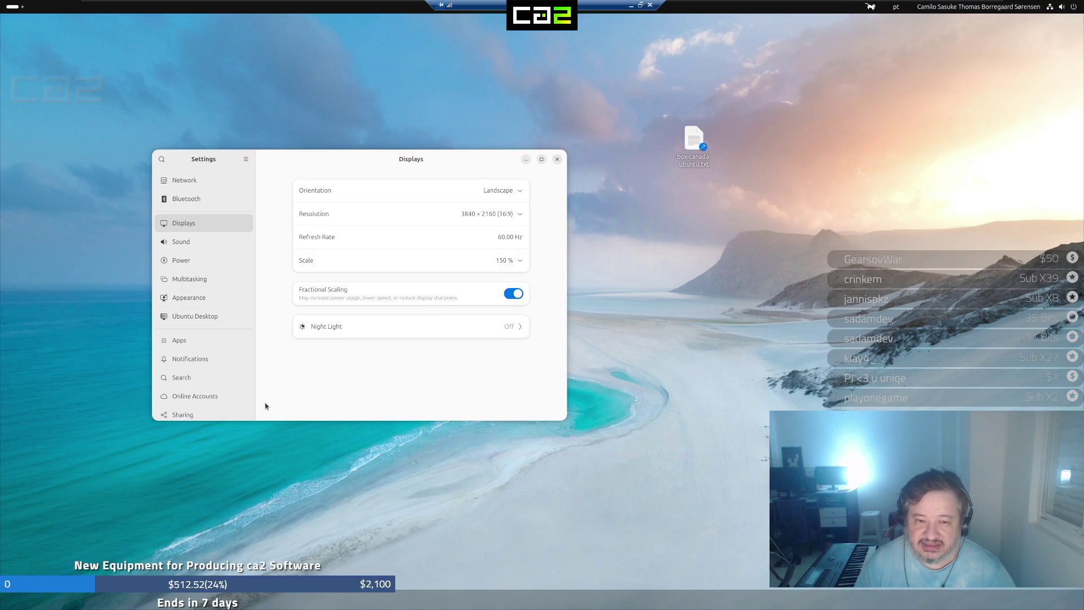
mouse_move(457, 165)
mouse_down()
mouse_move(435, 79)
mouse_move(448, 167)
mouse_up()
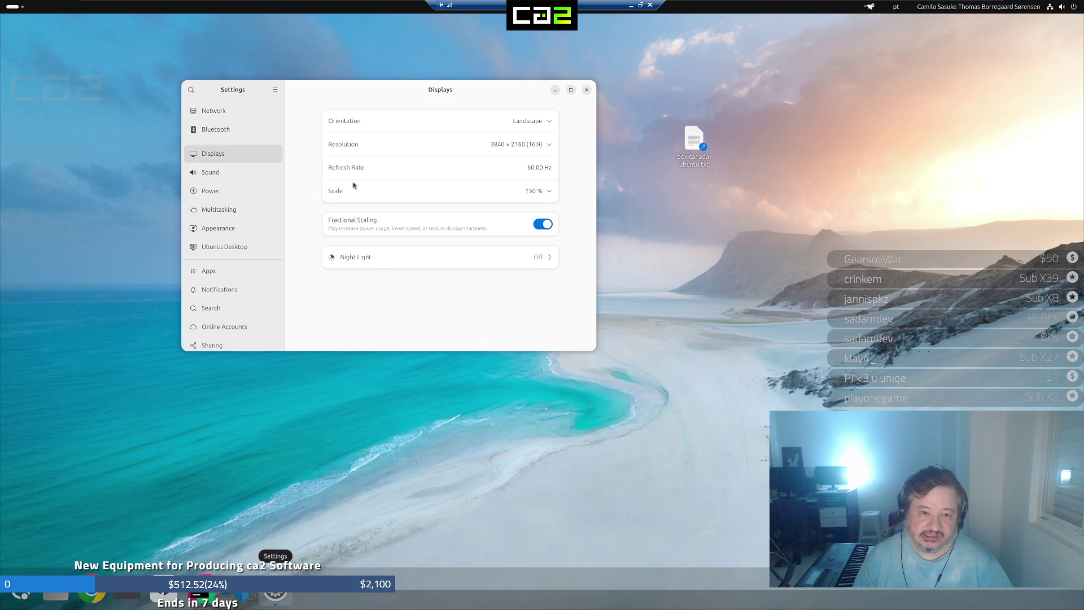
drag(496, 95, 426, 117)
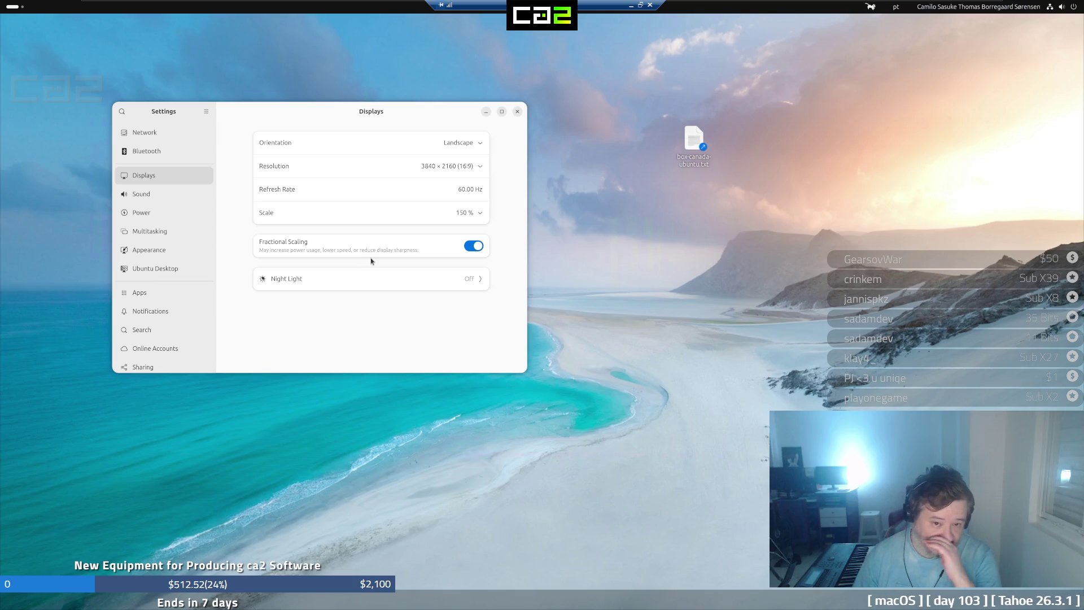
Set the guest display scale back to 100 % and apply it
click(473, 214)
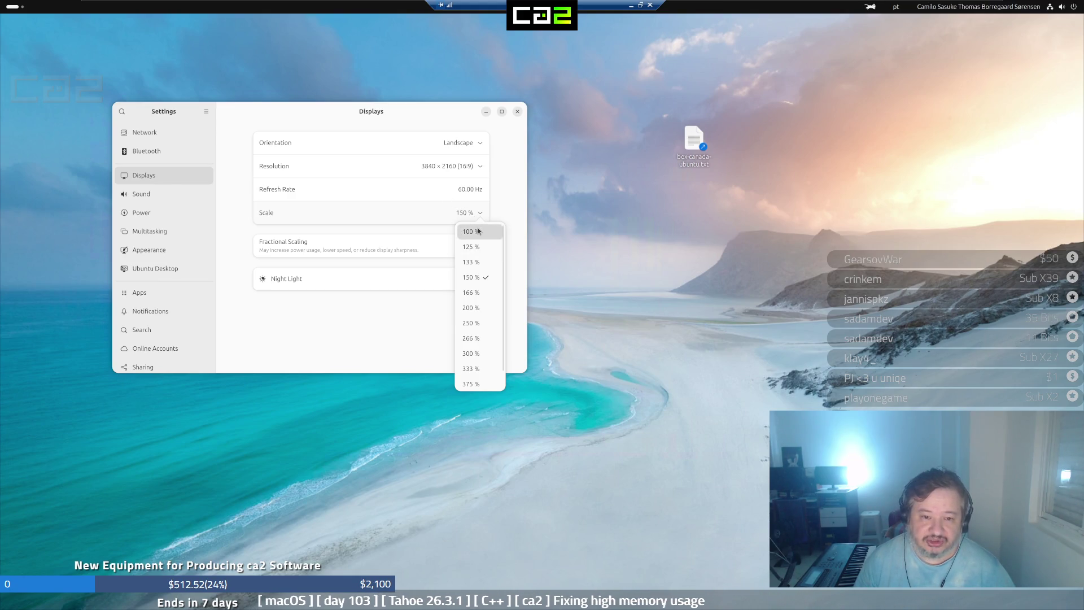
click(473, 232)
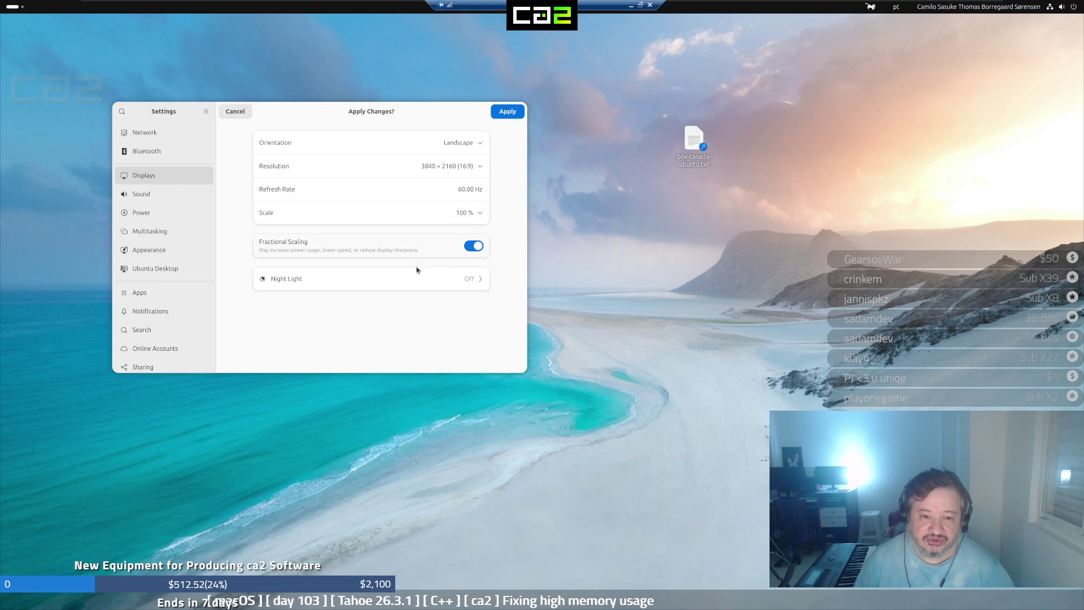
click(473, 245)
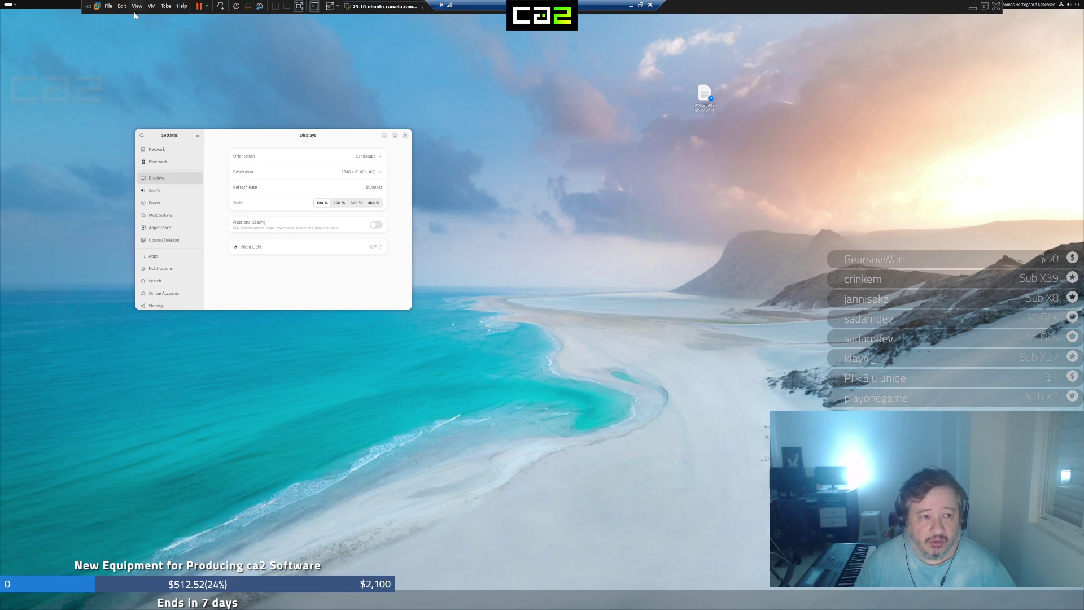
Set VMware's Stretch Guest to Keep Aspect Ratio Stretch, giving 3289 × 1991
click(136, 7)
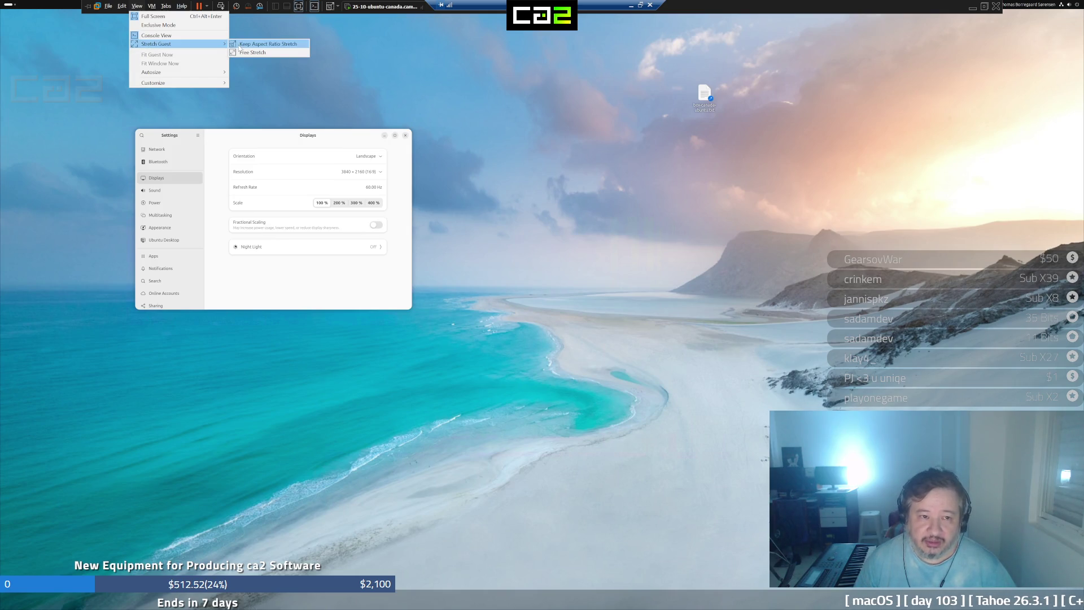
click(241, 45)
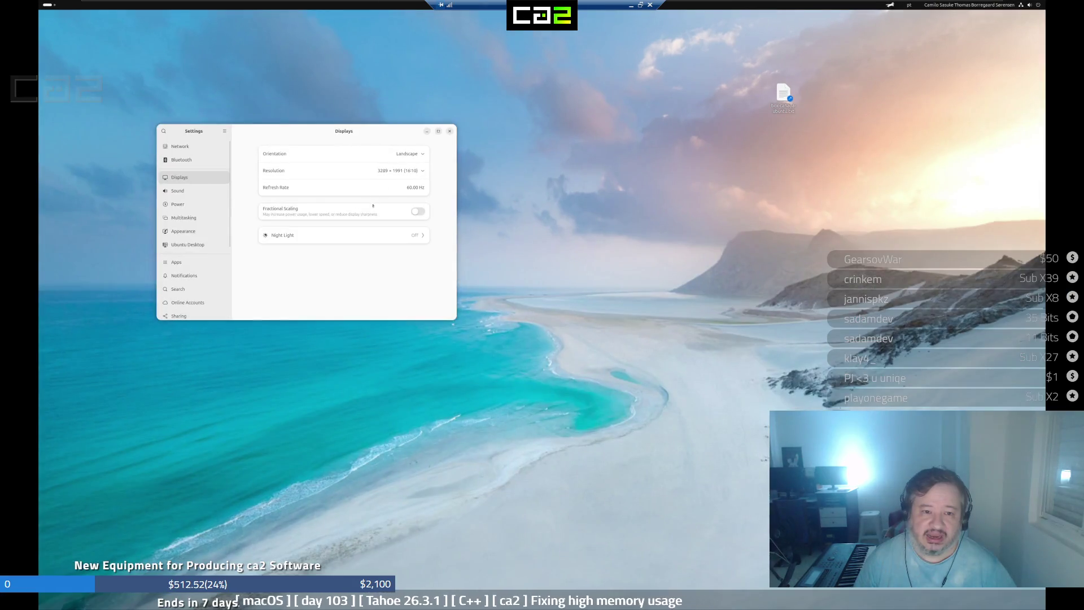
click(424, 177)
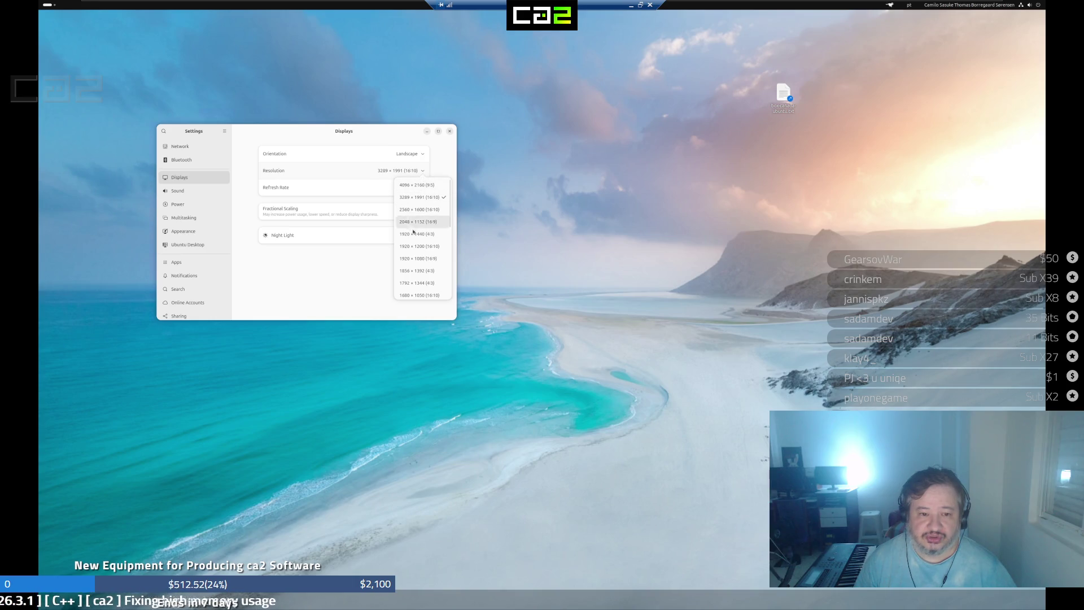
Set the guest resolution to 1920 × 1080 (16:9) and keep the changes
click(410, 259)
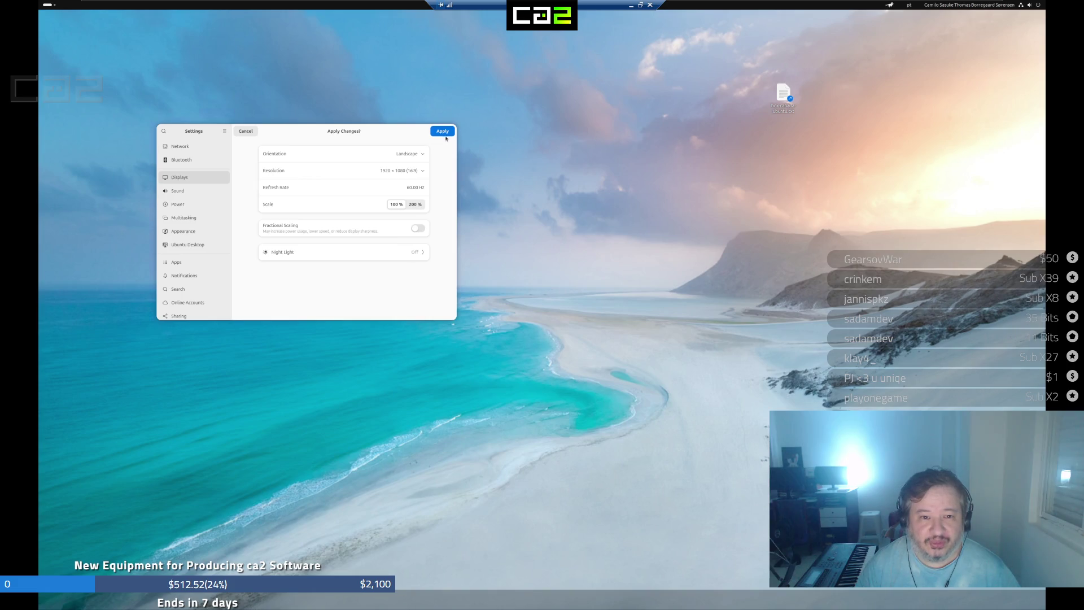
click(443, 132)
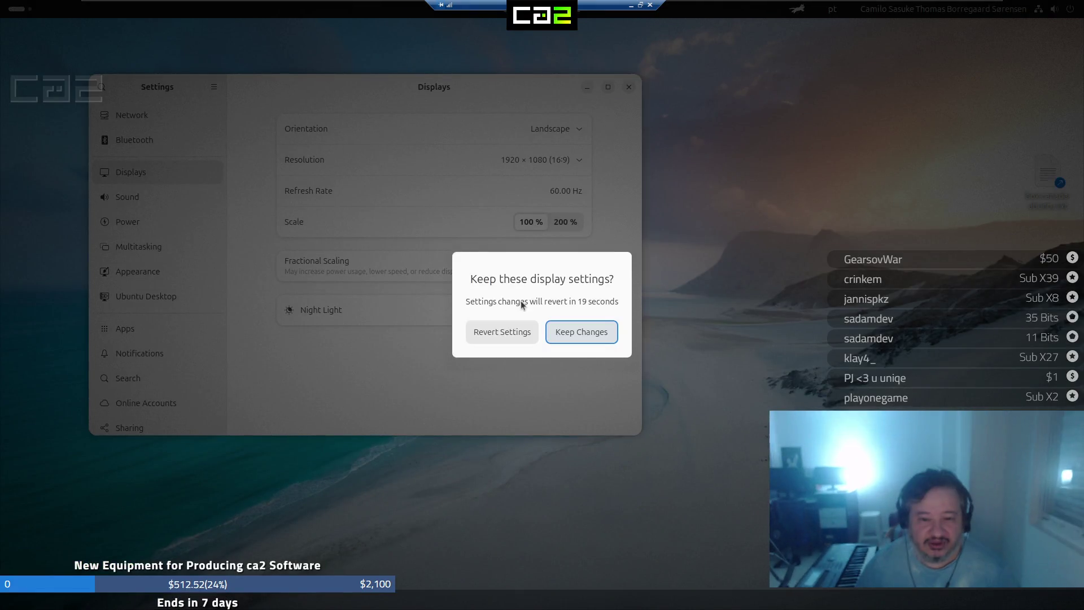
click(587, 335)
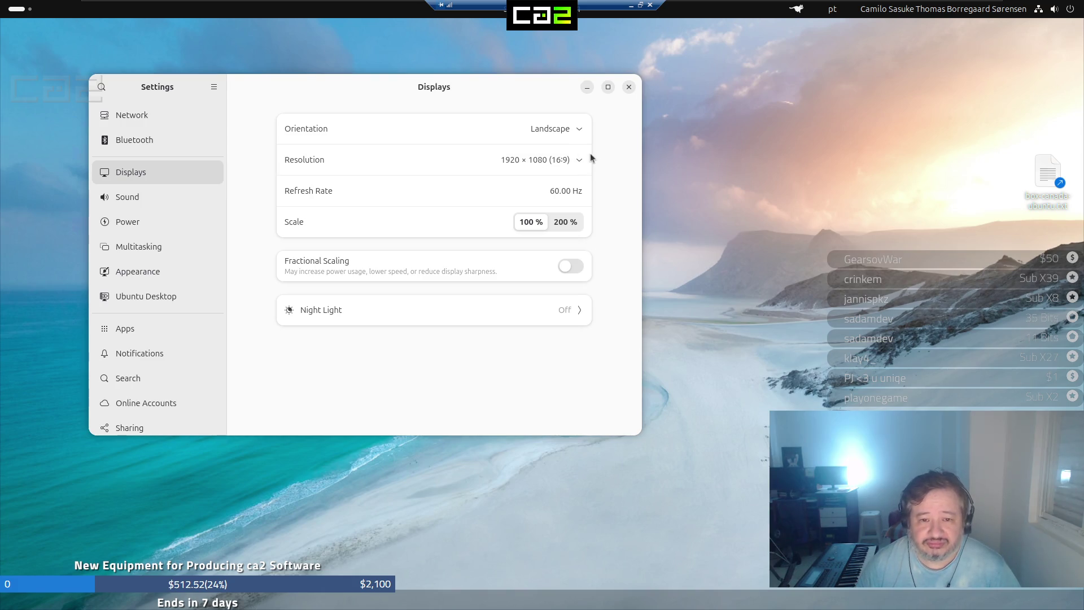
Leave the resolution at 1920 × 1080, minimize both remote sessions, and bring Chrome's Twitch Following page to front
click(560, 163)
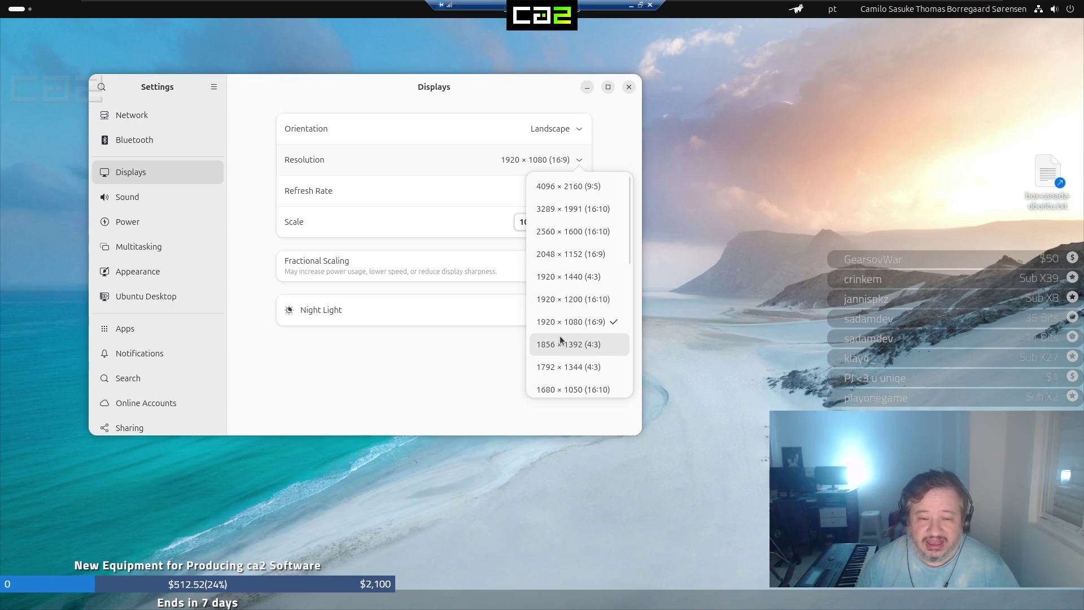
click(440, 238)
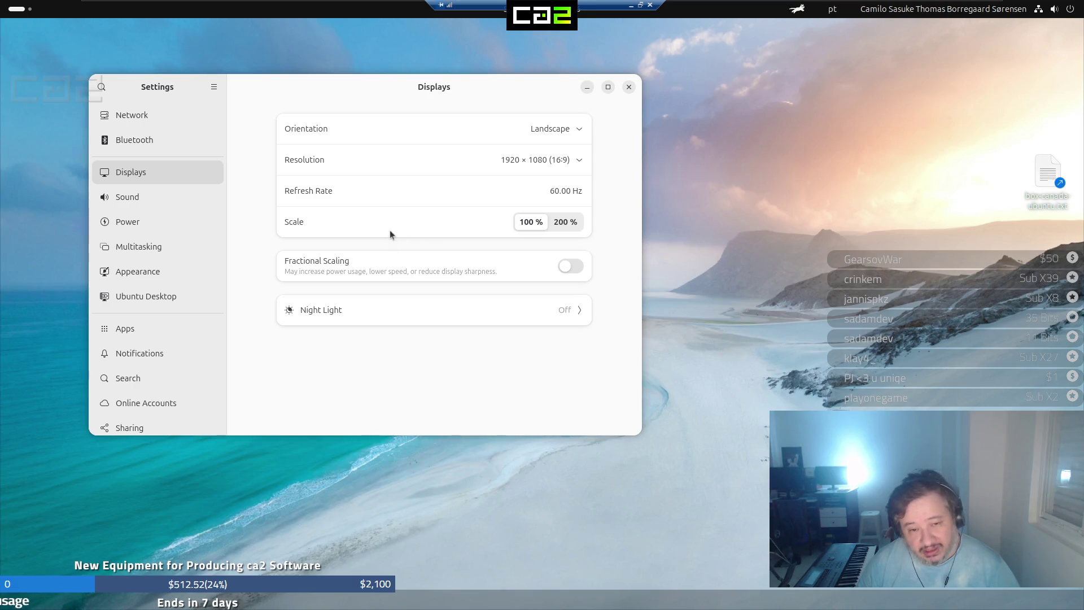
click(633, 6)
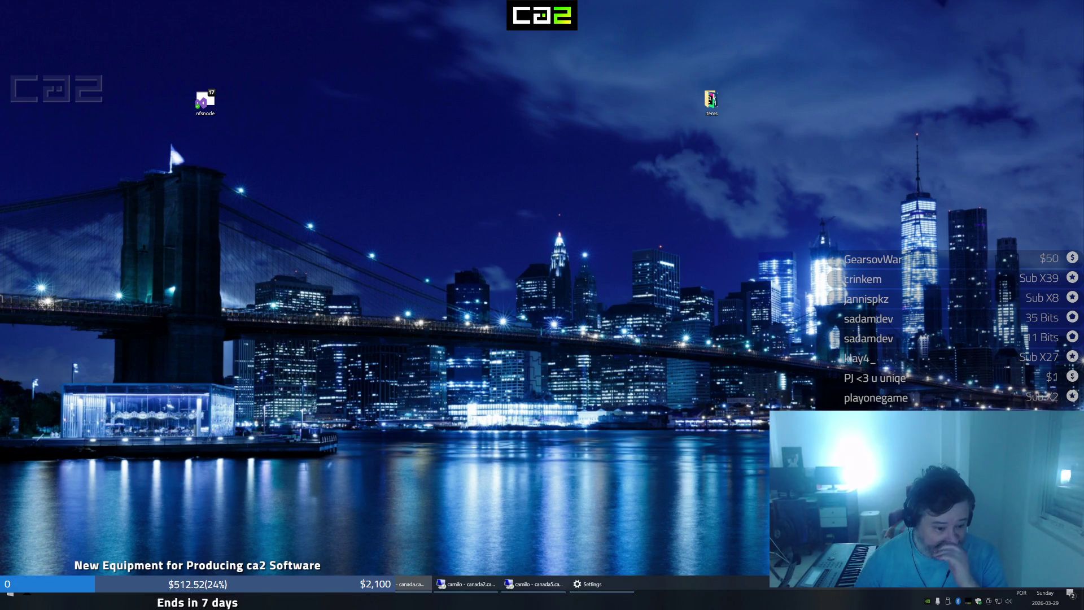
click(142, 595)
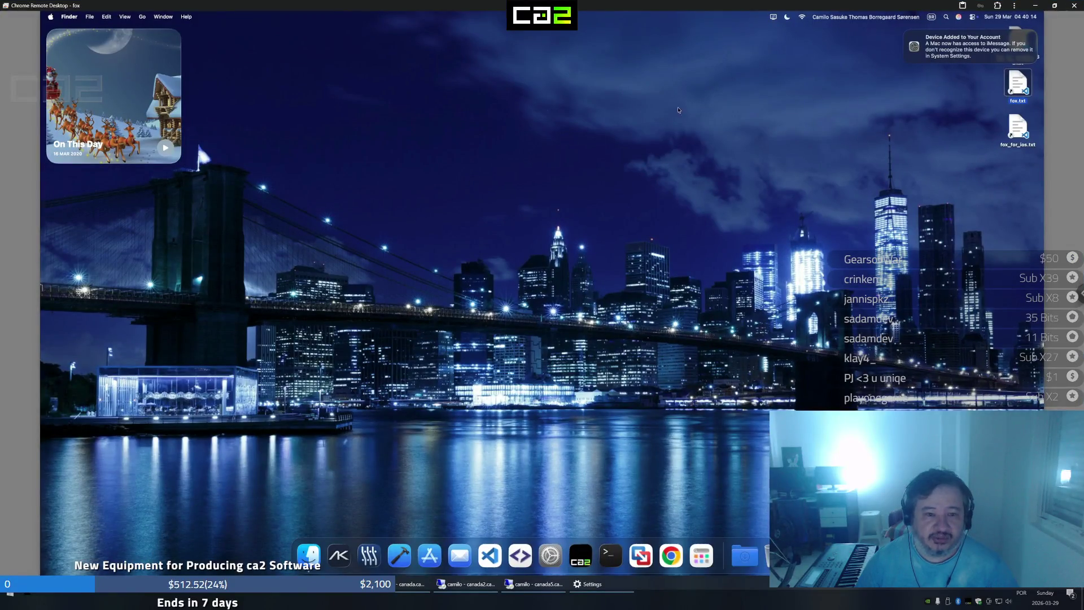
click(1033, 8)
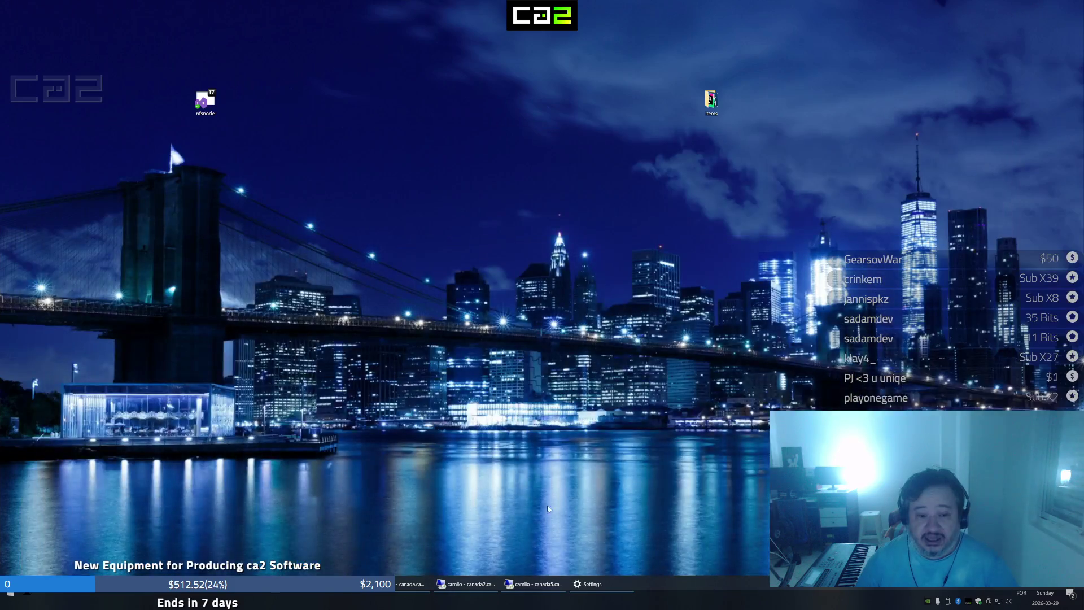
key(alt+Tab)
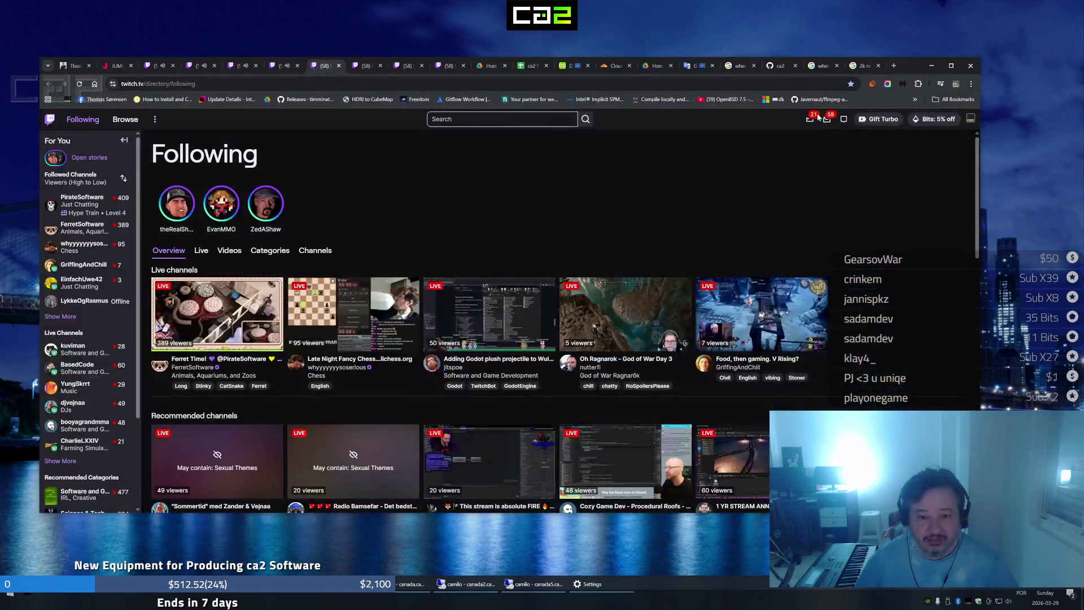
Flip through the chess, Swashbucklingfox, GriffingAndChill and kuviman streams to Following and back to chess
click(159, 66)
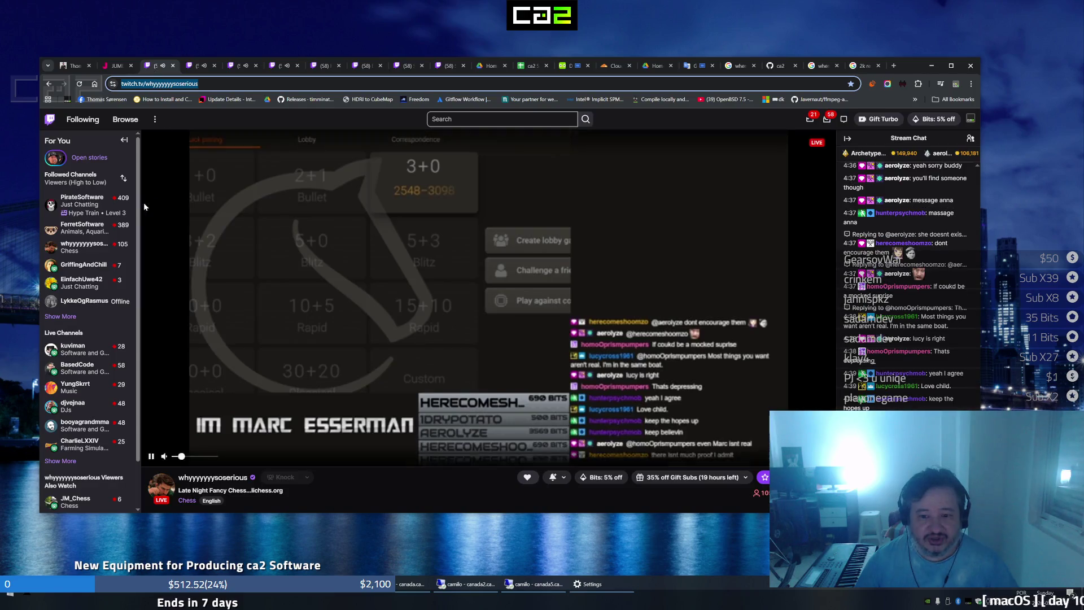
click(196, 67)
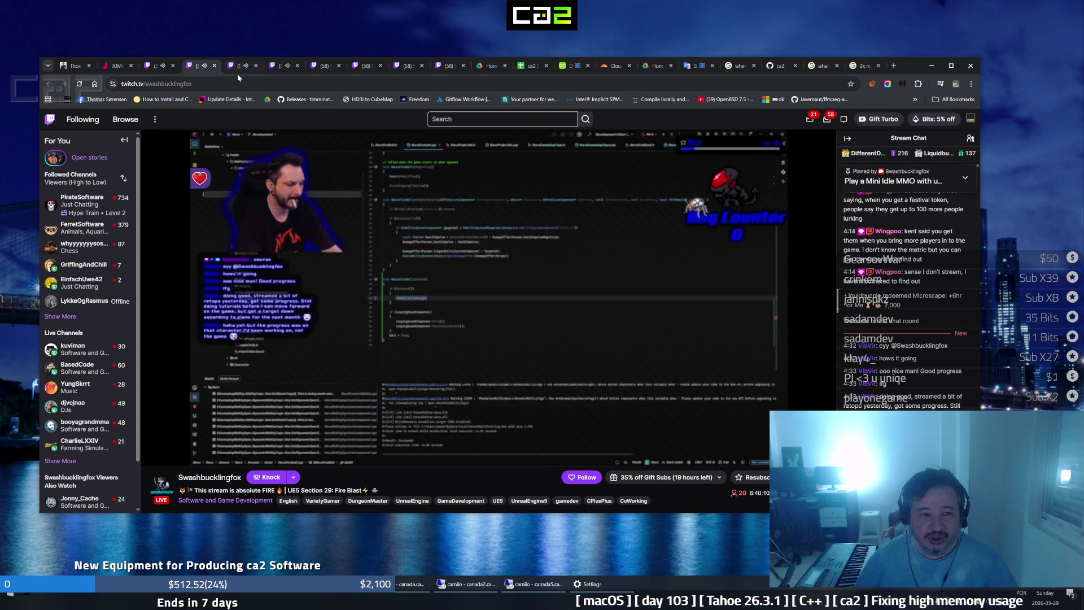
click(238, 70)
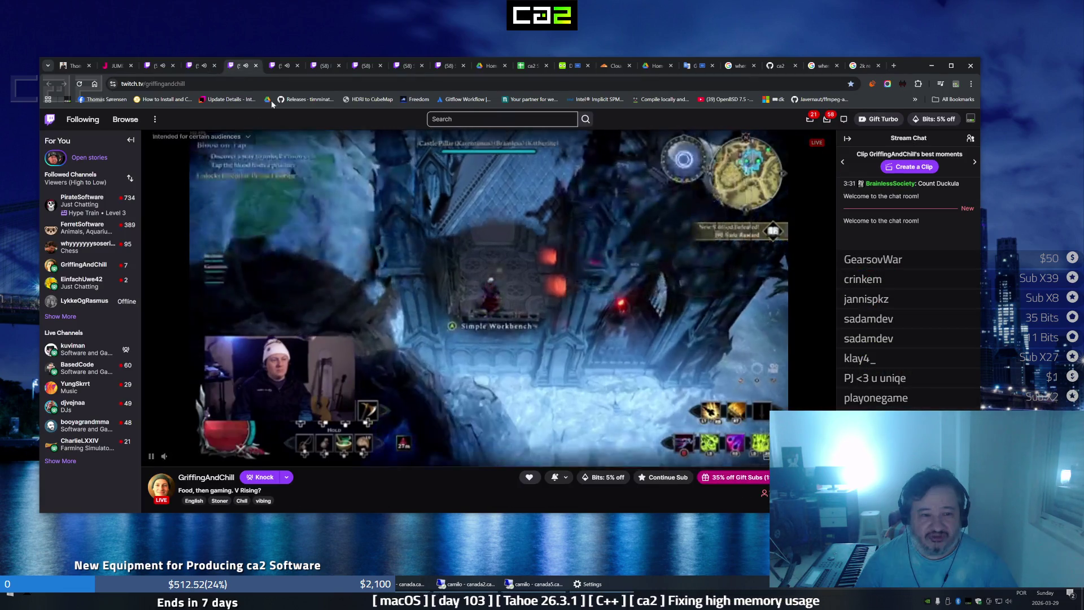
click(279, 66)
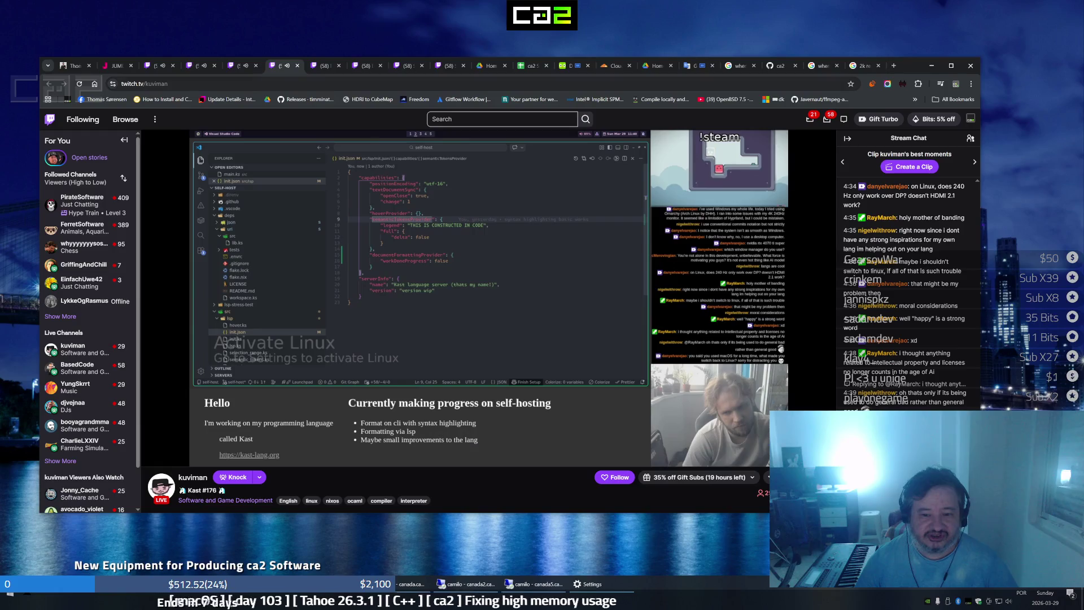
click(317, 66)
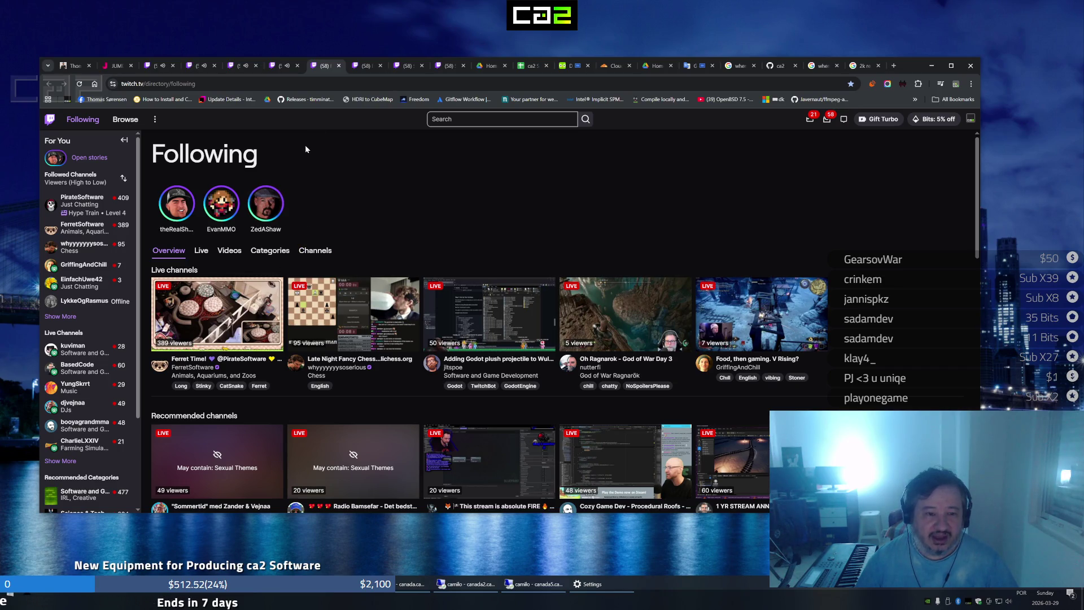
click(276, 67)
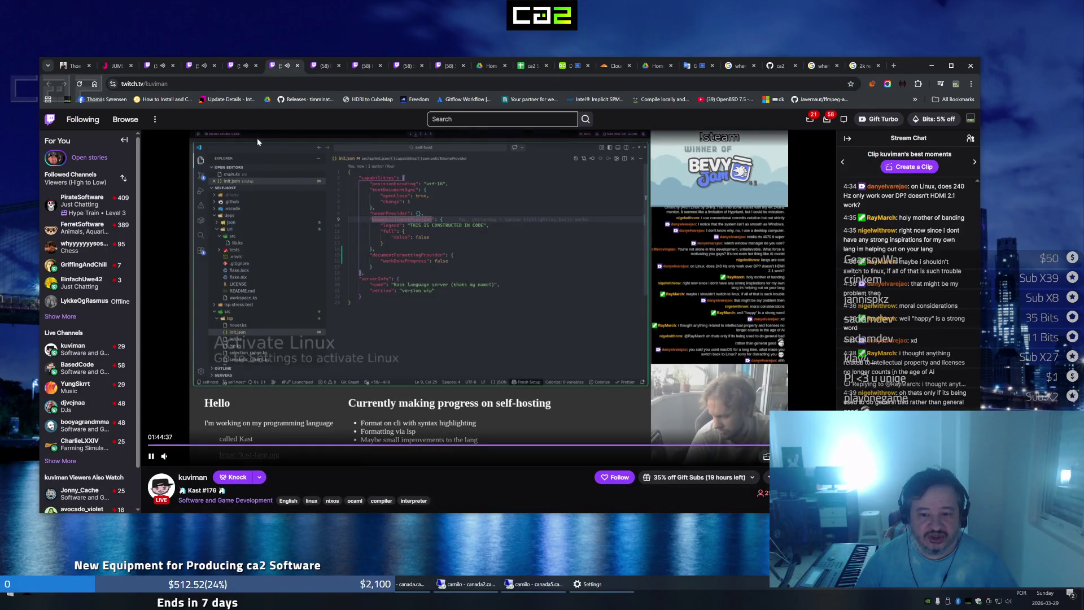
click(234, 67)
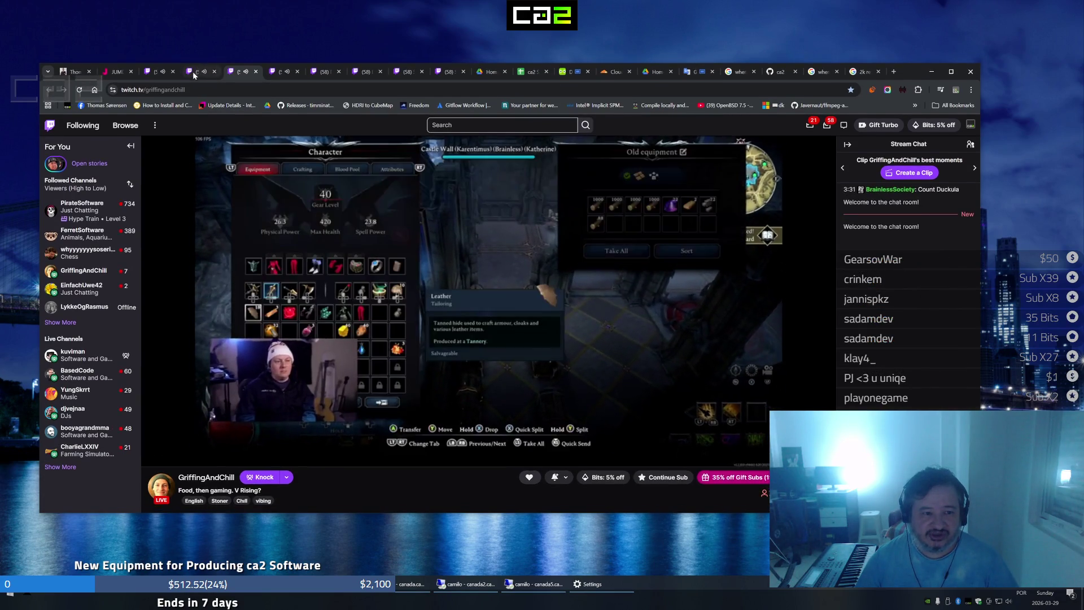
click(193, 72)
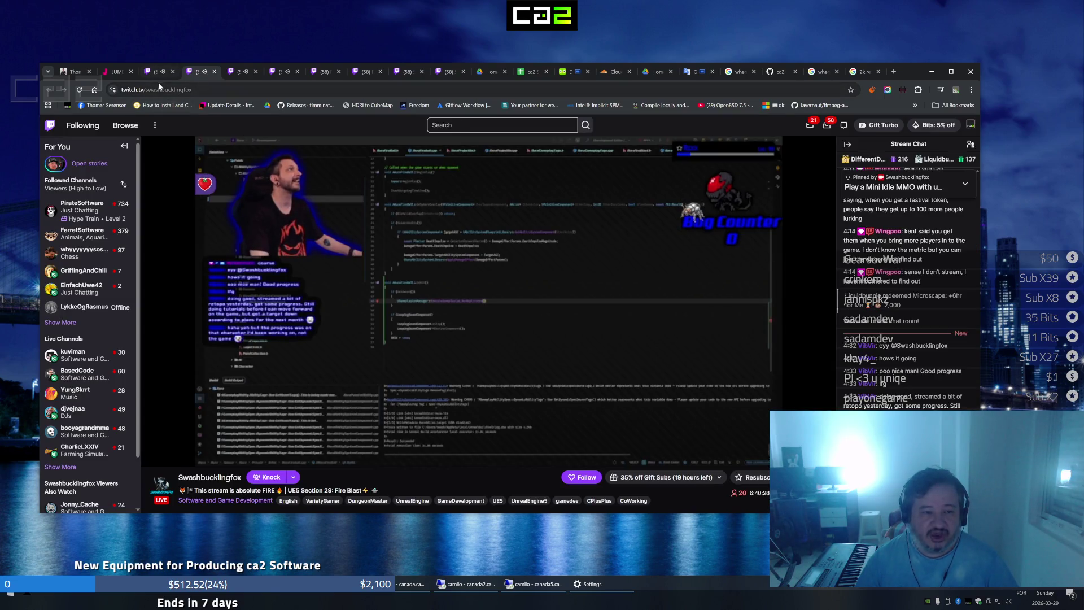
click(152, 72)
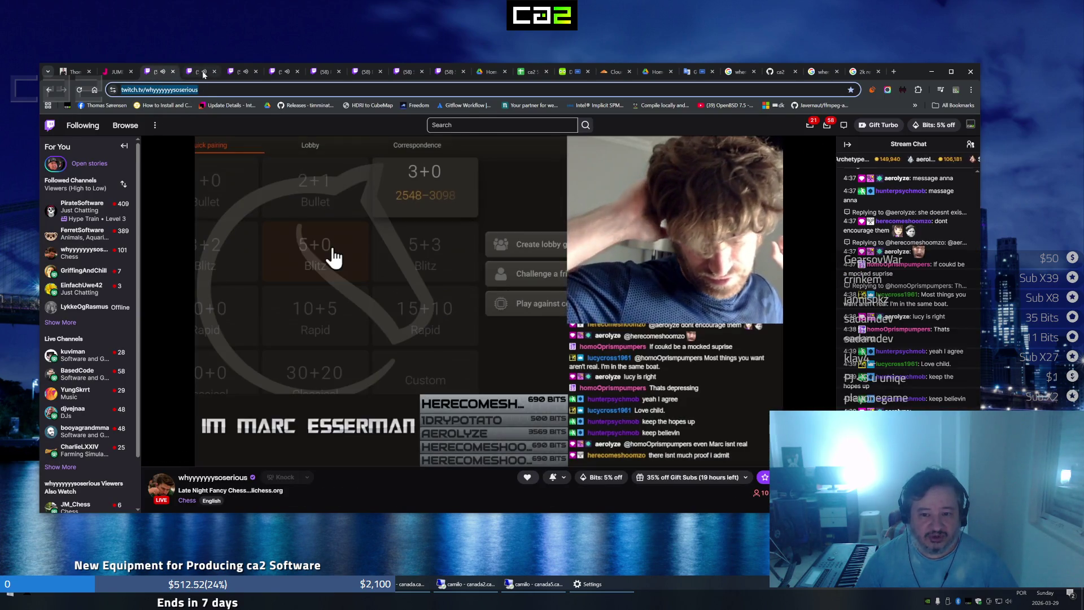
Cycle the followed streams again and land on the BASIC Programming category page
click(204, 73)
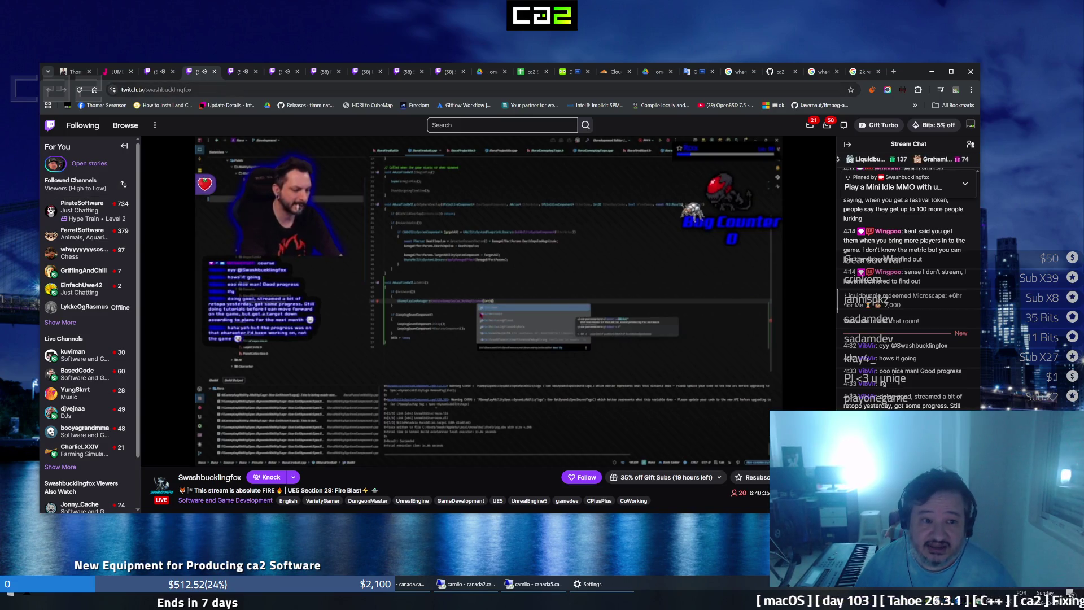
click(237, 73)
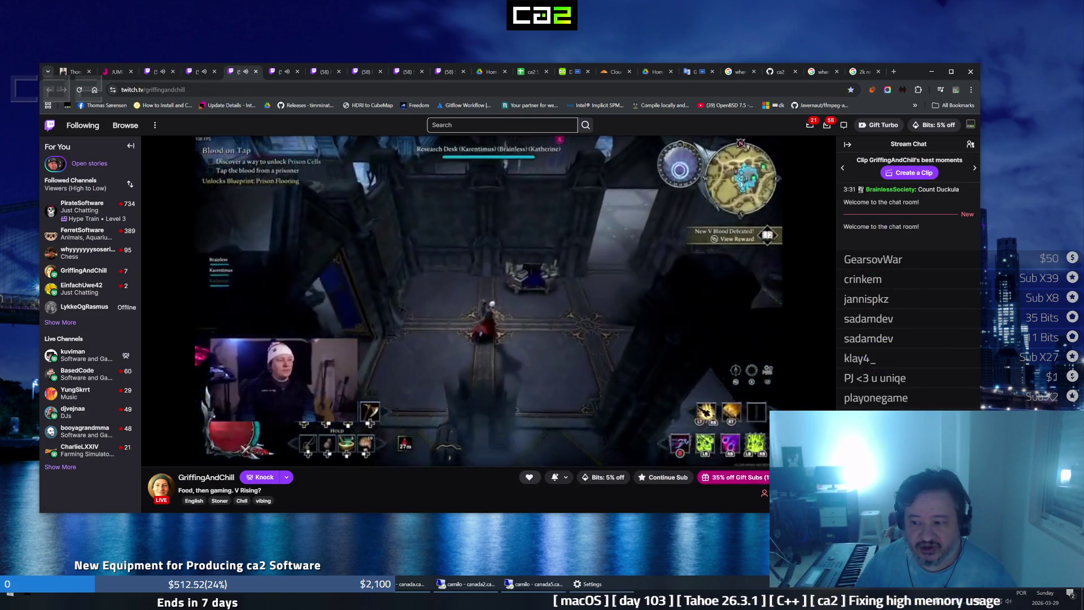
click(279, 72)
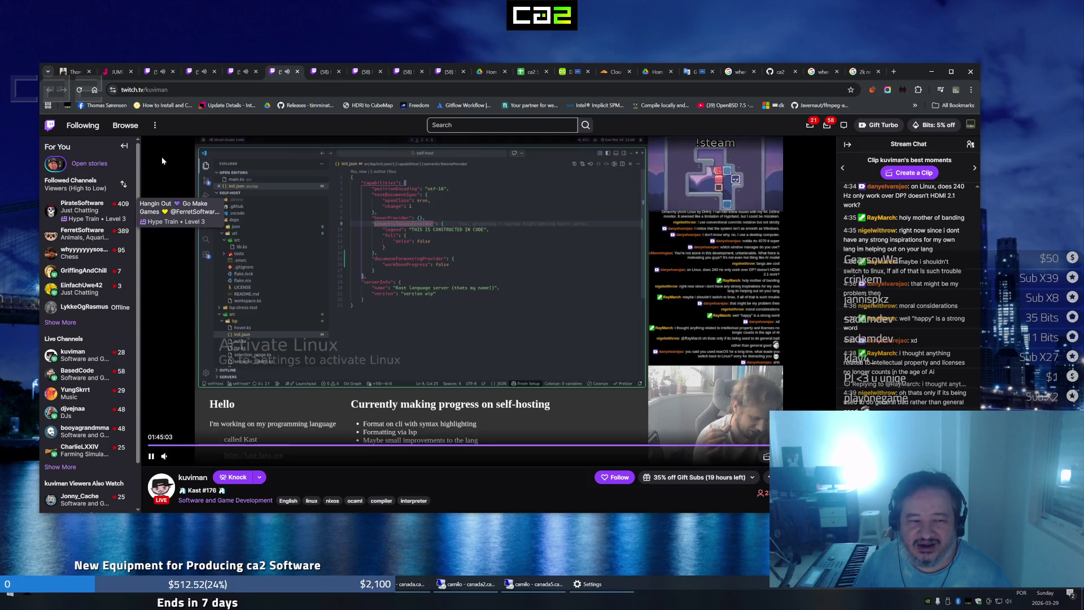
click(149, 71)
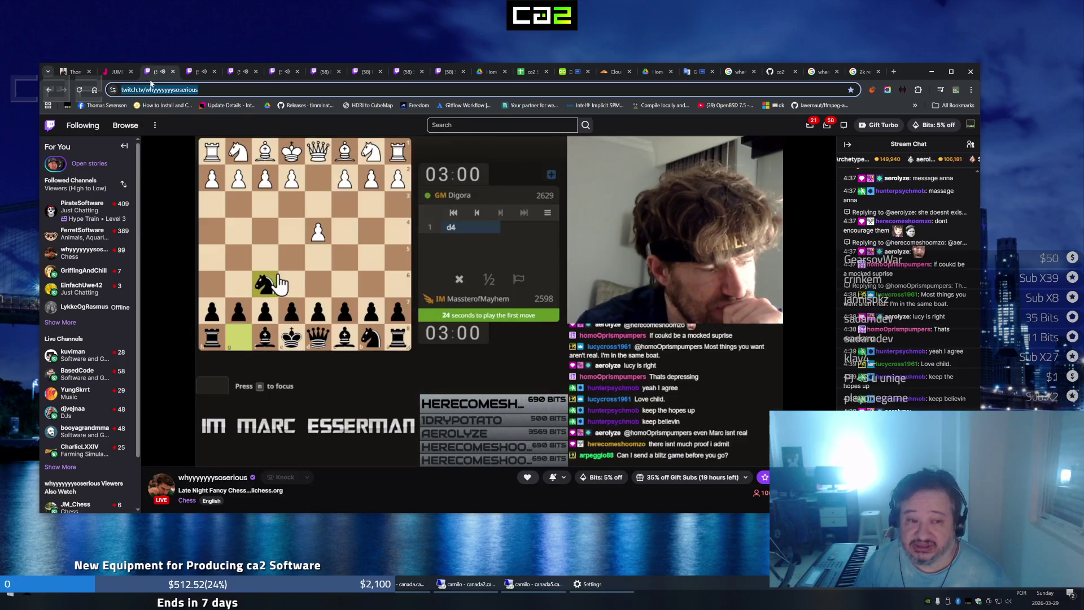
click(195, 74)
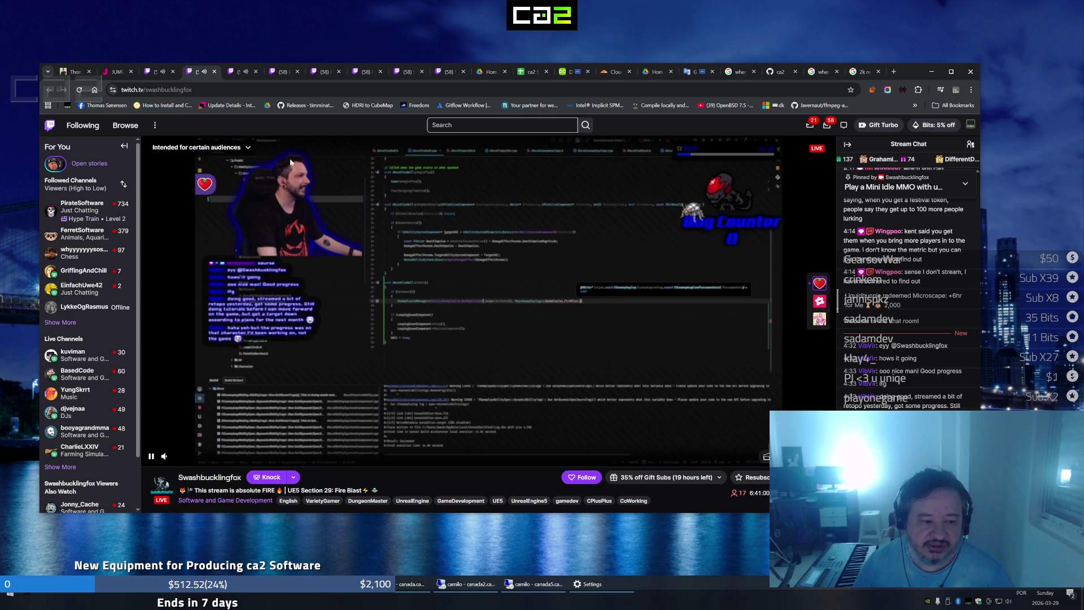
click(245, 72)
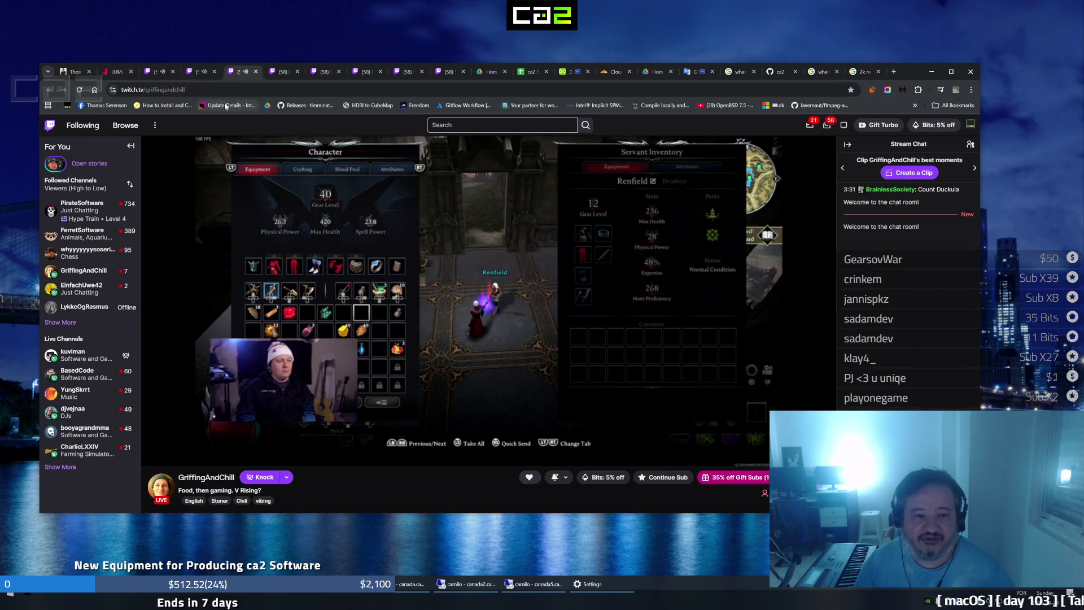
click(284, 73)
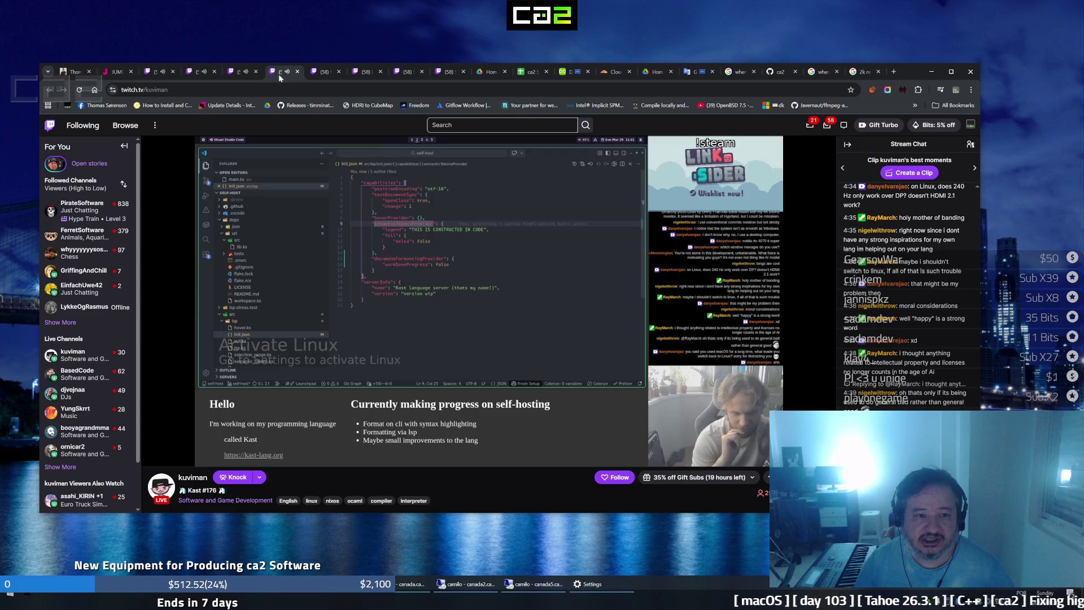
click(324, 71)
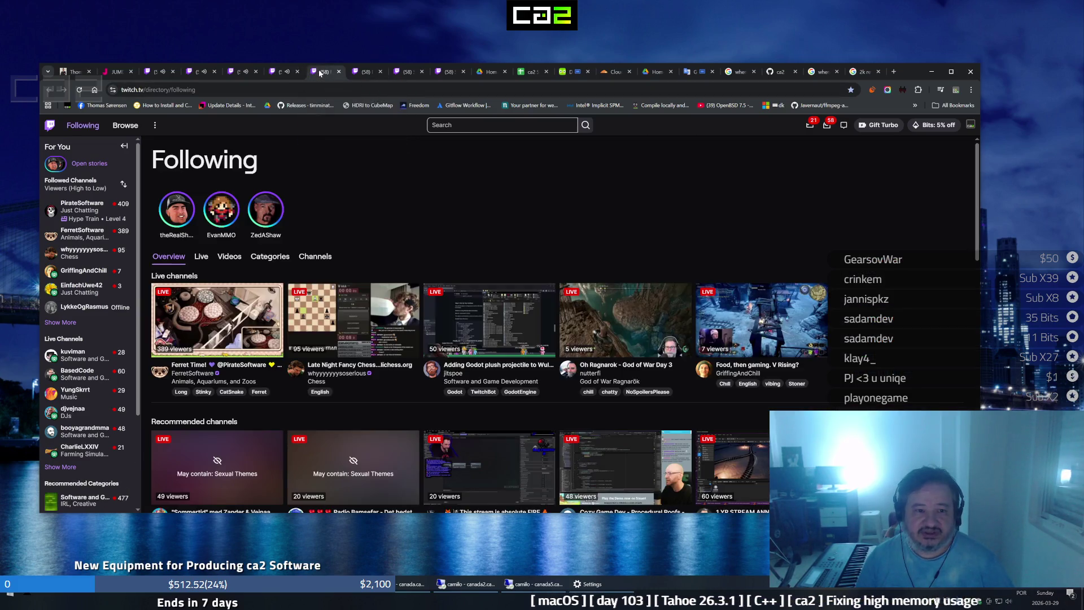
click(356, 73)
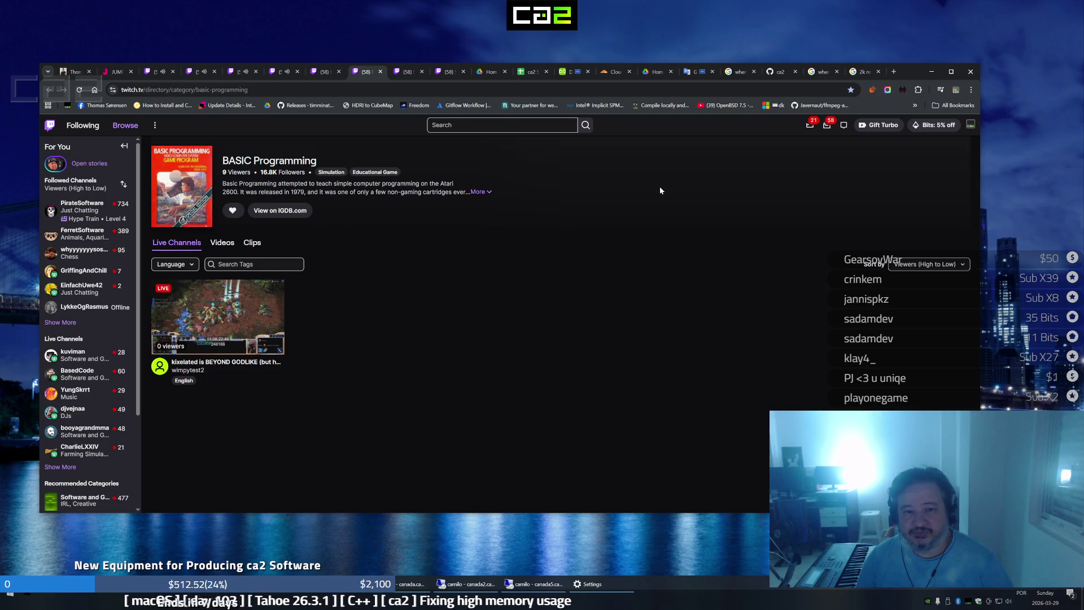
Switch from Twitch to the ca2 GitHub page with its installation instructions
click(774, 73)
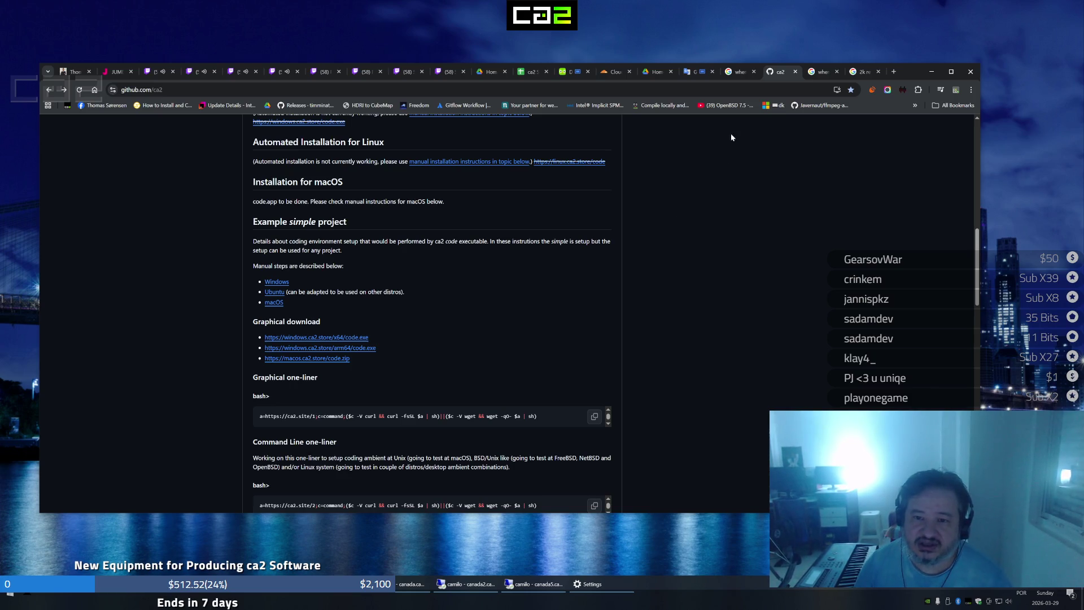
Cycle through the Ubuntu 26.04, ca2 GitHub, NetBSD 11.0 and 2k resolution tabs
click(734, 73)
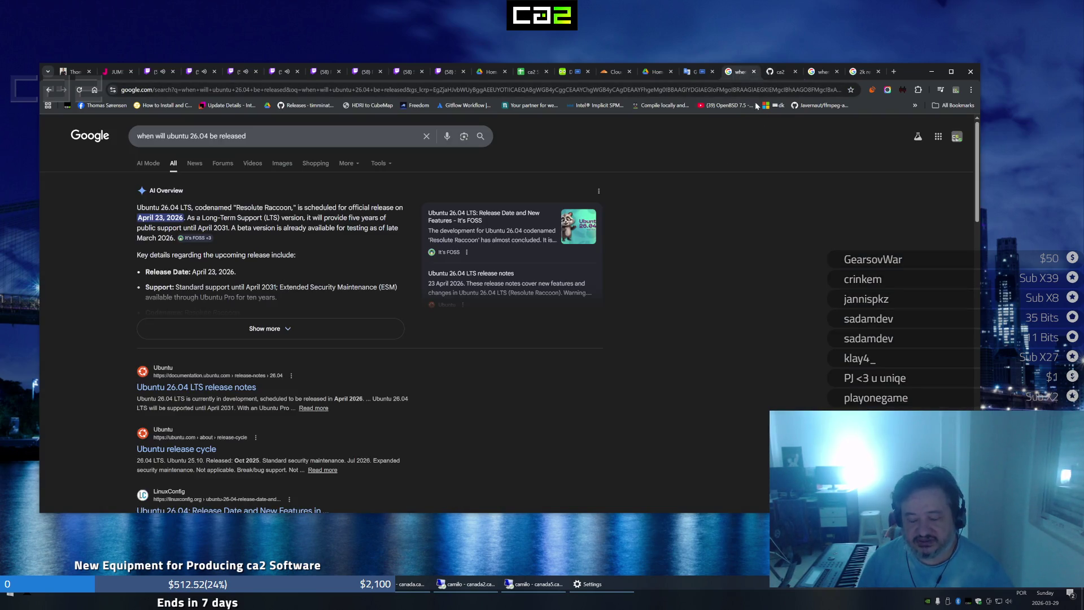
click(770, 75)
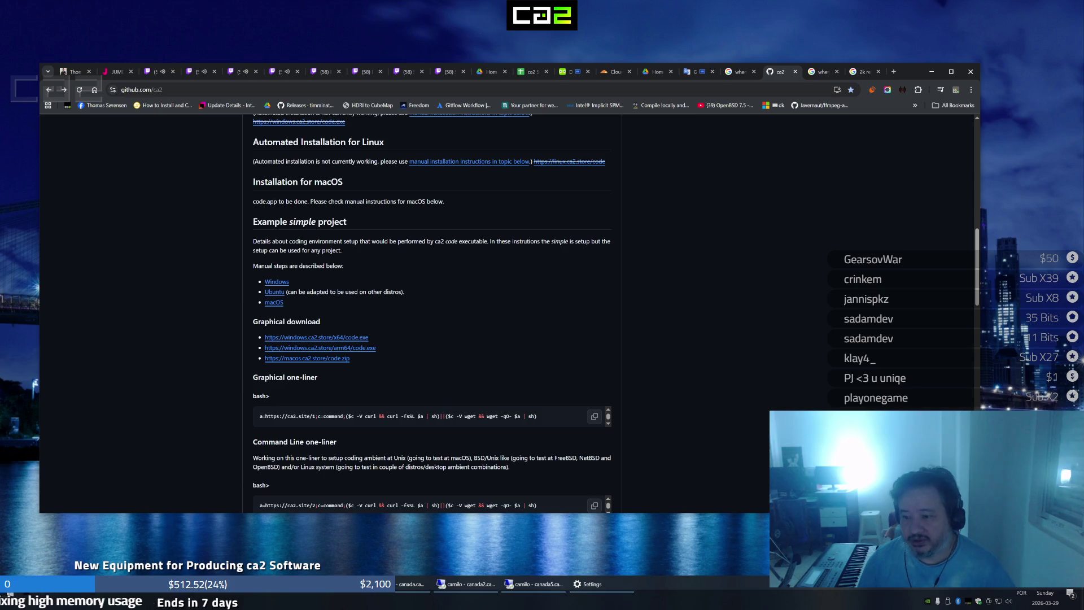
click(734, 74)
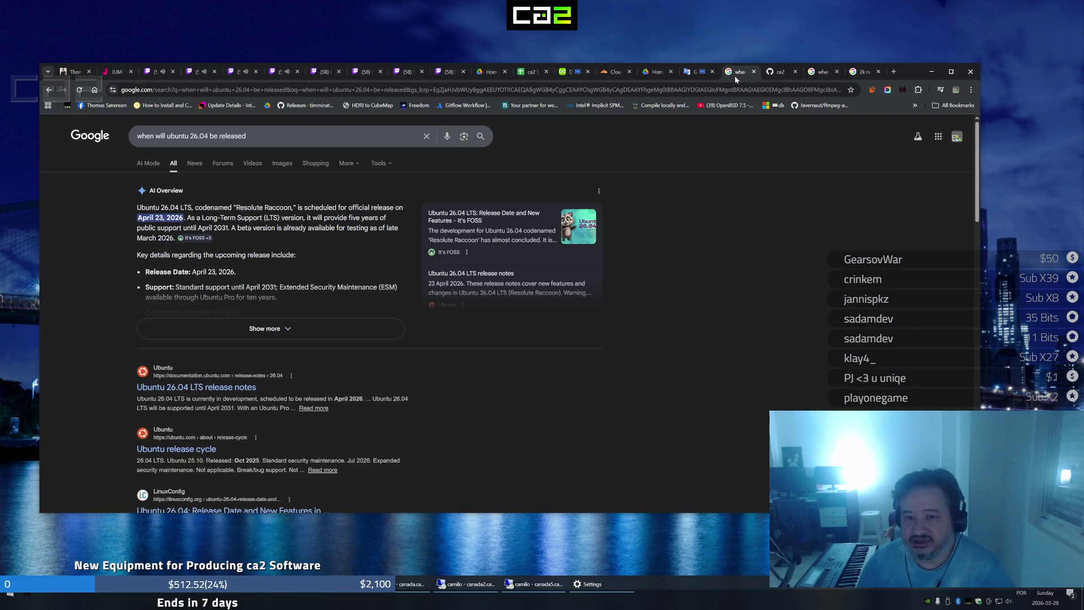
click(779, 80)
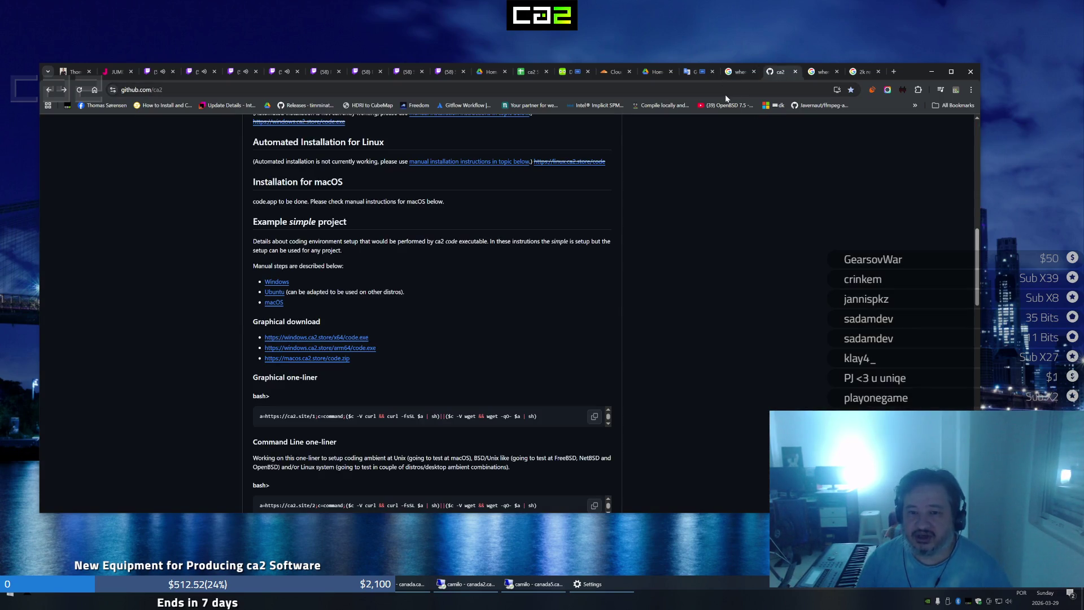
click(736, 75)
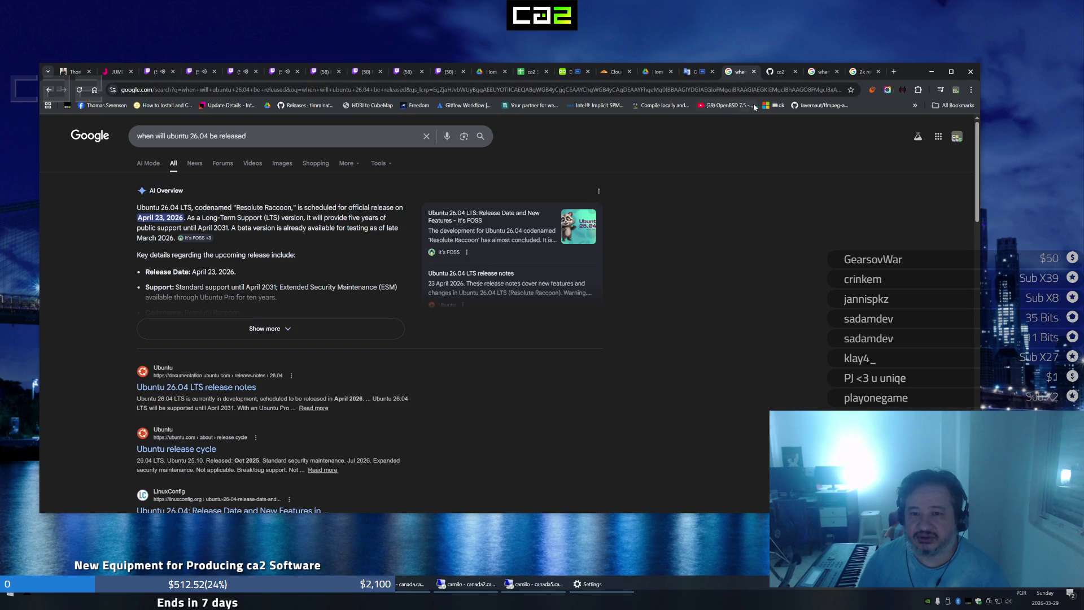
click(771, 76)
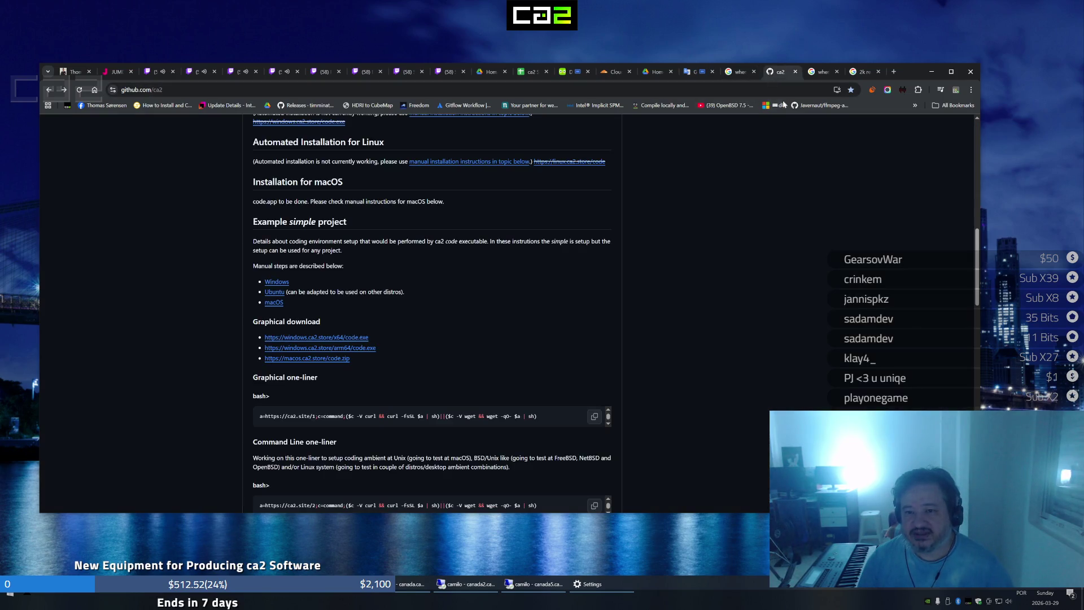
click(819, 78)
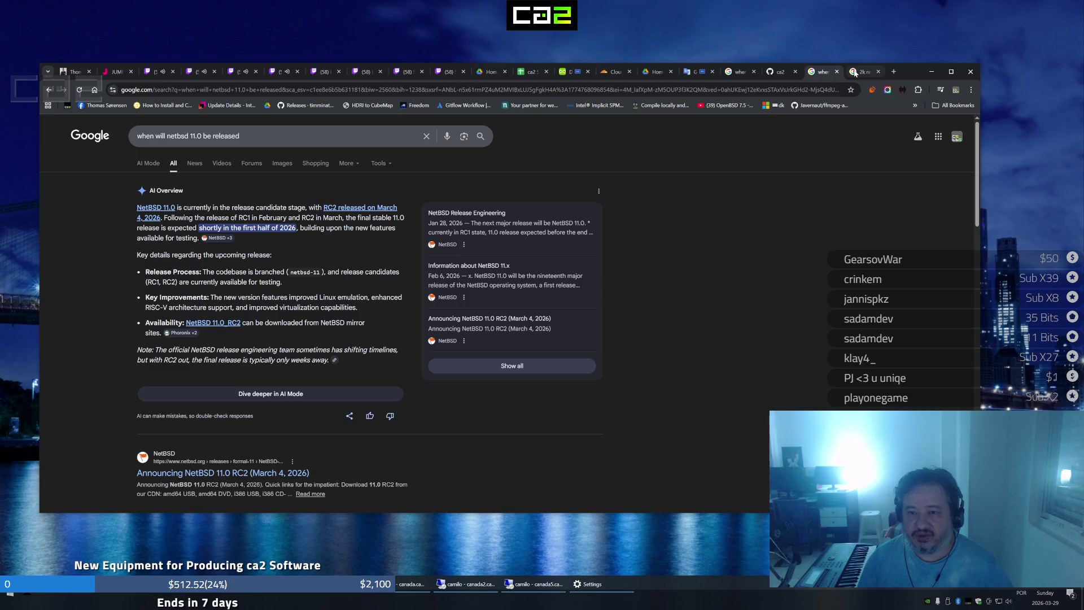
click(854, 75)
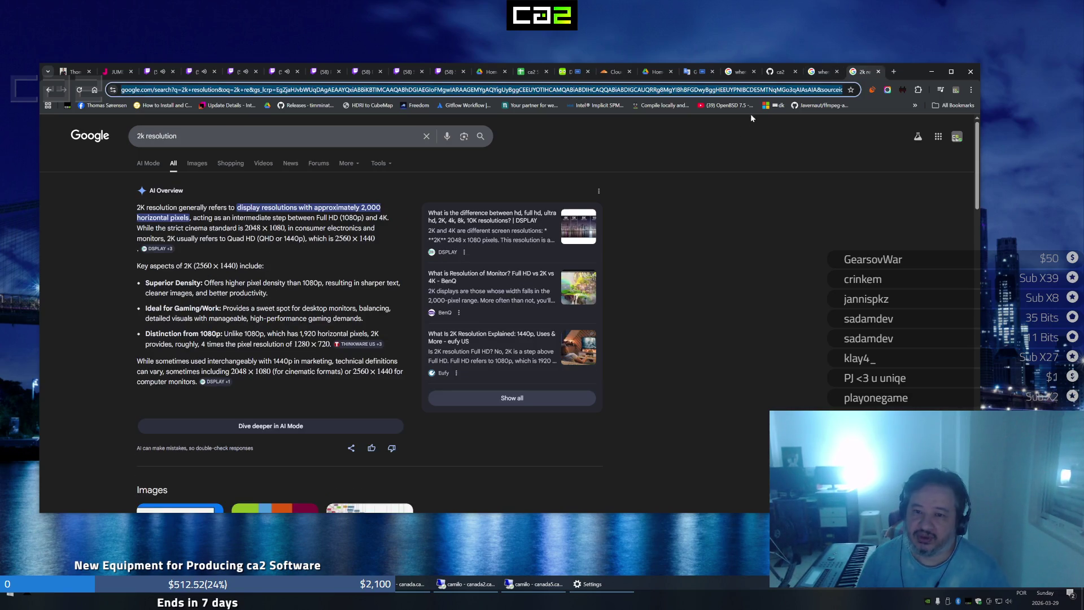
click(739, 75)
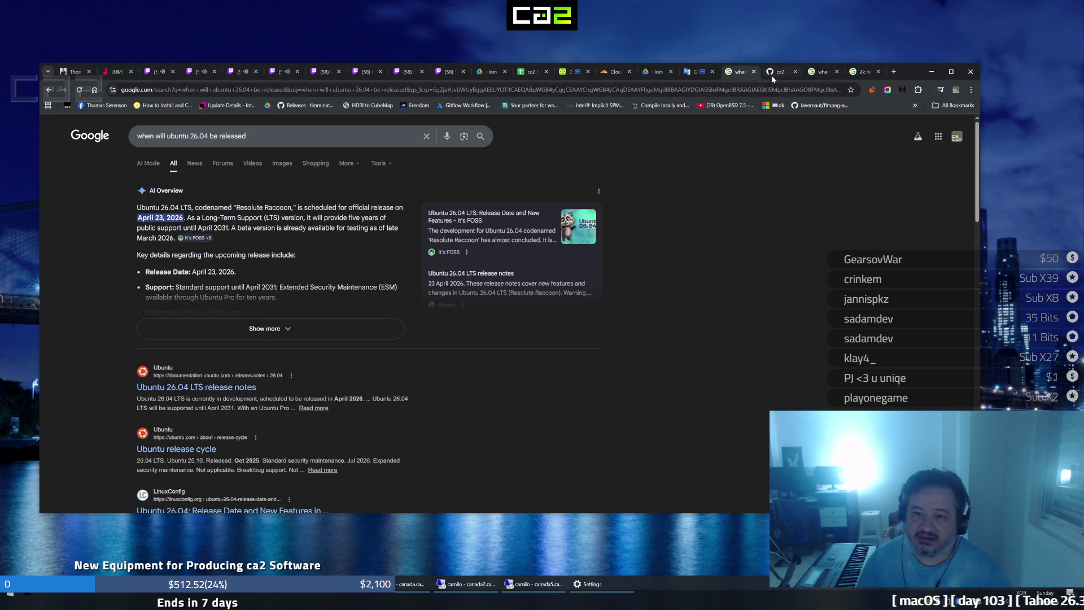
click(773, 74)
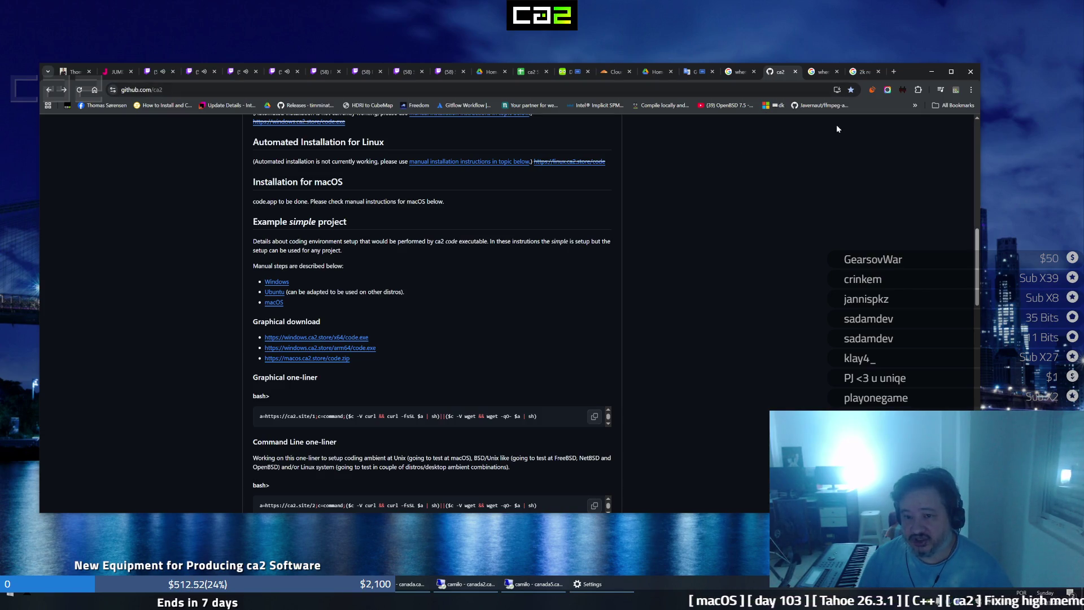
click(814, 73)
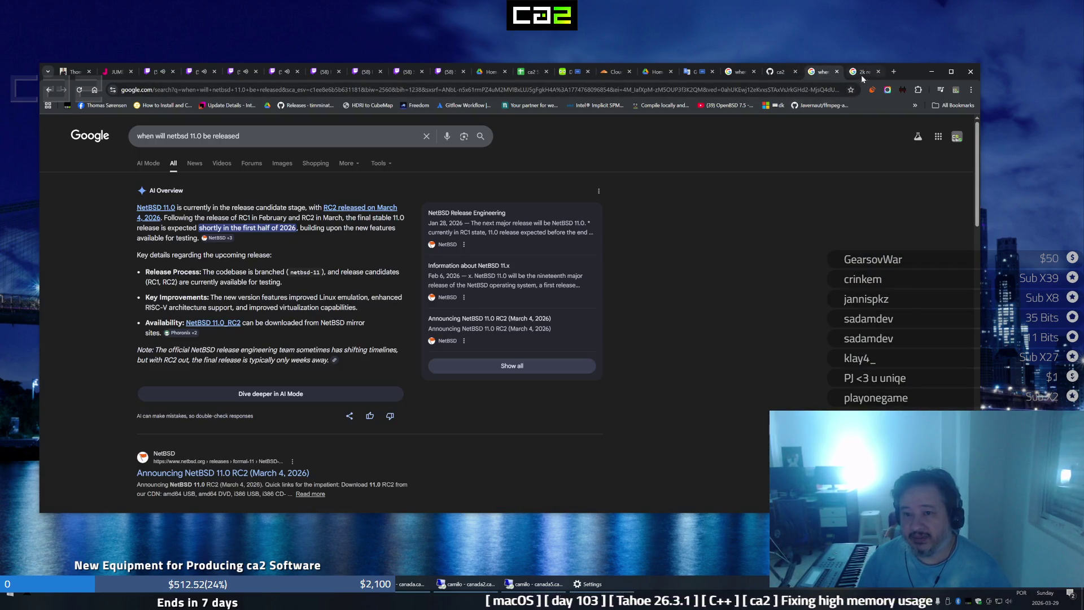
key(ctrl+Tab)
key(ctrl+shift+Tab)
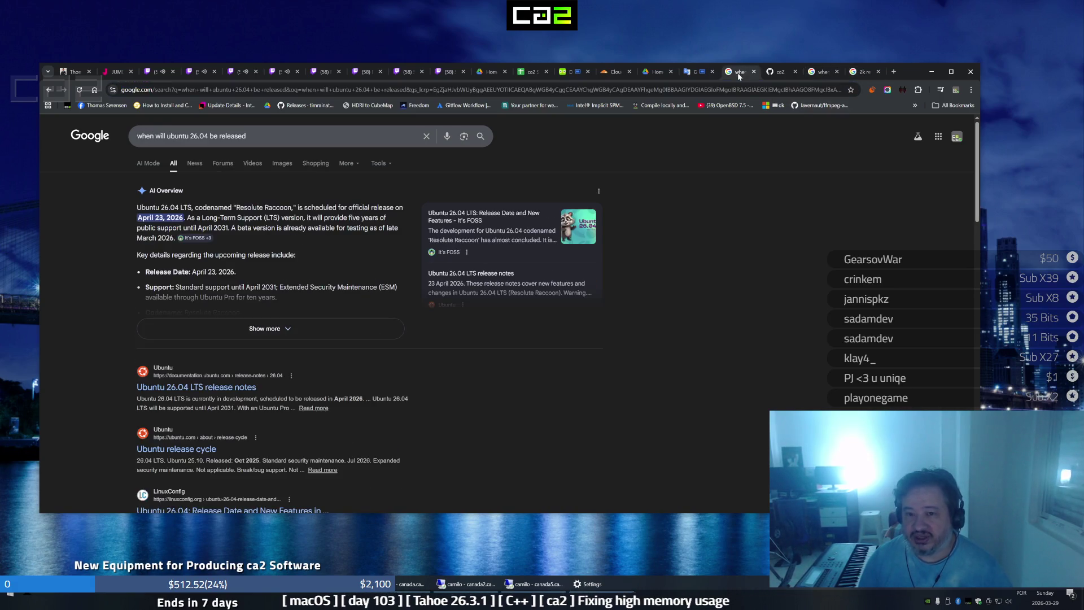
click(781, 74)
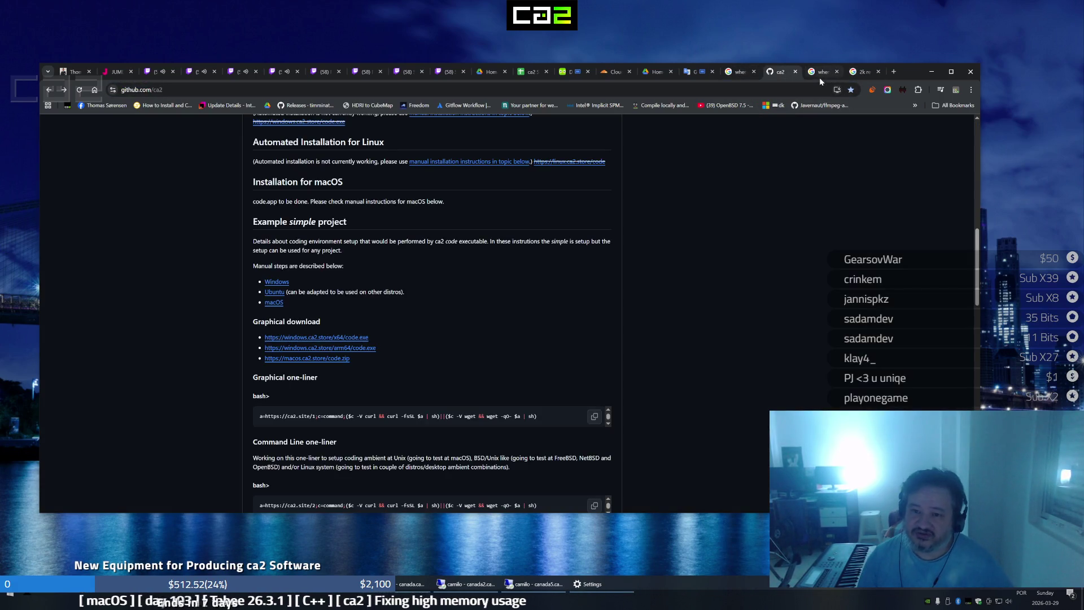
Keep cycling through the same four search and GitHub tabs, landing on ca2 GitHub
click(819, 75)
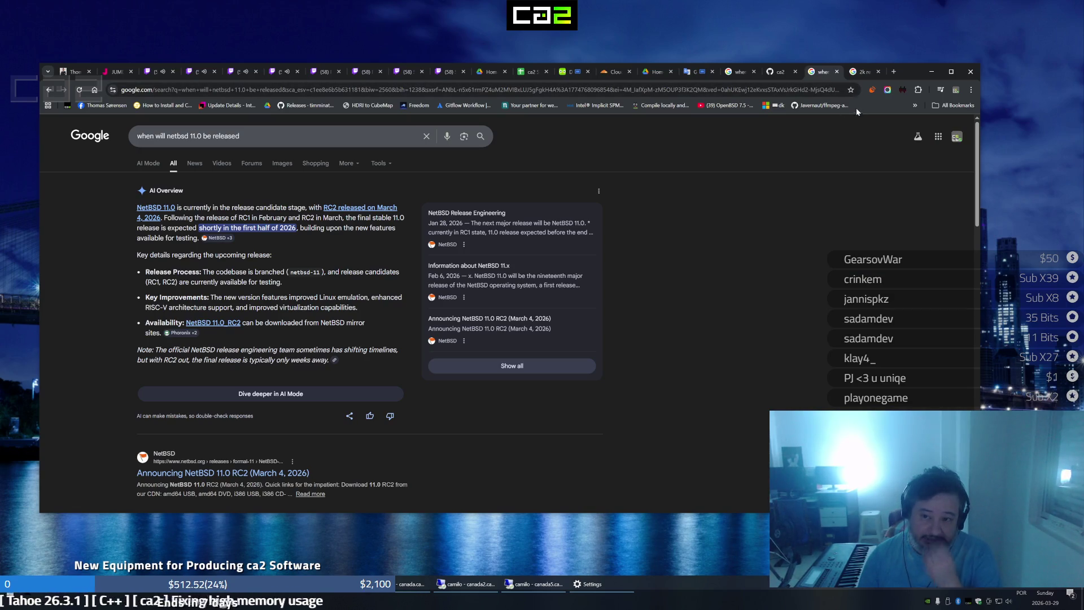
click(861, 73)
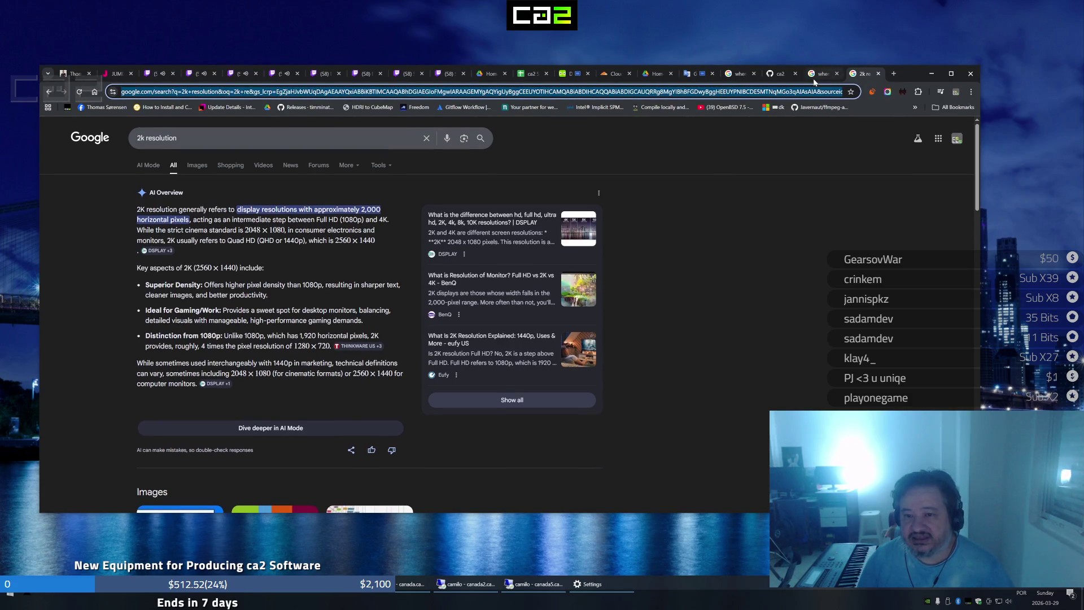
click(818, 73)
click(772, 76)
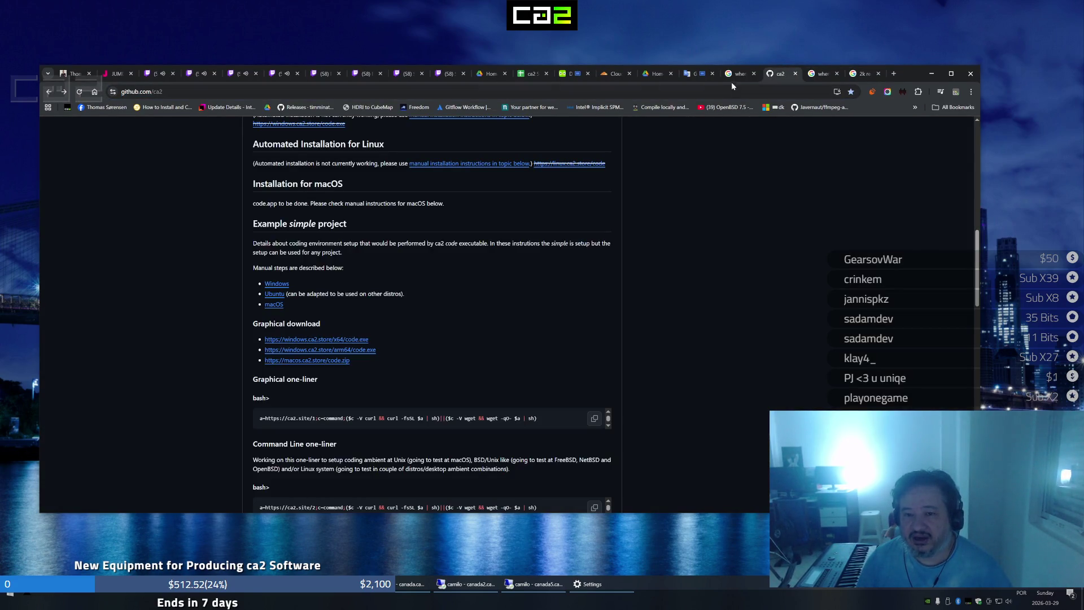
click(731, 80)
click(779, 78)
click(818, 76)
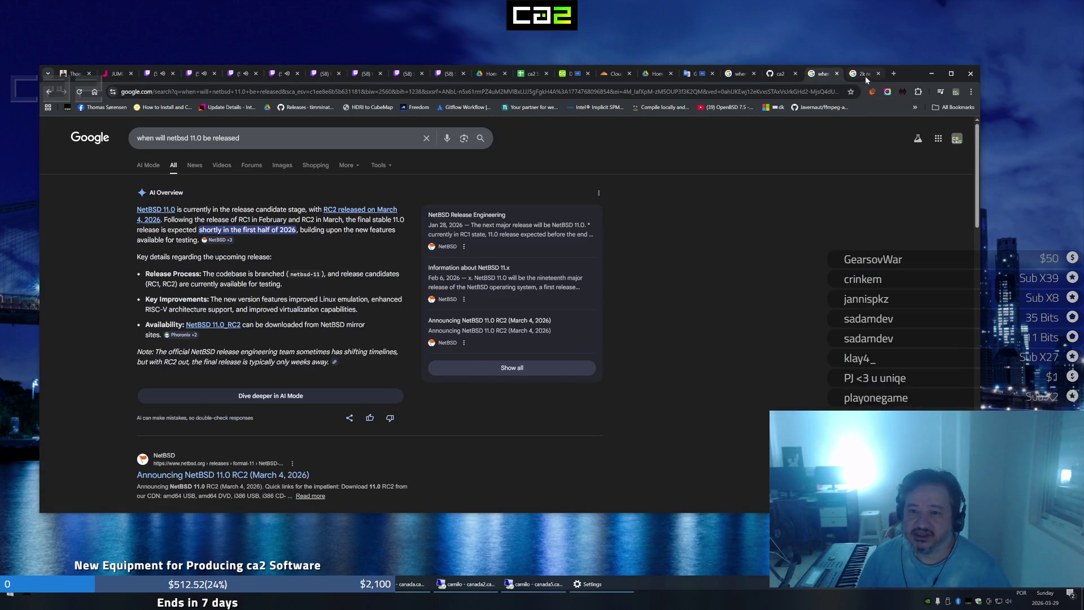
click(862, 75)
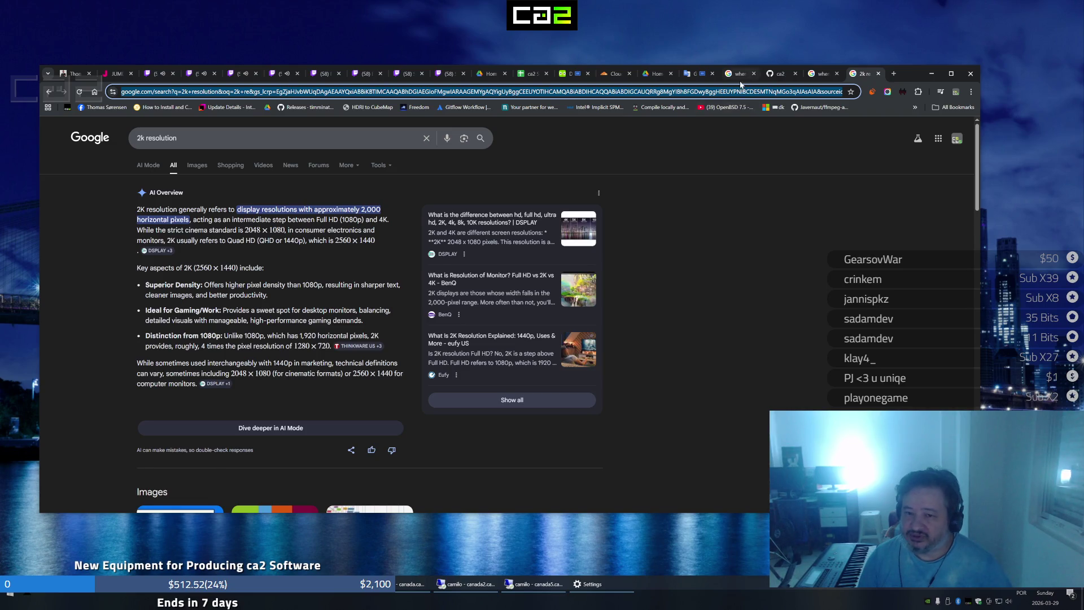
click(741, 80)
click(776, 75)
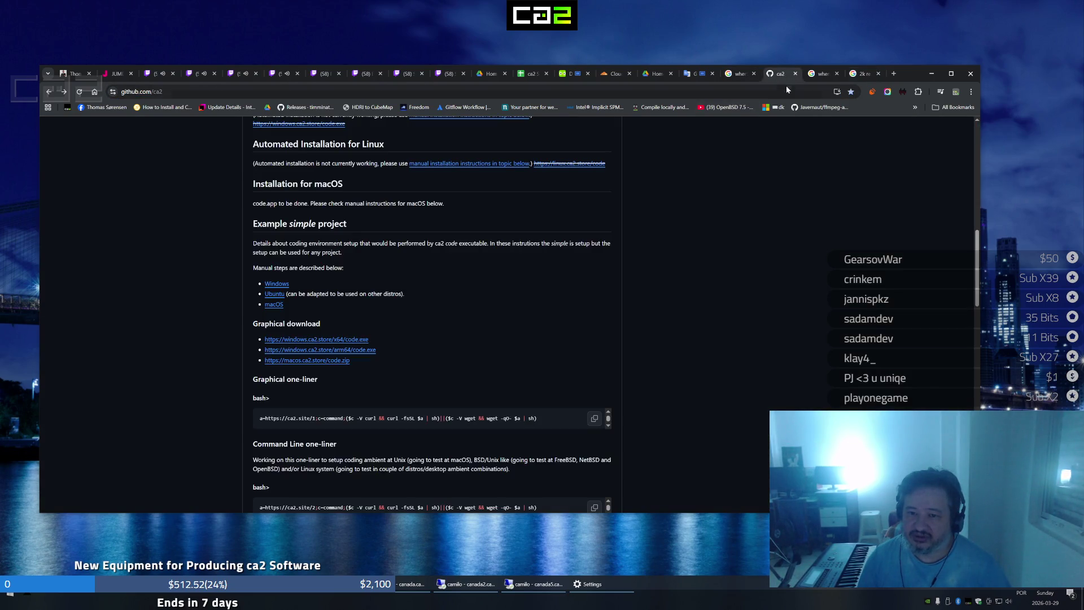
click(820, 77)
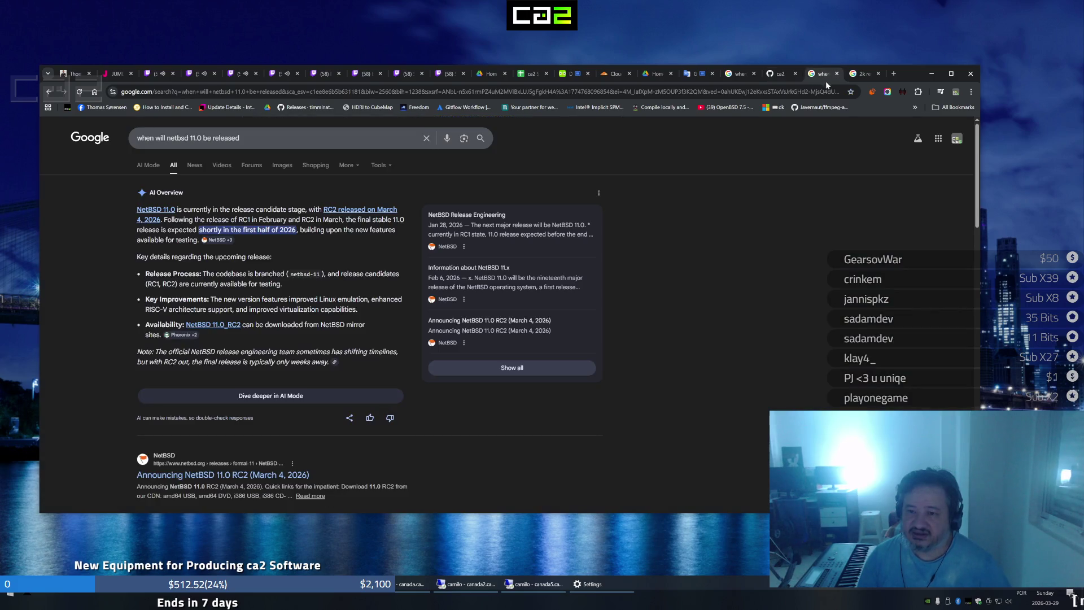
click(865, 76)
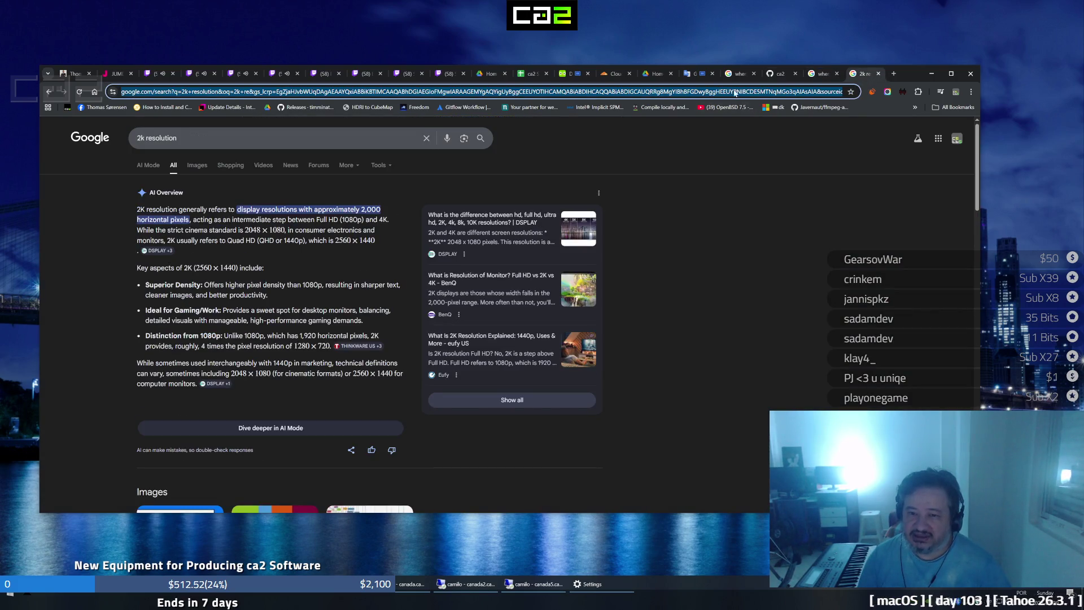
click(735, 77)
click(785, 78)
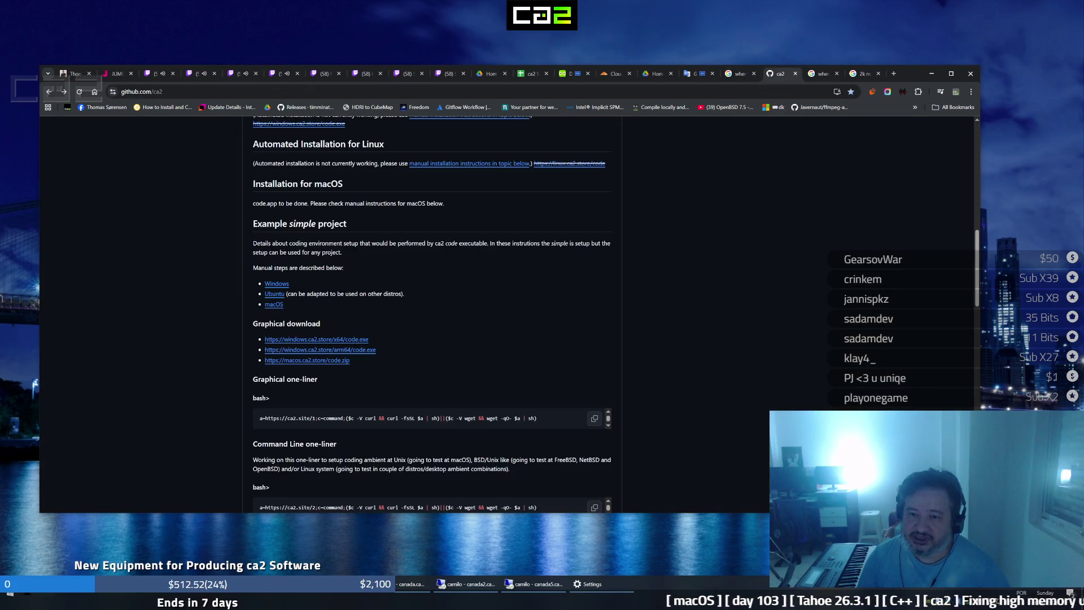
Cycle the four tabs once more and settle on the Ubuntu 26.04 release results
click(829, 79)
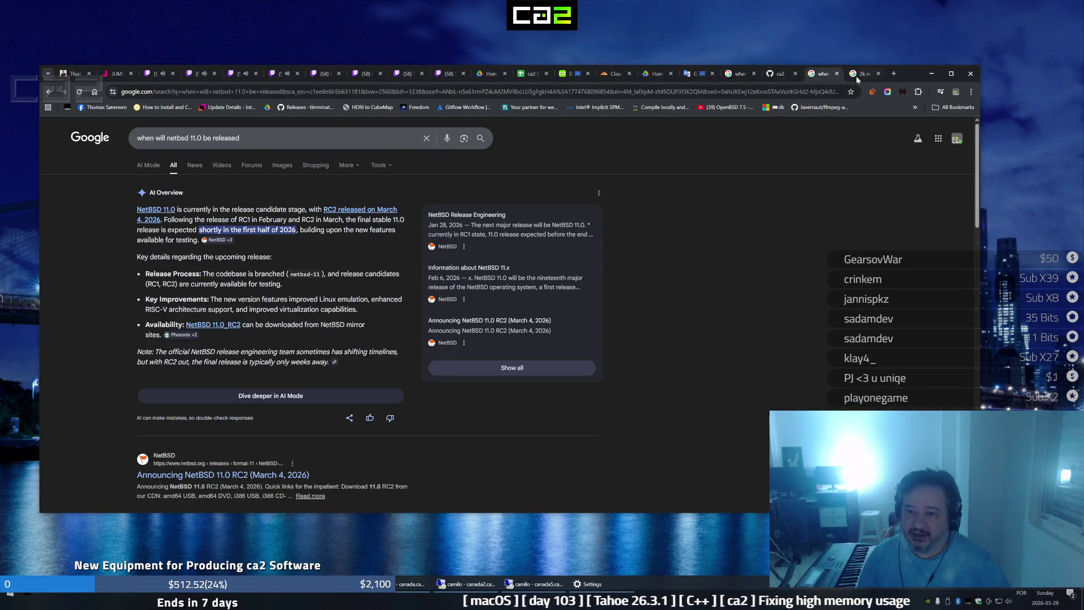
key(ctrl+Tab)
click(737, 75)
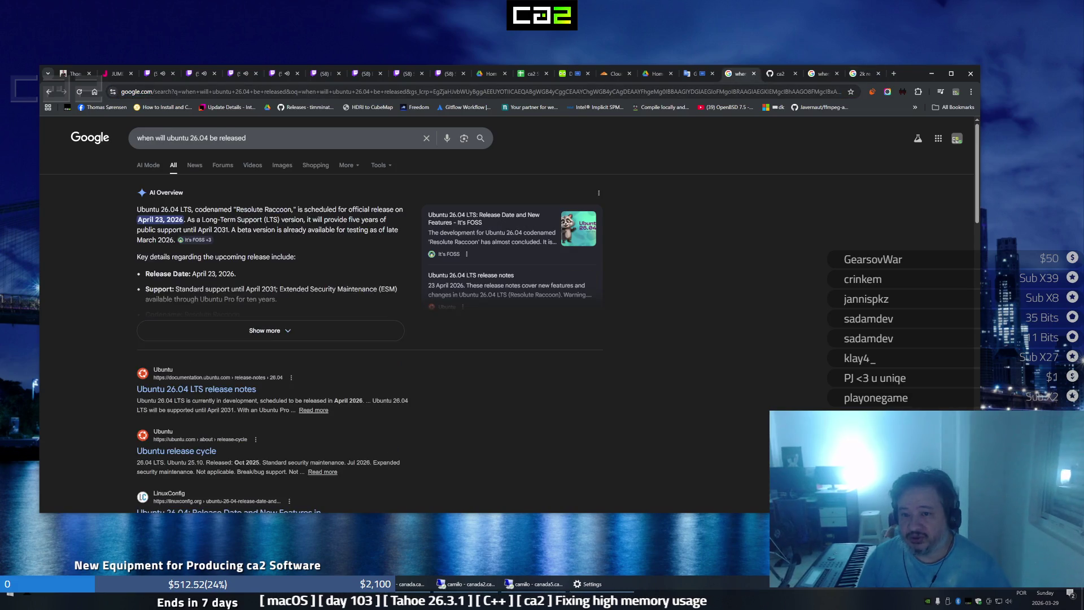
click(780, 79)
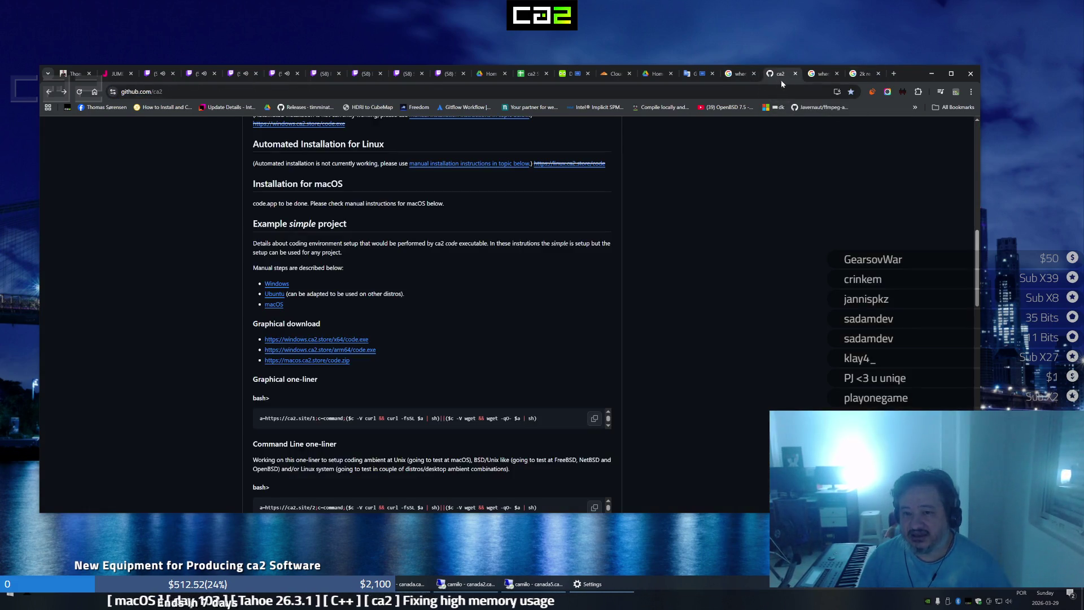
click(825, 77)
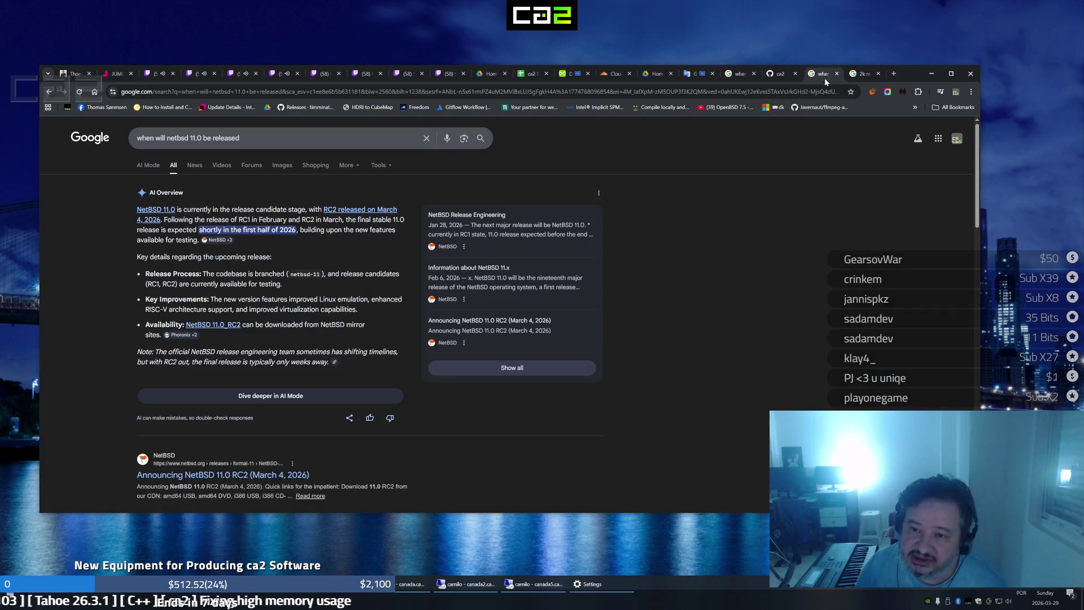
click(856, 77)
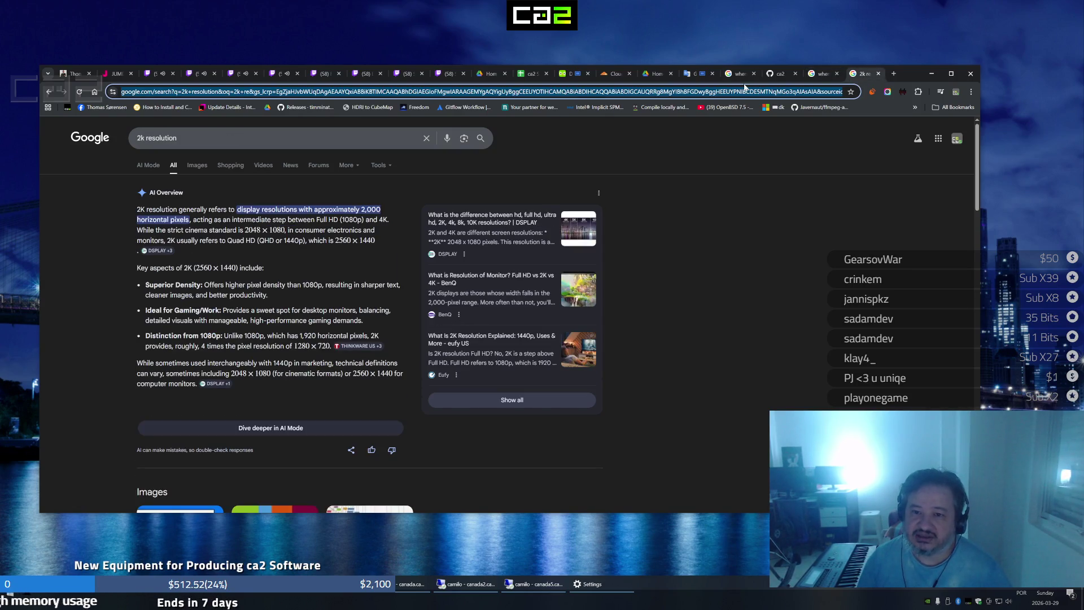
click(739, 79)
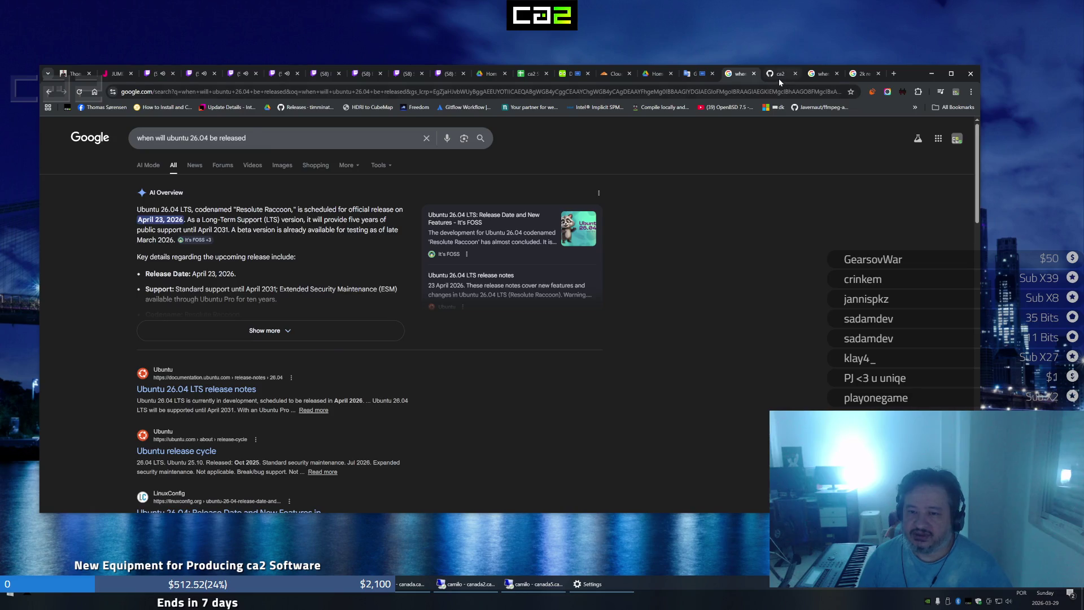
click(779, 77)
click(820, 78)
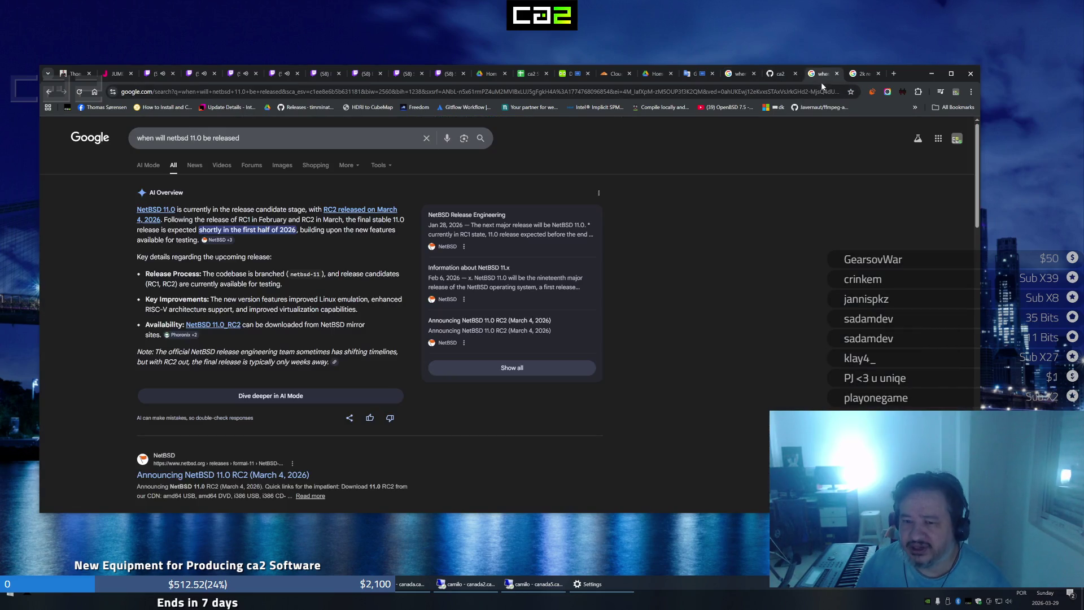
click(855, 74)
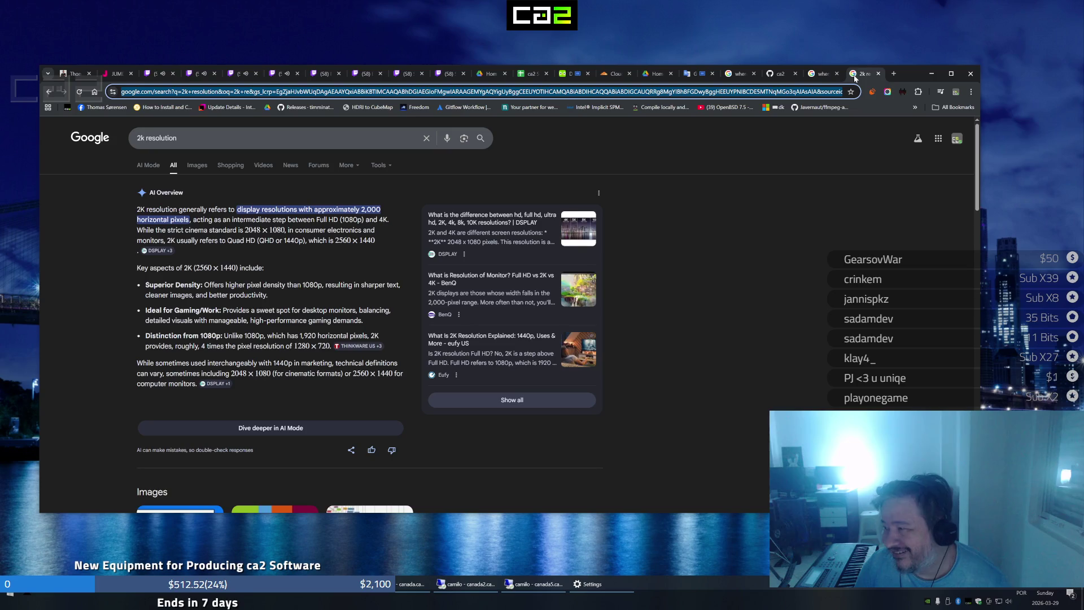
click(738, 74)
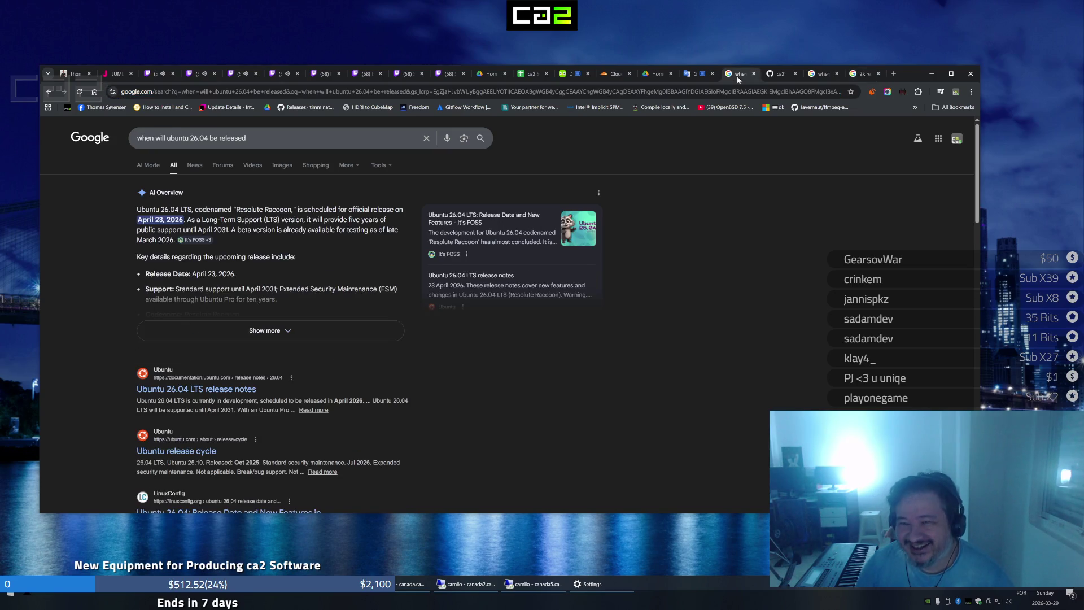
click(777, 77)
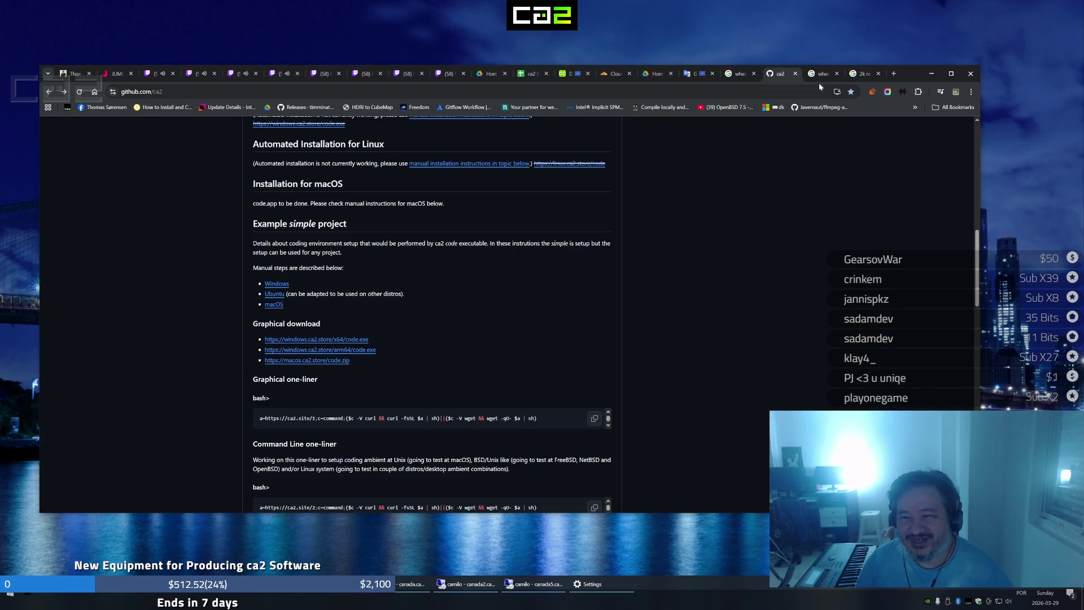
click(815, 76)
click(734, 76)
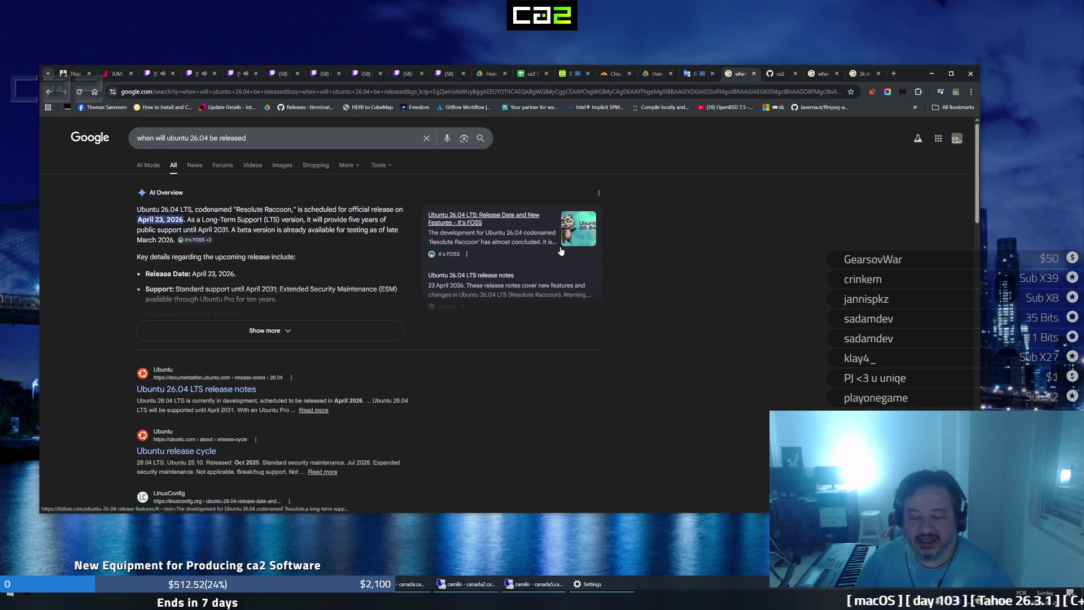
Cycle twice through the chess, Swashbucklingfox, GriffingAndChill, kuviman and Following tabs
click(160, 75)
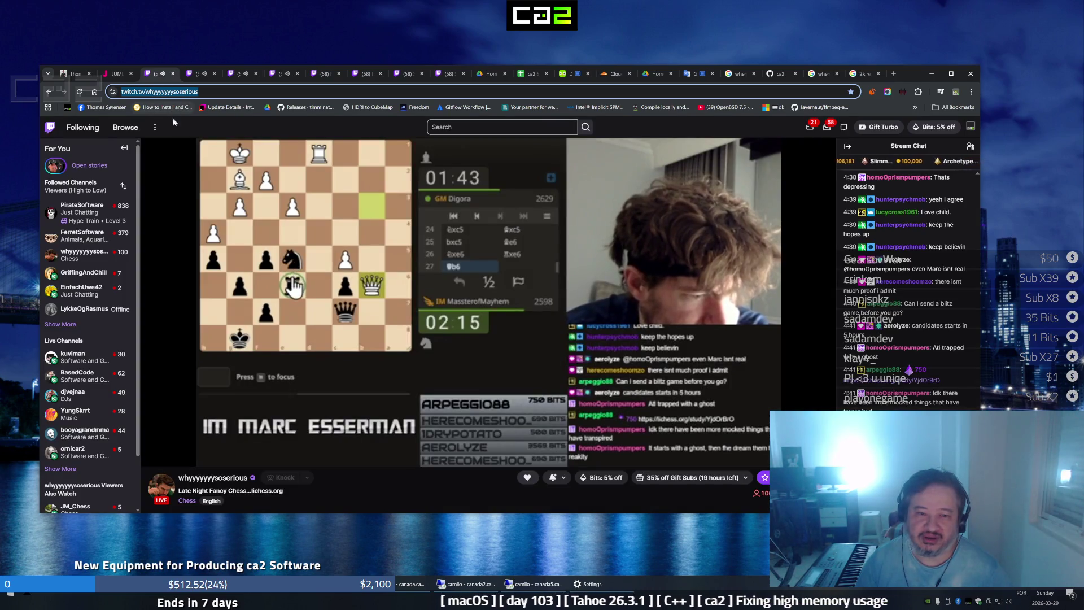
click(201, 74)
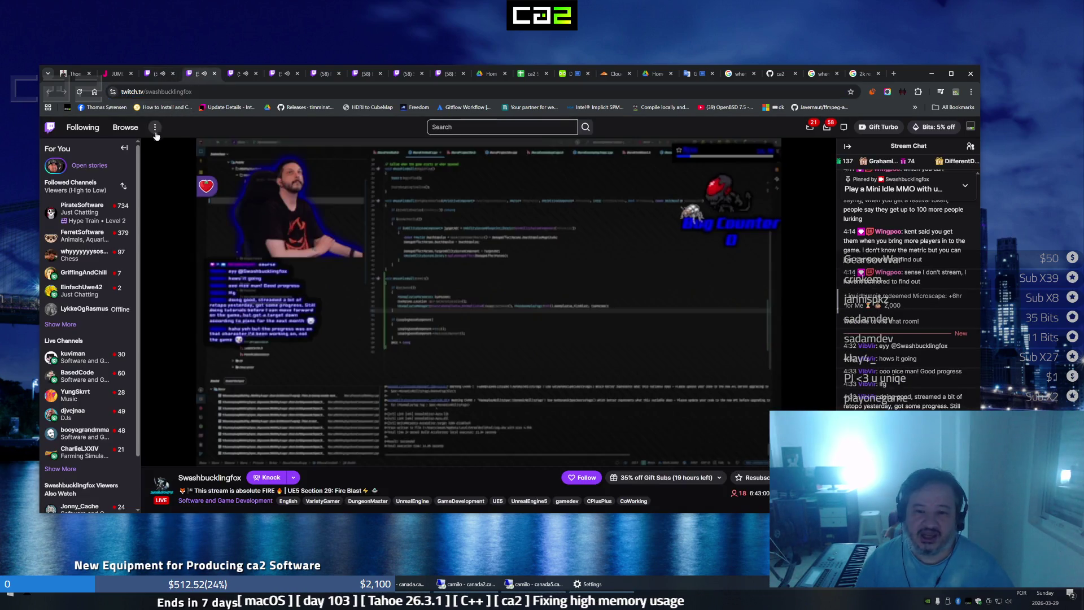
click(242, 74)
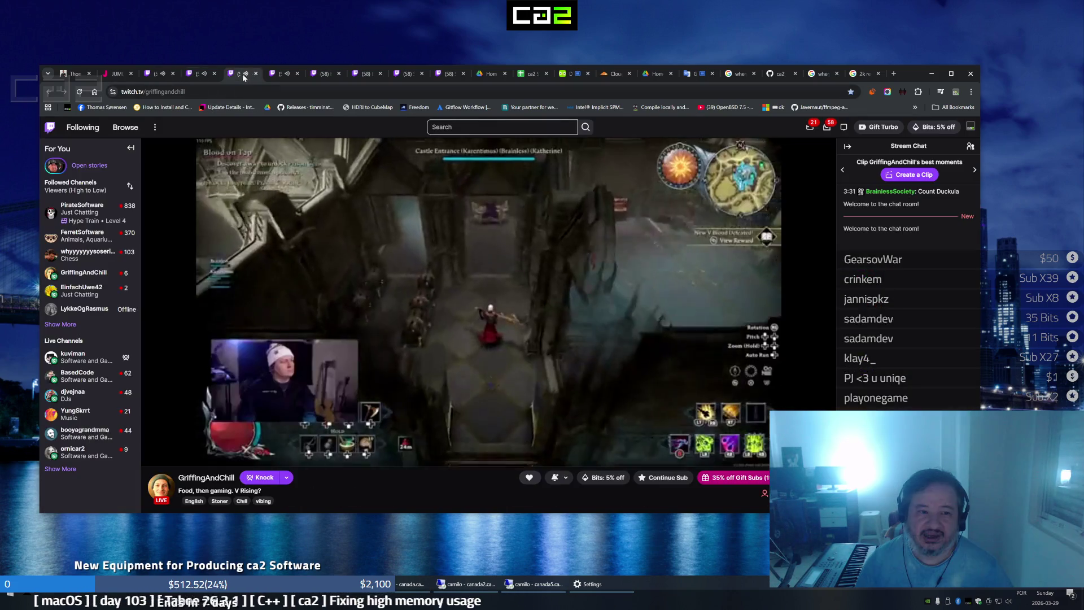
click(280, 74)
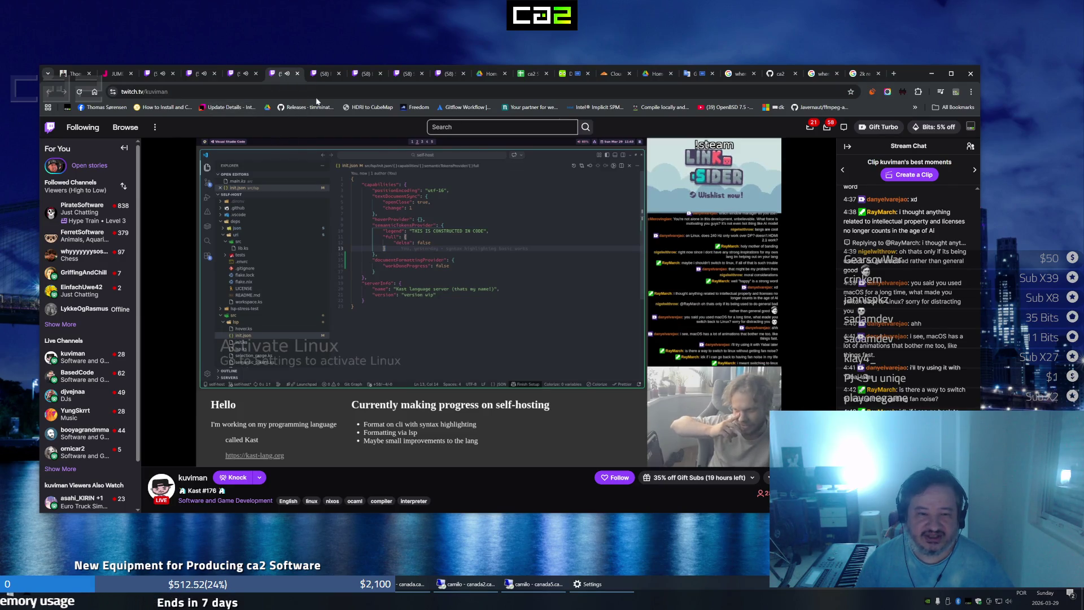
click(323, 75)
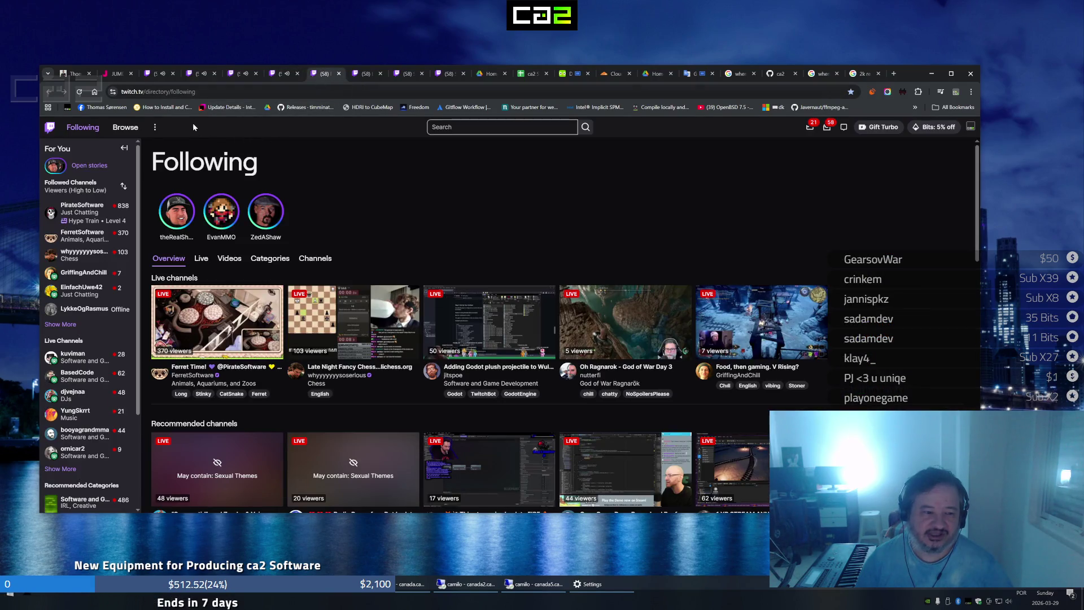
click(157, 77)
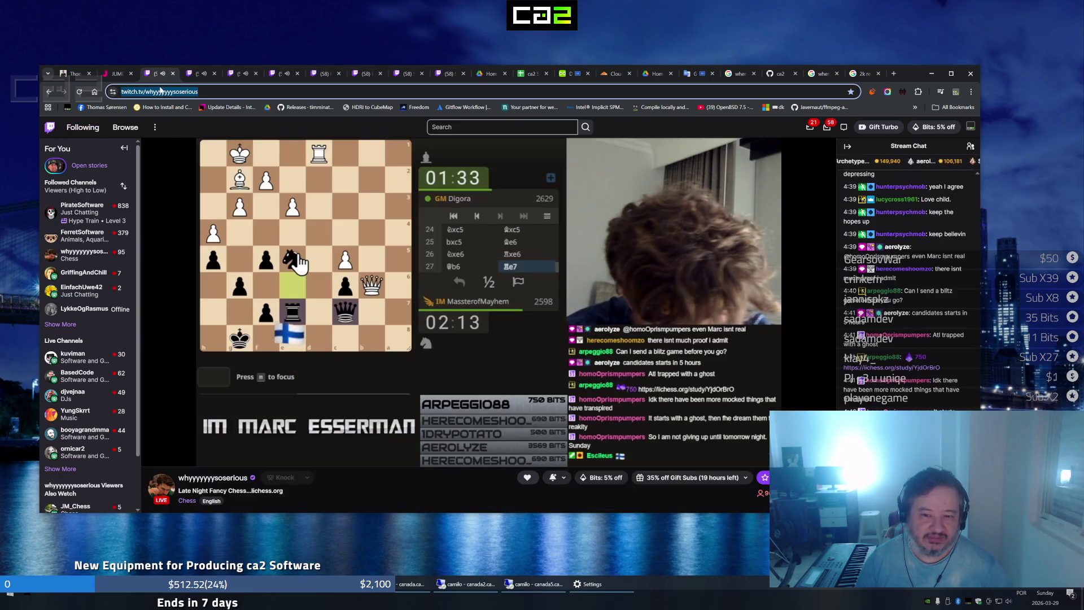
click(195, 77)
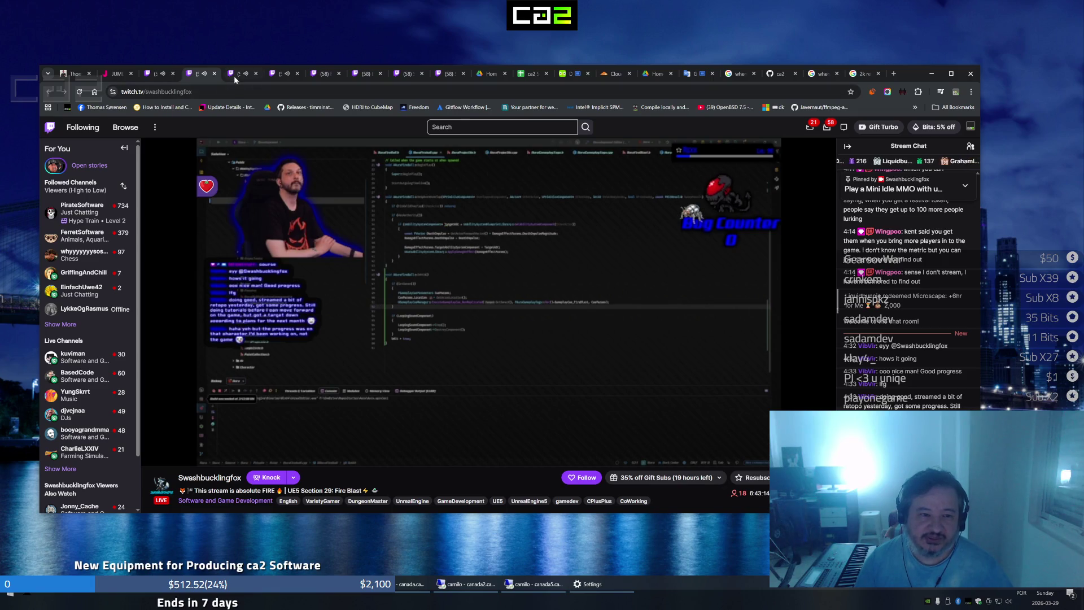
click(235, 77)
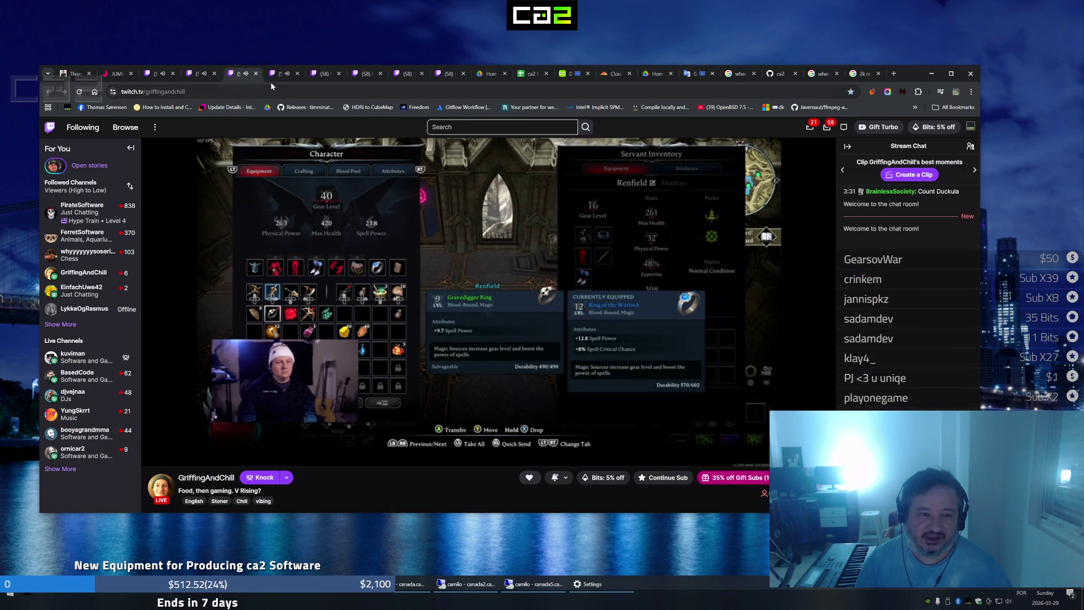
click(273, 75)
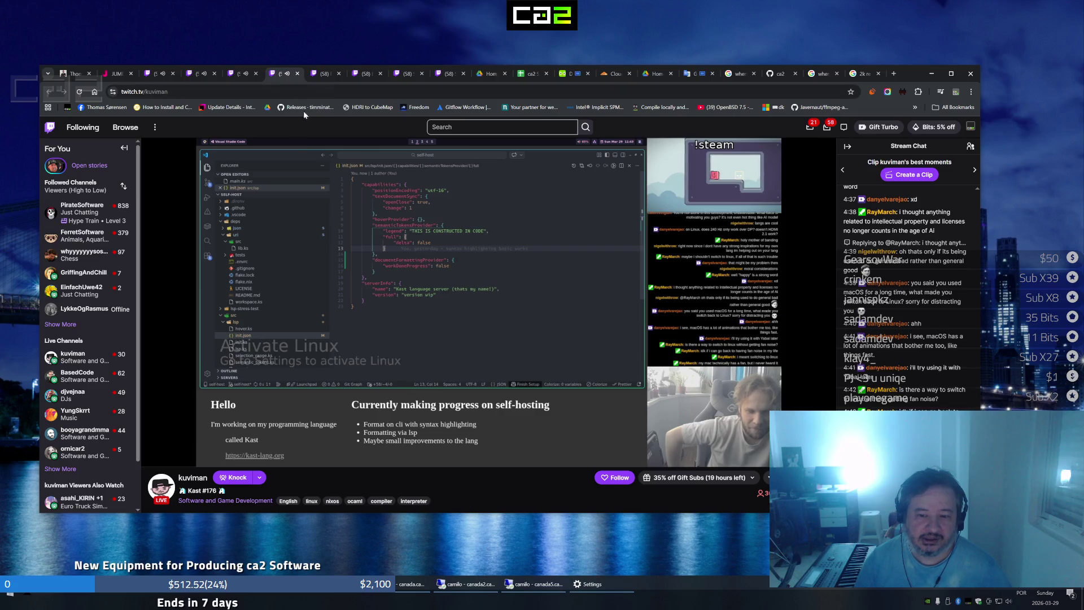
click(319, 75)
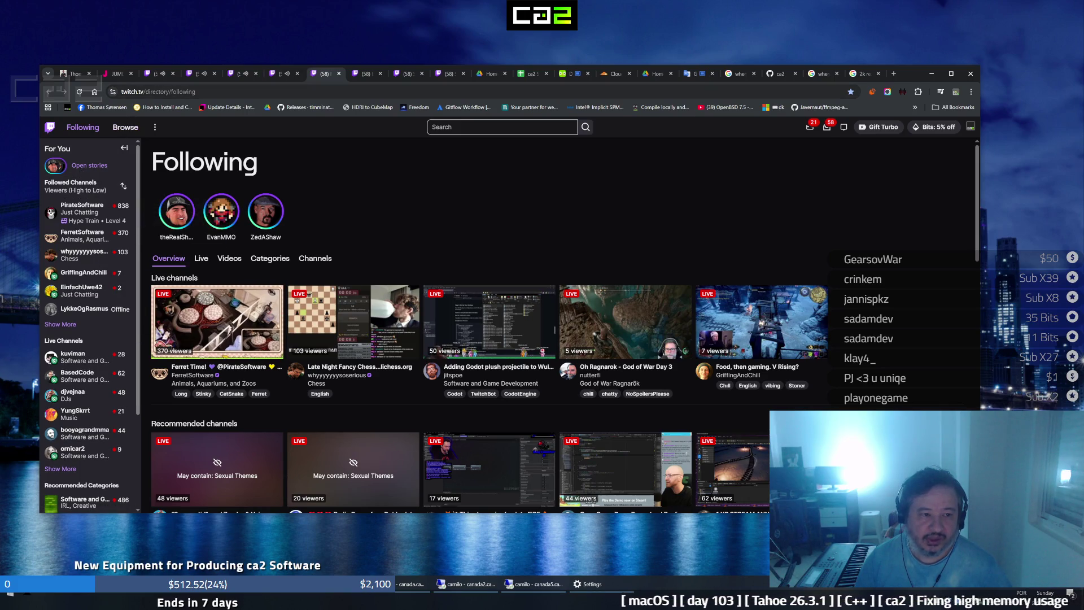
Pass through the followed streams again and land on the BASIC Programming category page
click(193, 76)
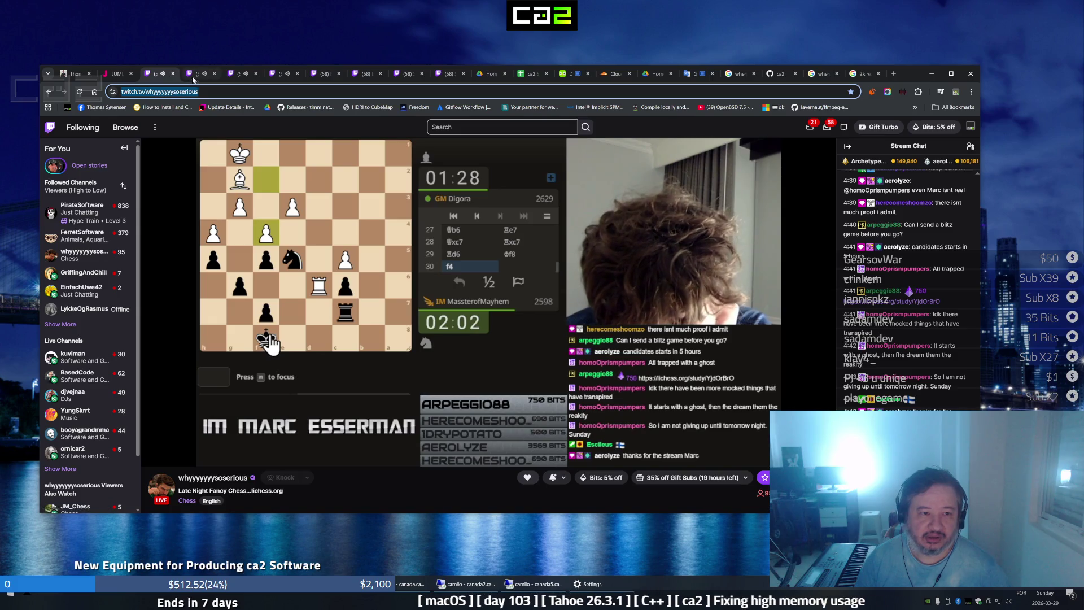
click(193, 75)
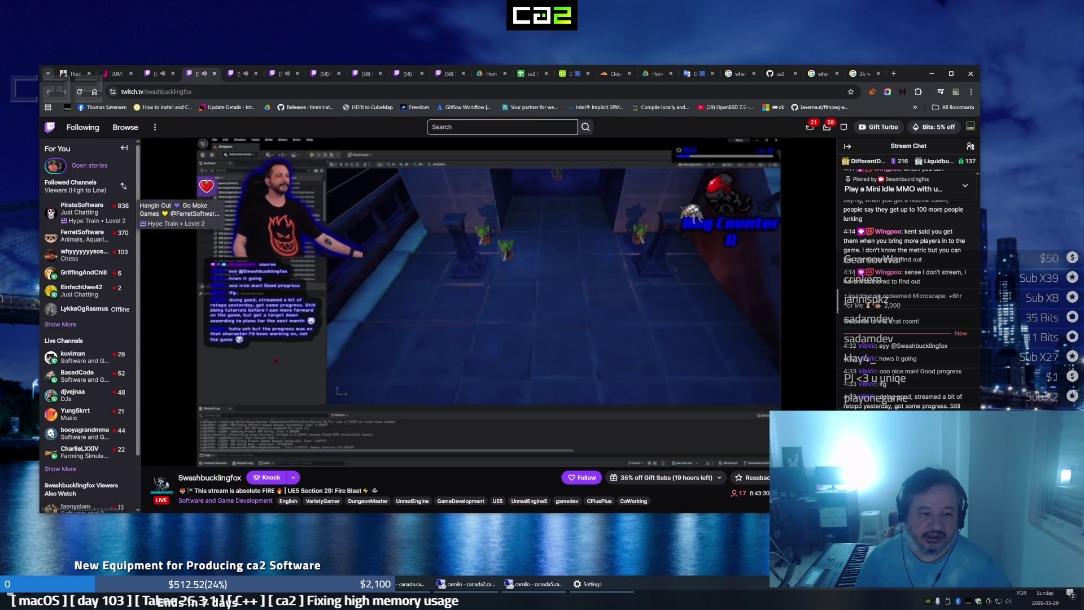
click(233, 74)
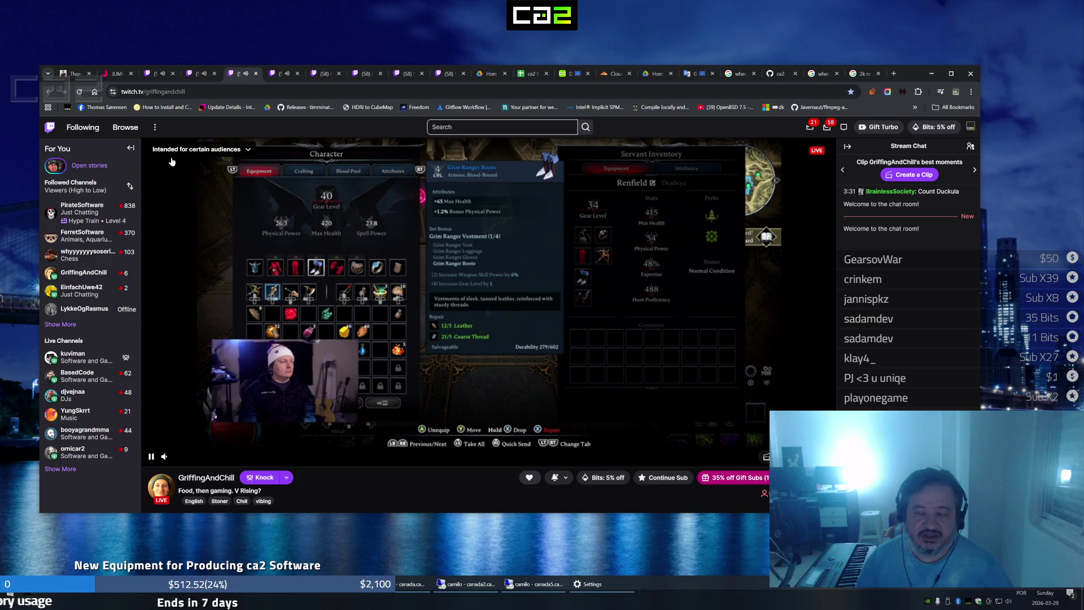
click(279, 75)
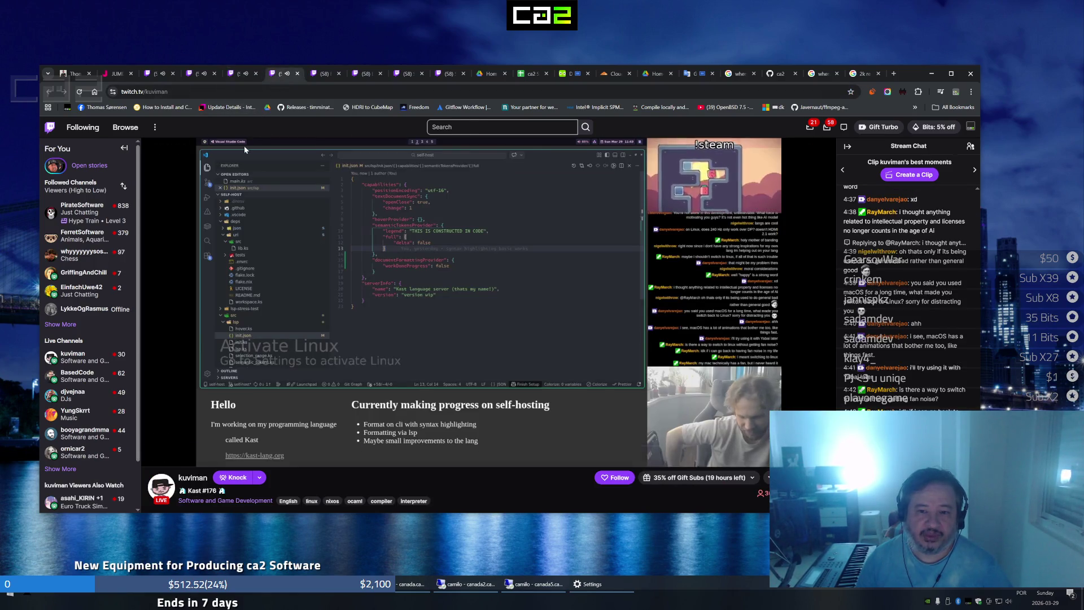
click(316, 78)
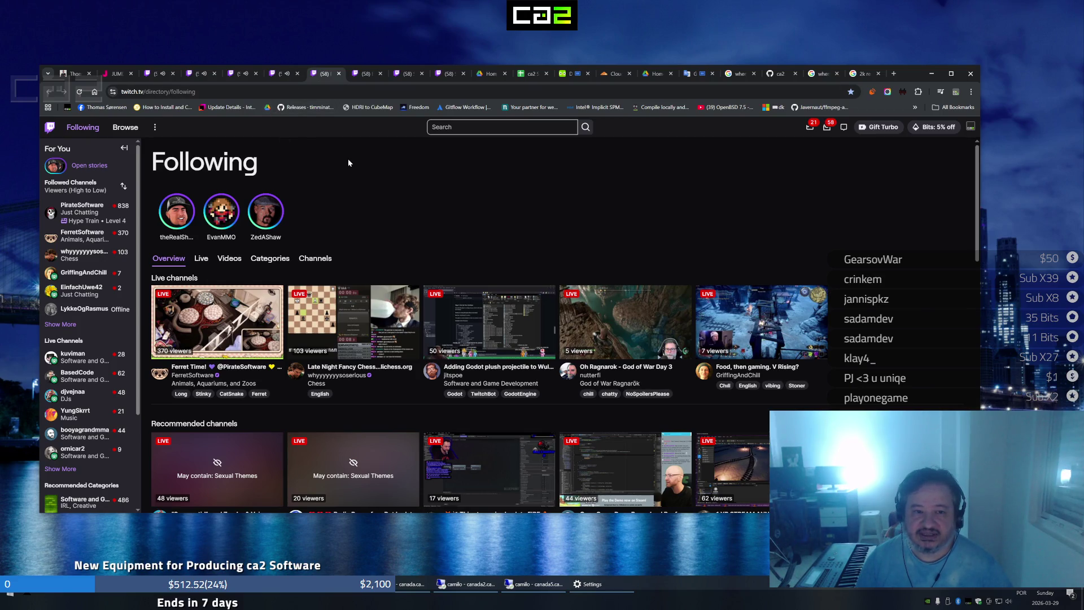
click(363, 76)
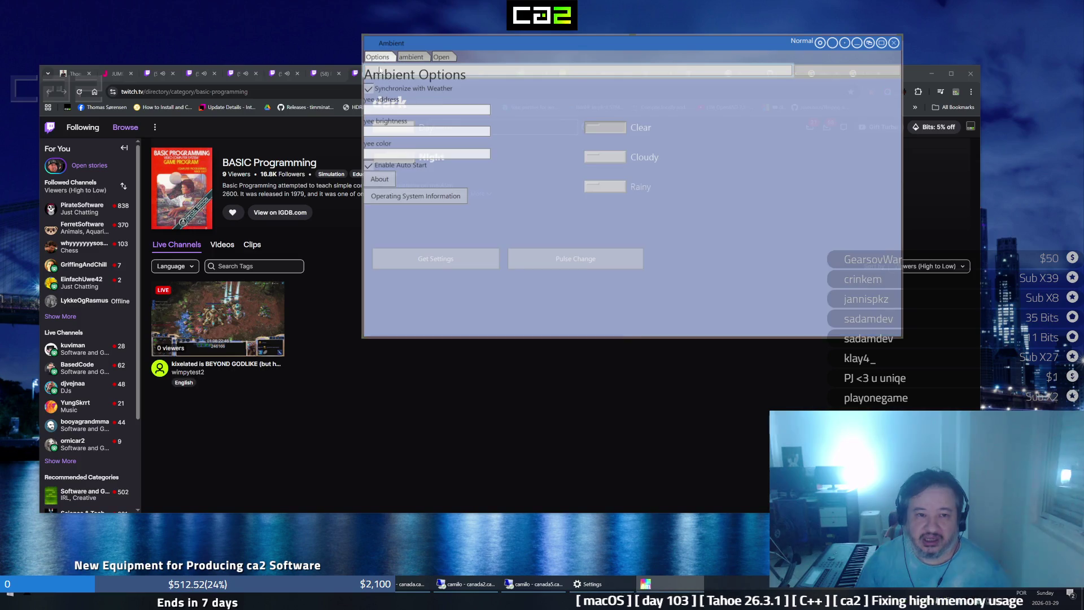
View the Ambient window's Options and ambient pages, then close the Ambient window
click(388, 58)
click(411, 57)
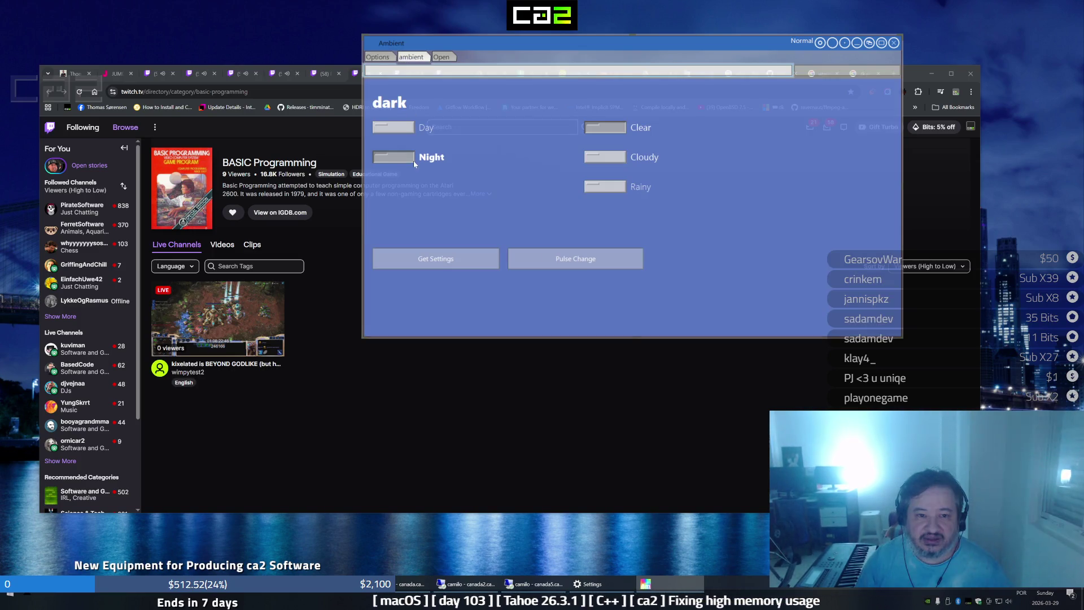
click(893, 42)
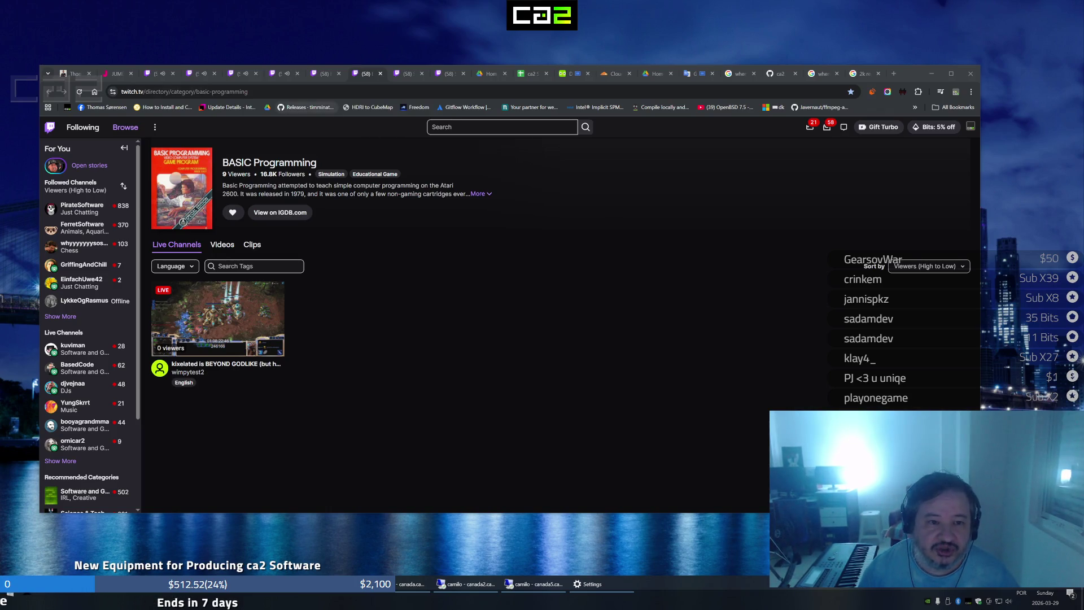
Show the chess stream's video quality choices, with Auto currently in effect
click(158, 75)
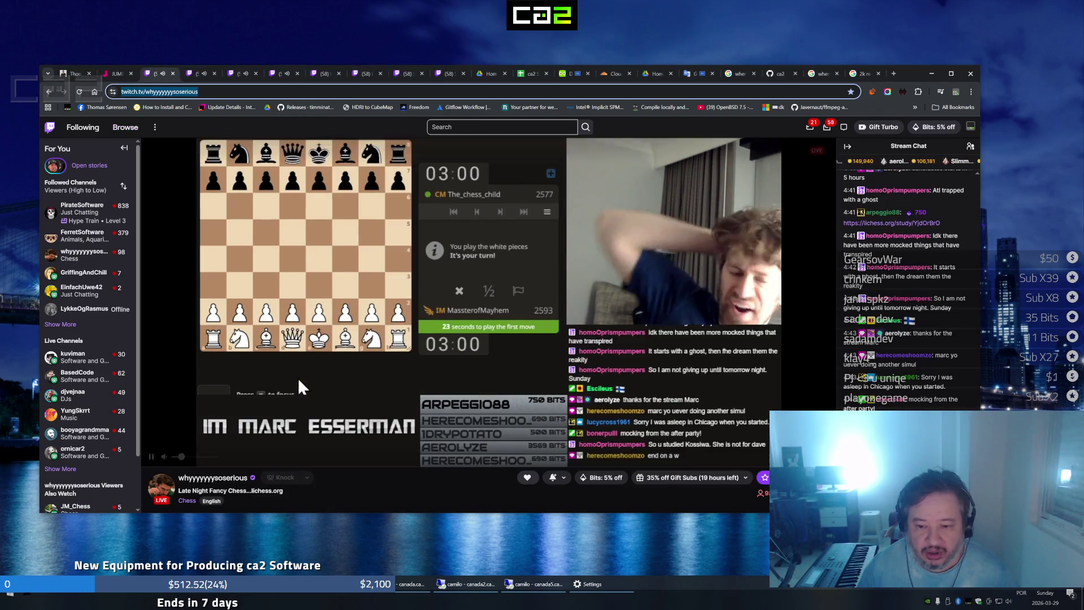
click(788, 456)
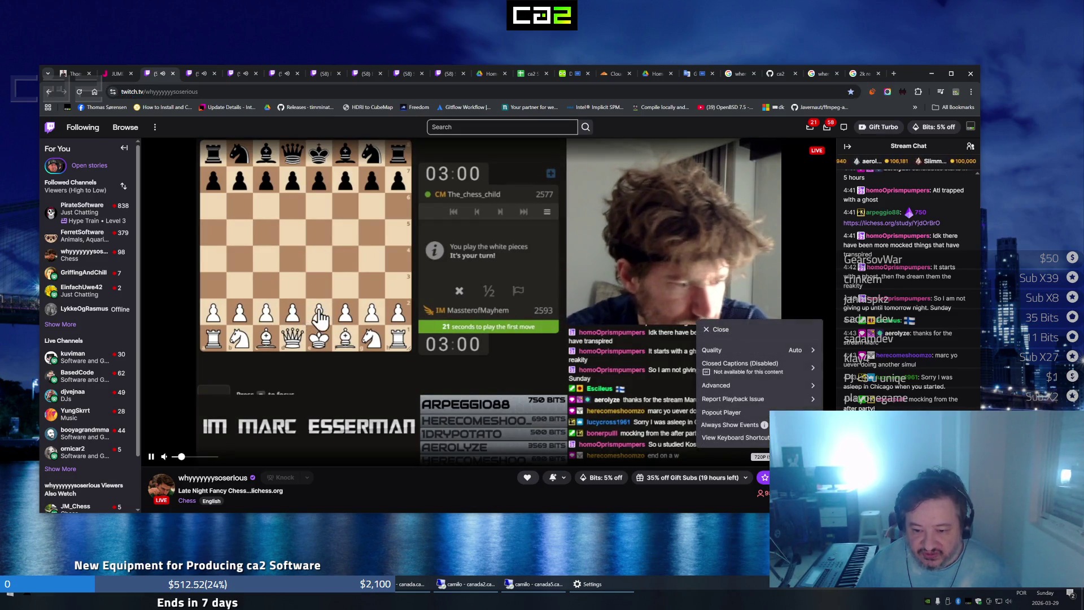
click(805, 350)
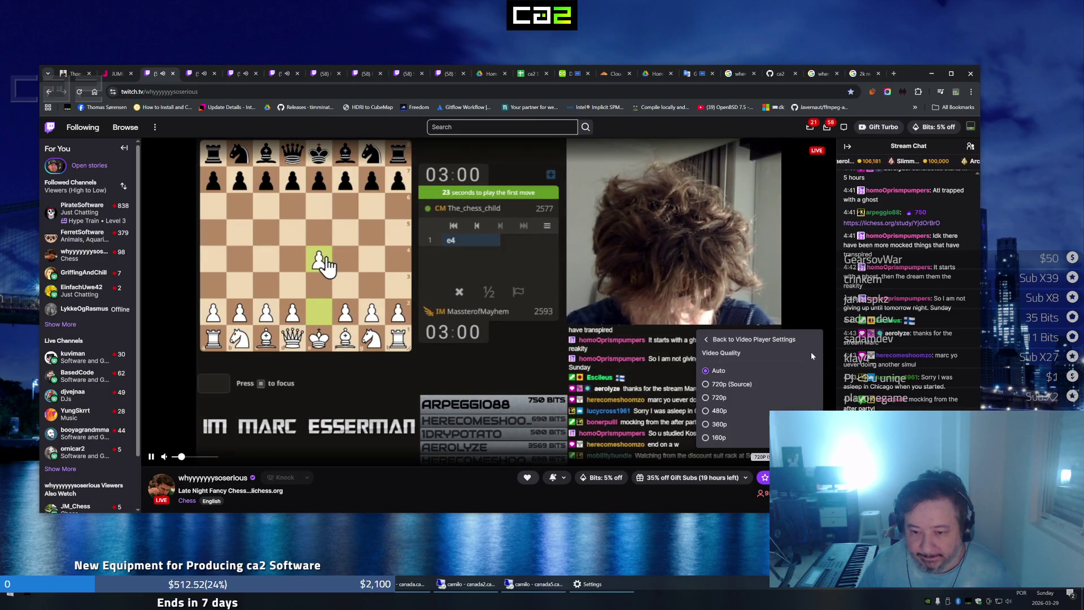
Check the Swashbucklingfox stream's quality (480p30), then move to the GriffingAndChill stream
click(188, 76)
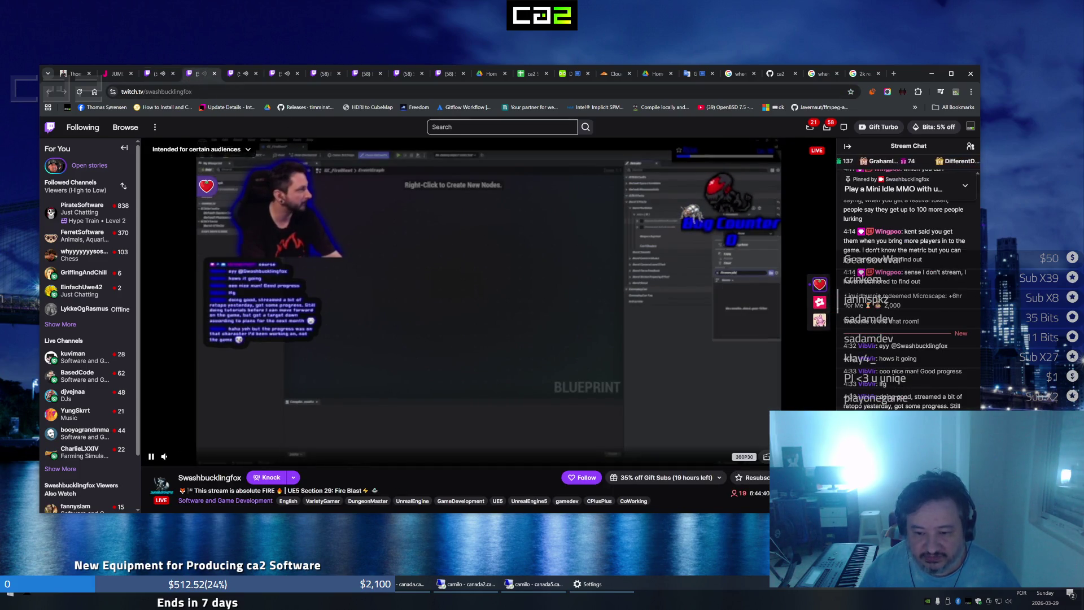
click(767, 456)
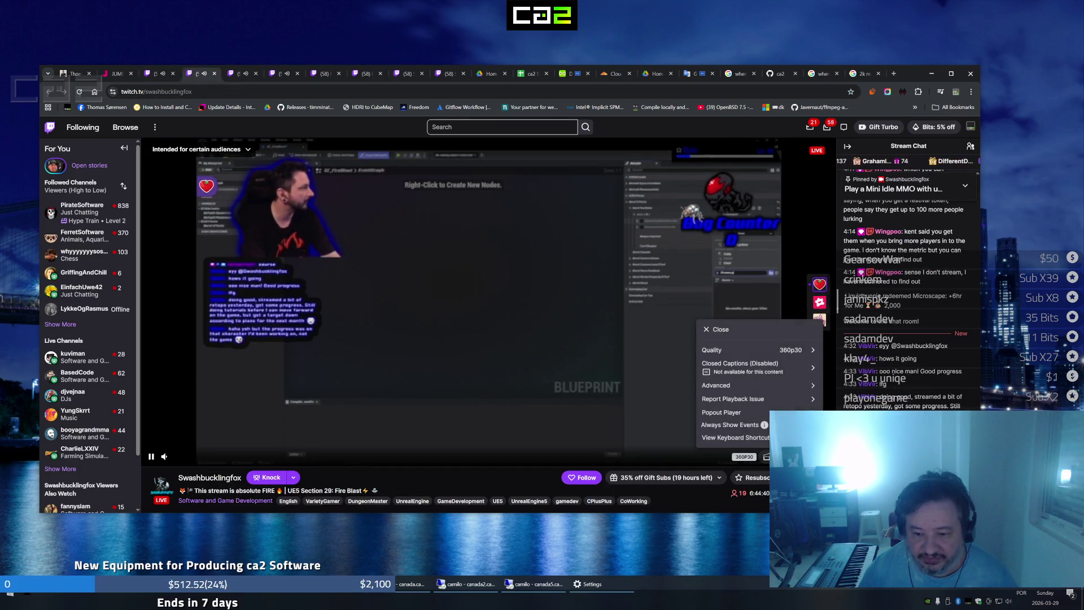
click(806, 354)
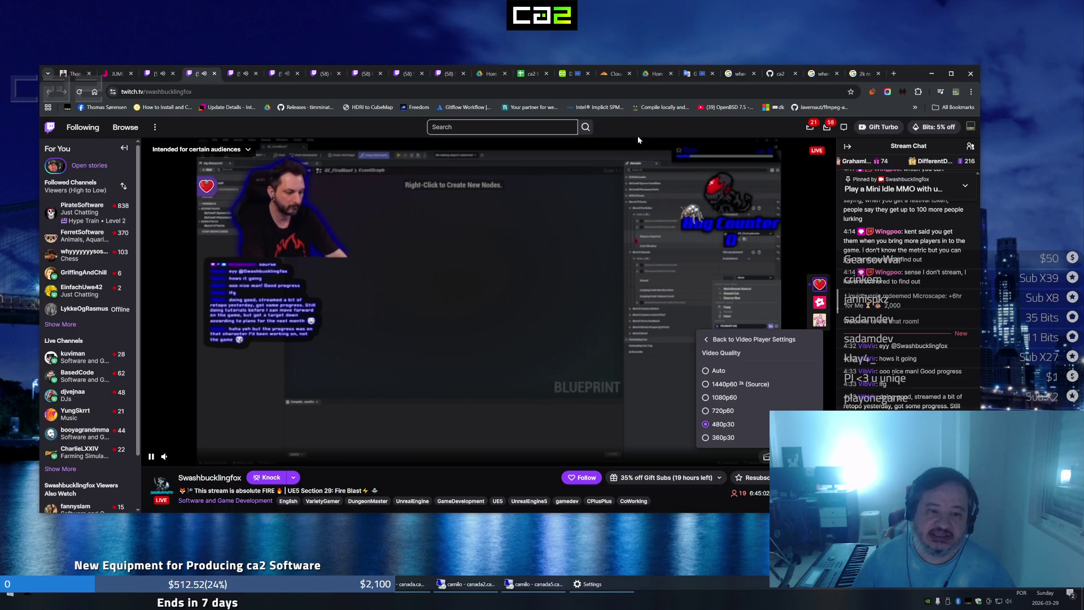
click(233, 76)
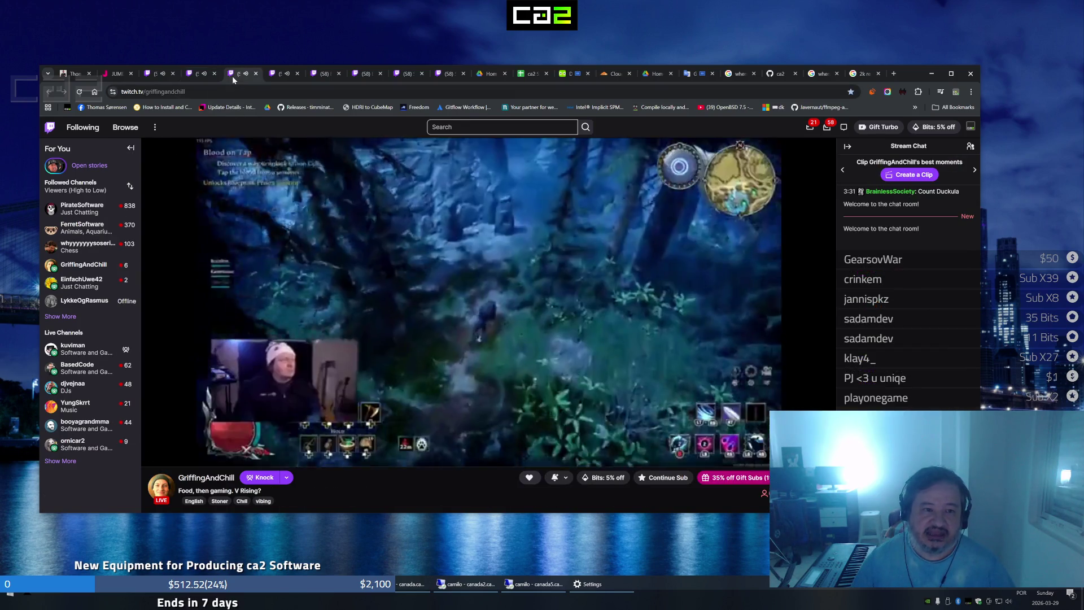
Check the GriffingAndChill stream's quality options, then move to the kuviman stream
click(746, 457)
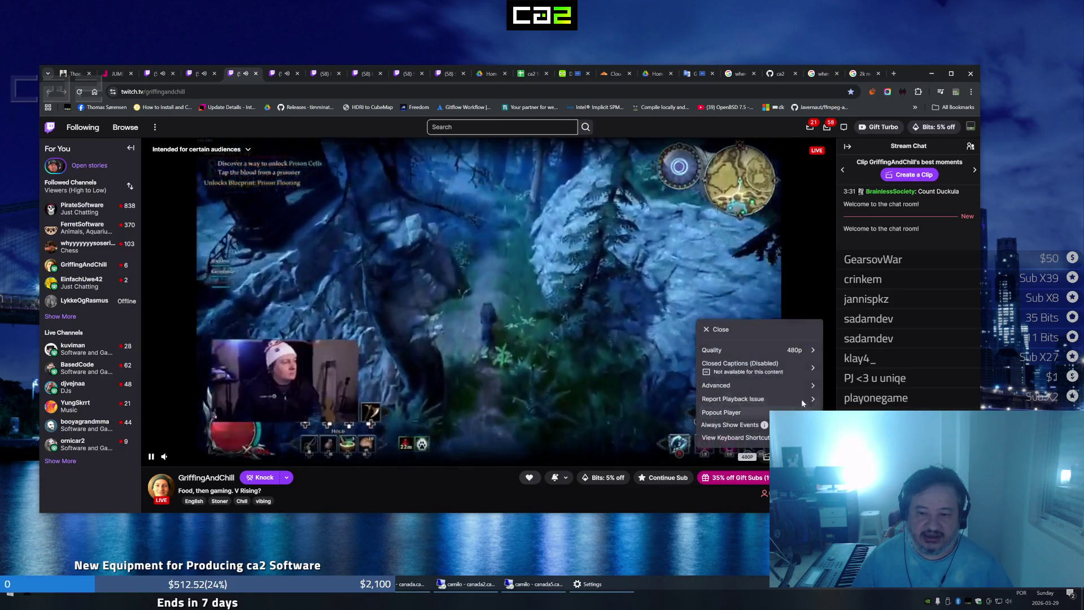
click(806, 349)
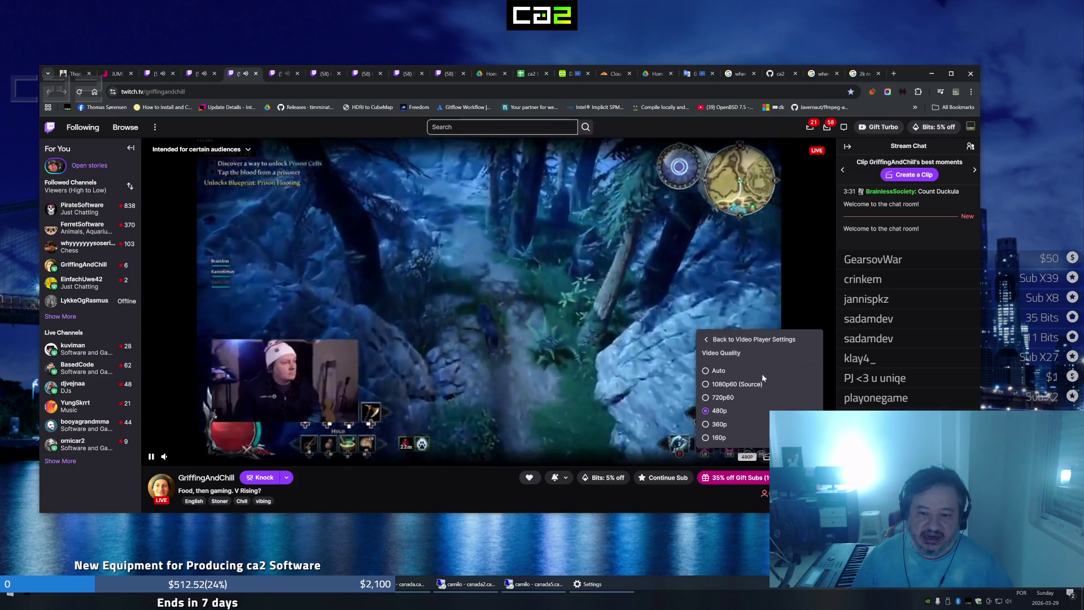
click(277, 75)
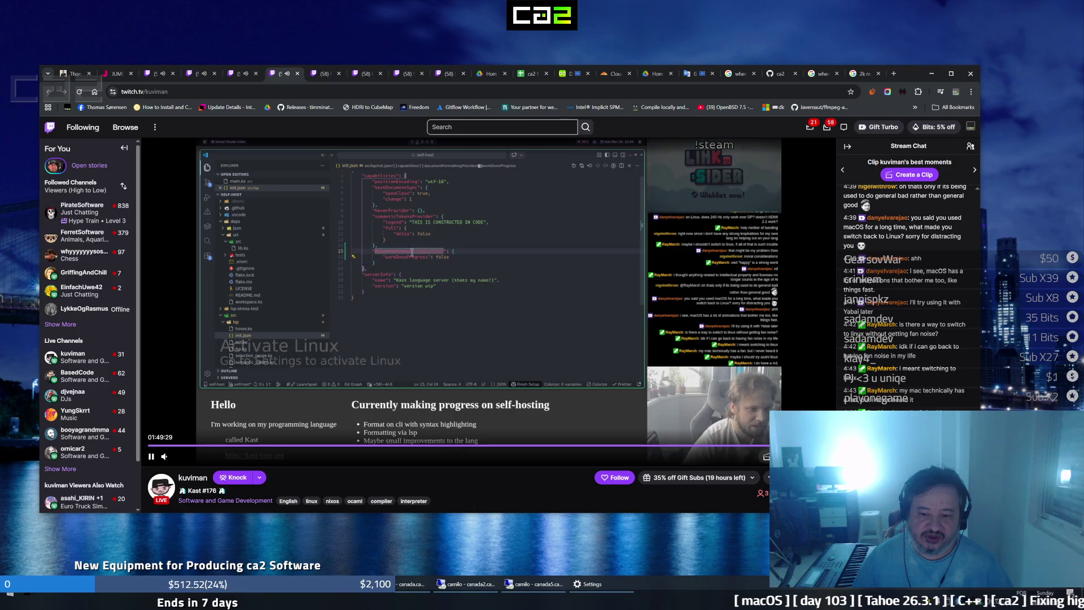
Check kuviman's video quality options, then return to the Following directory
click(803, 456)
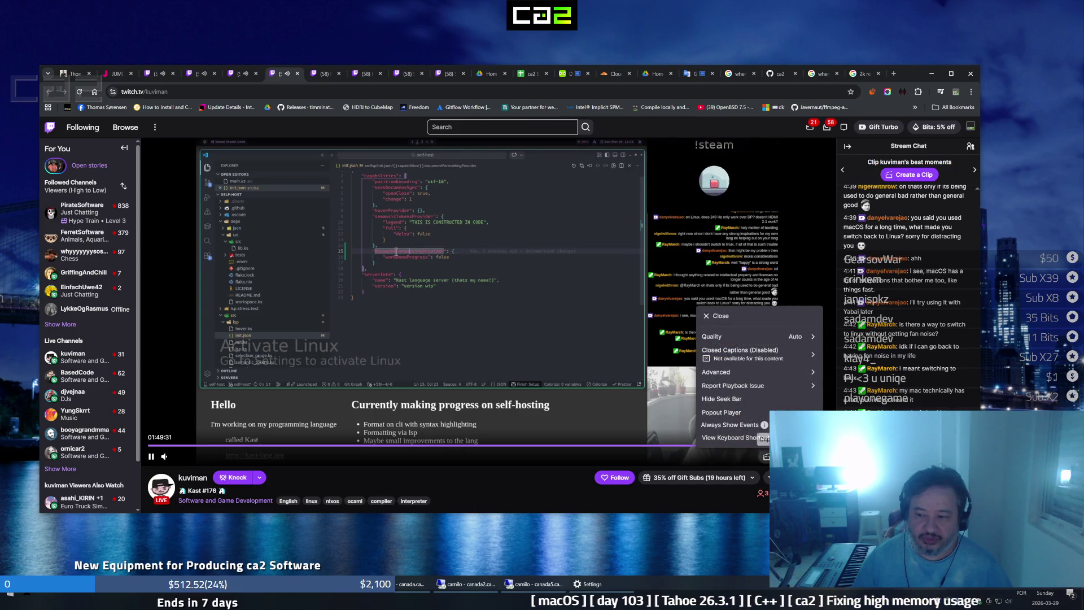
click(798, 336)
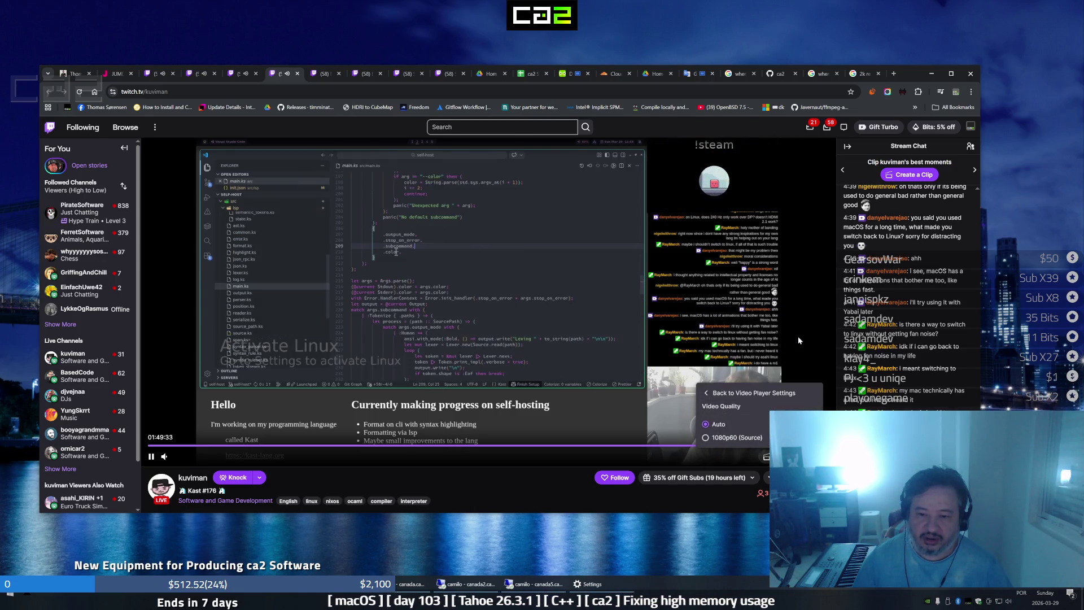
click(321, 75)
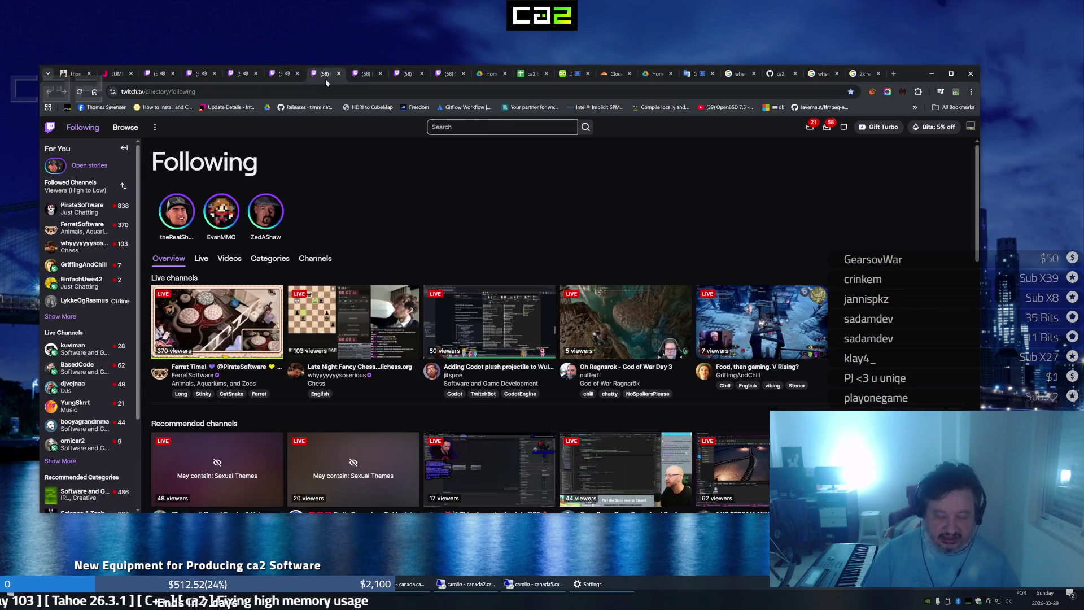
Open twitch.tv/ca2software in a new tab, trimming the wrong autocompleted address
key(ctrl+t)
text(tw)
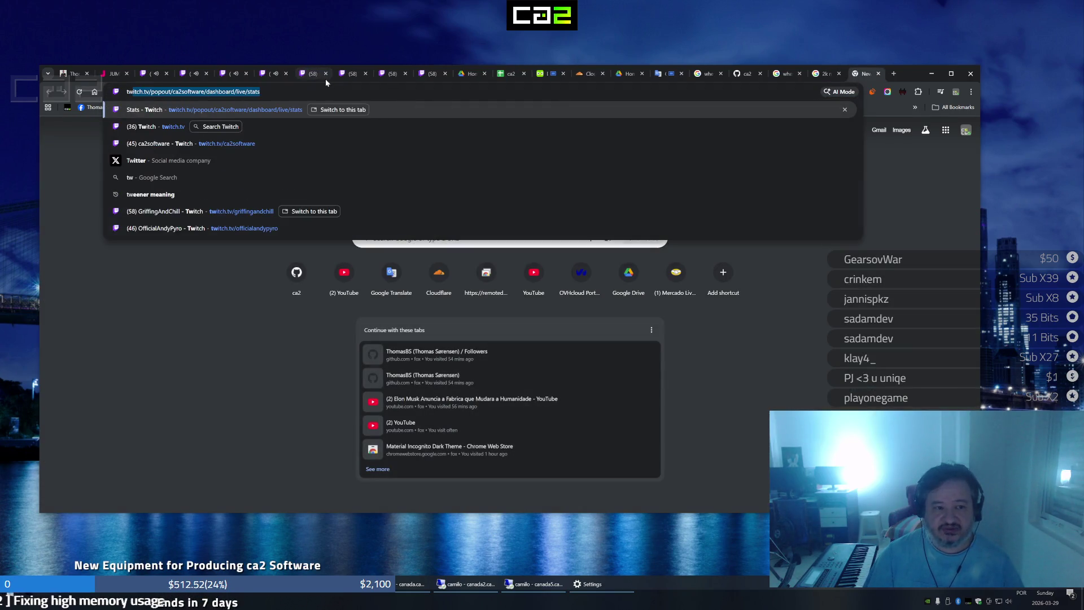
key(End)
key(BackSpace)
key(BackSpace)
key(BackSpace)
key(BackSpace)
key(BackSpace)
key(BackSpace)
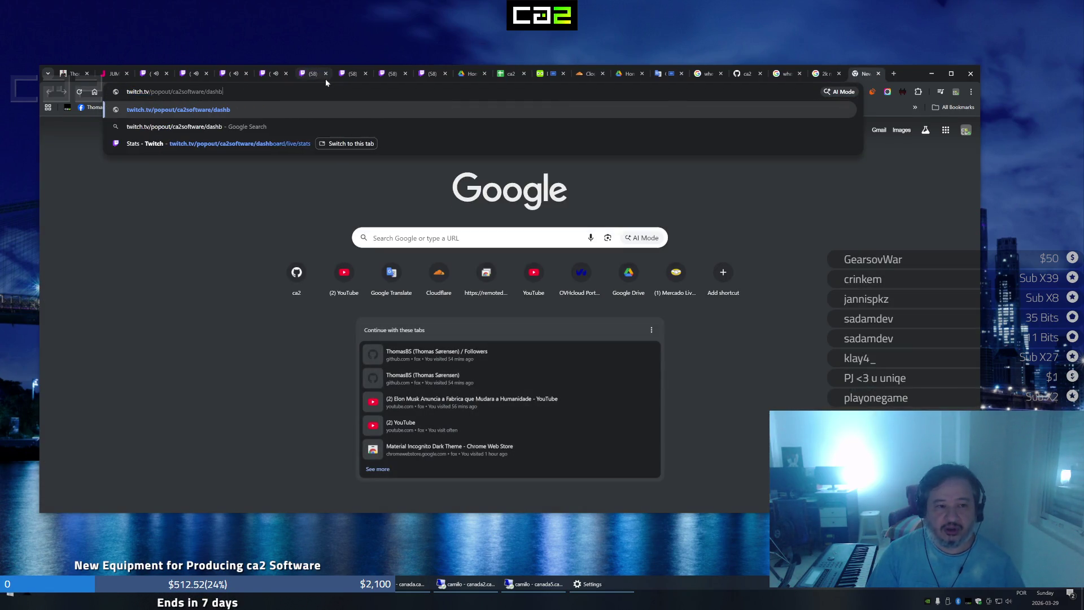
key(BackSpace)
key(BackSpace)
key(BackSpace)
key(BackSpace)
key(BackSpace)
key(BackSpace)
key(BackSpace)
key(BackSpace)
key(BackSpace)
text(ch.tv/ca)
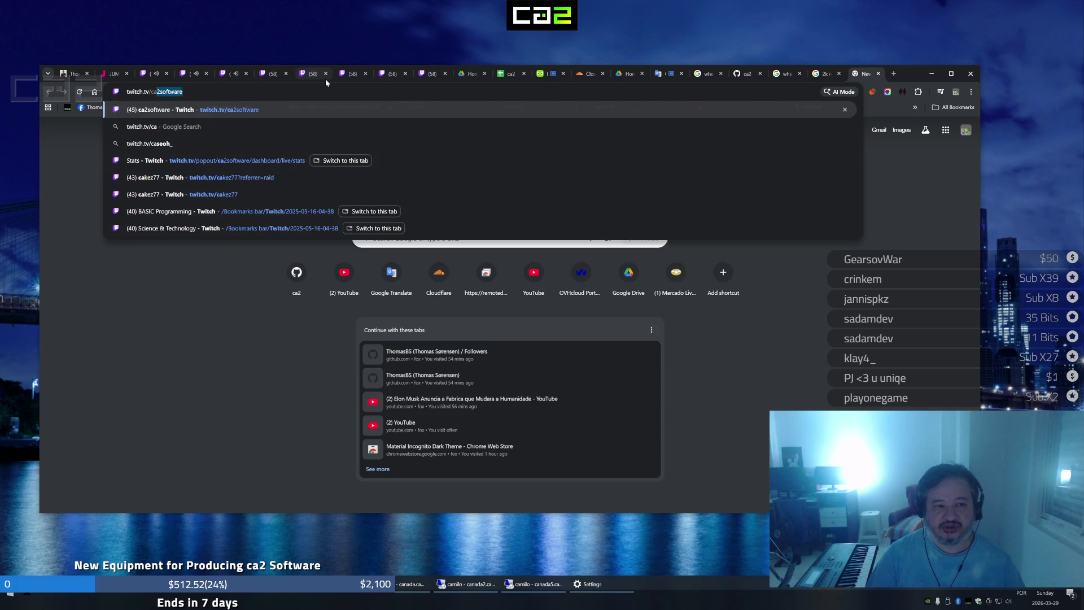
key(Return)
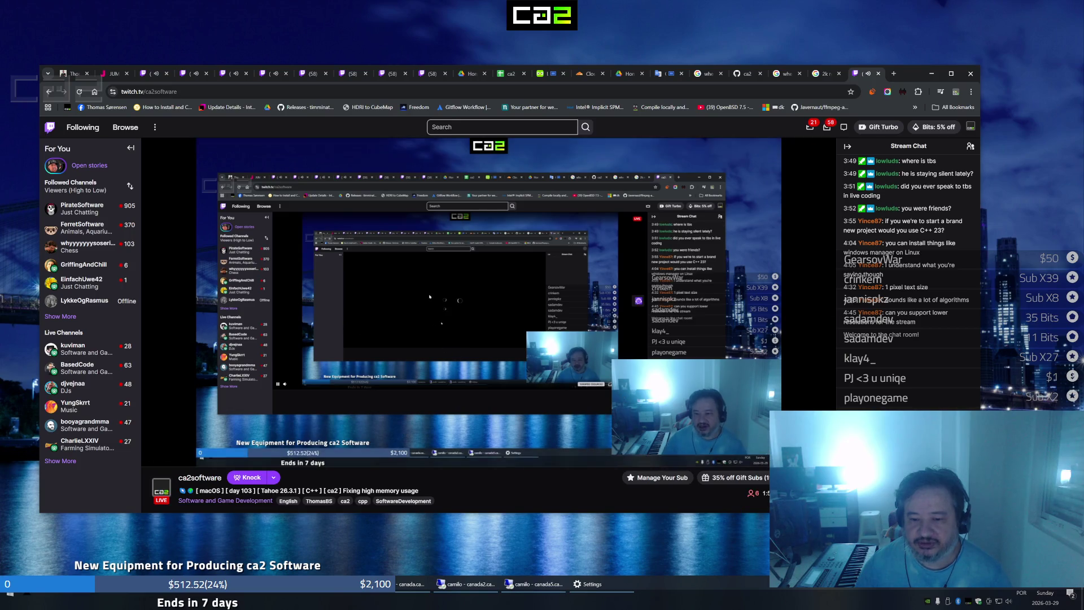
Review the ca2software stream's quality choices (Auto, 1080p60 Source) twice, then go to GriffingAndChill
click(766, 457)
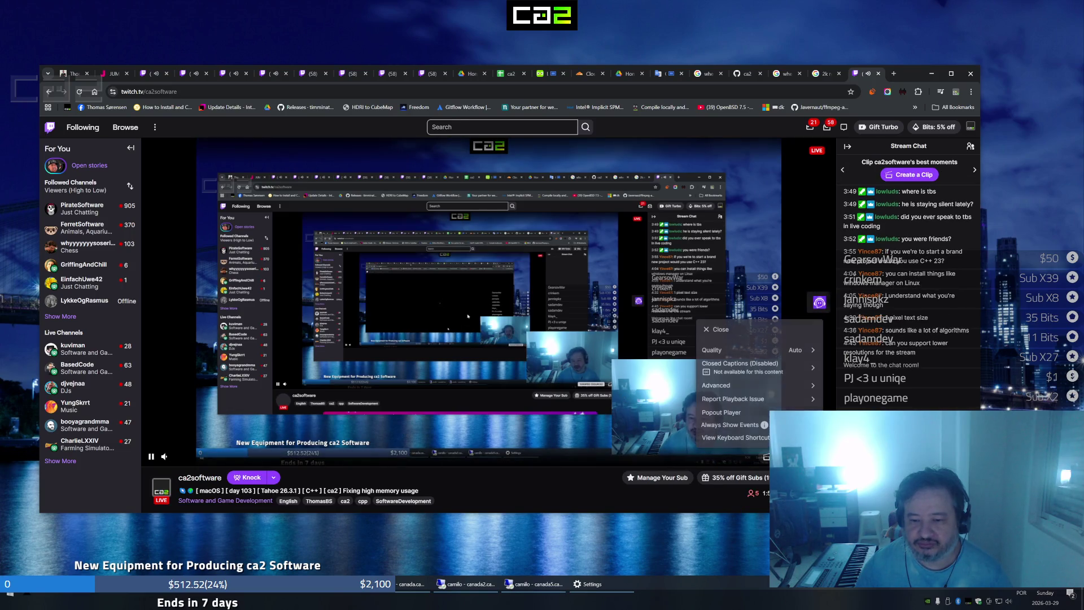
click(813, 353)
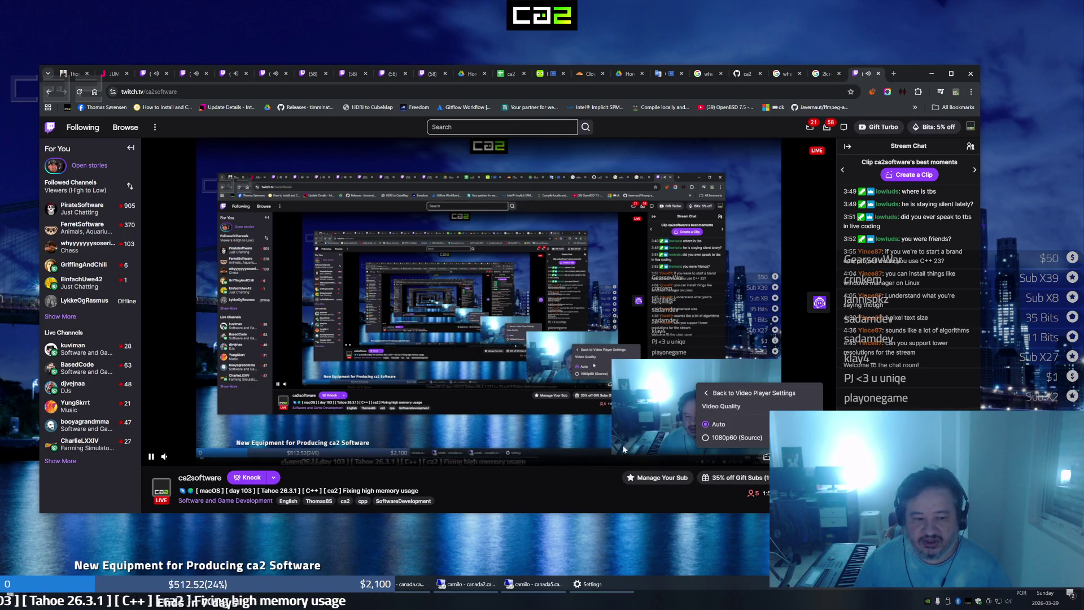
click(522, 488)
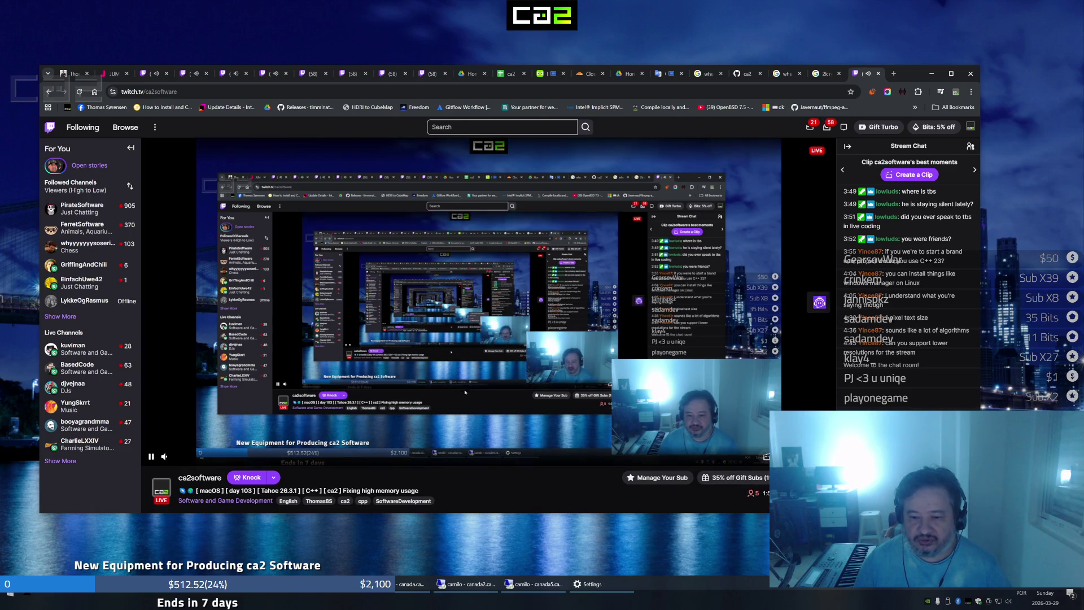
click(767, 456)
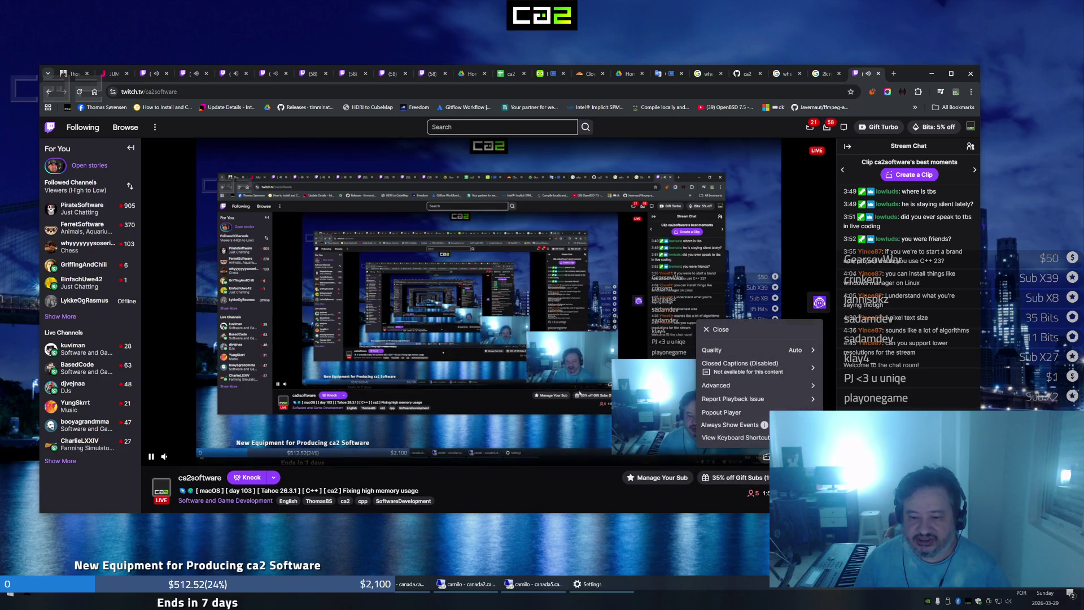
click(809, 355)
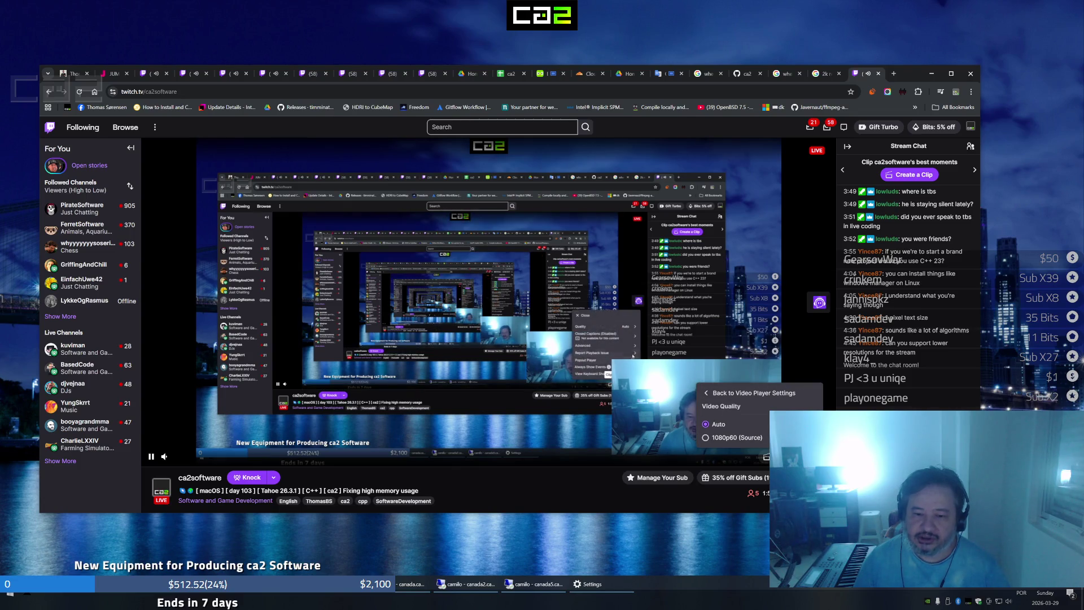
click(708, 400)
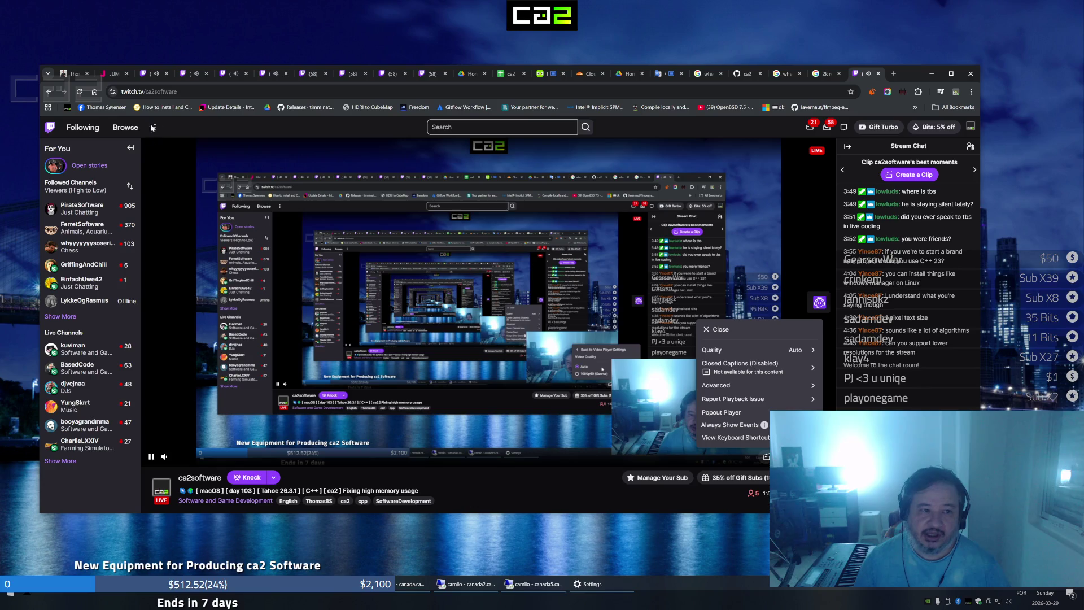
click(241, 76)
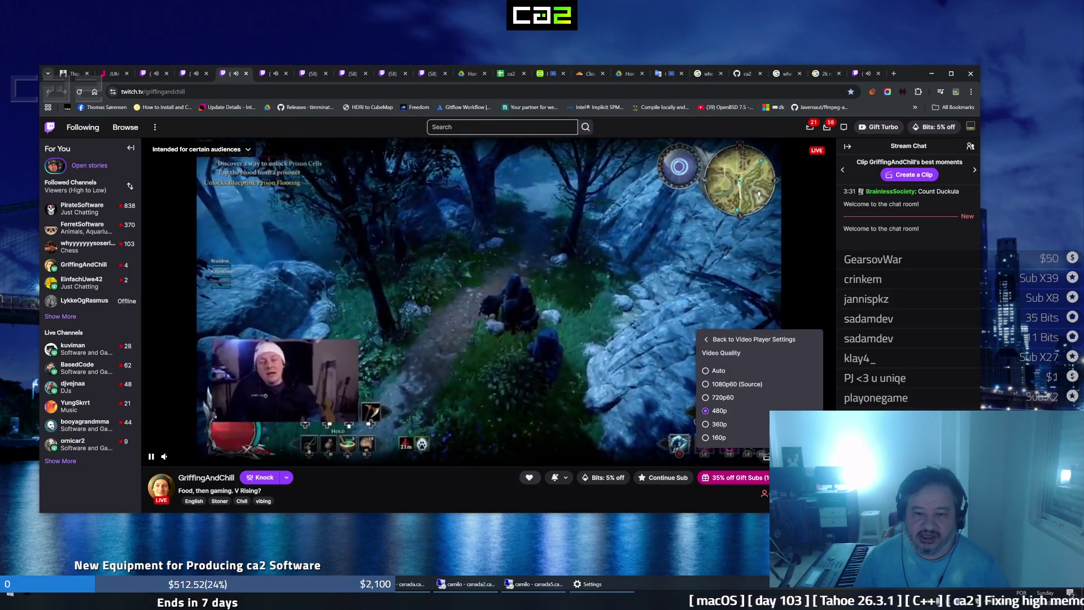
Choose a sharper video quality for the GriffingAndChill stream
click(716, 338)
click(418, 498)
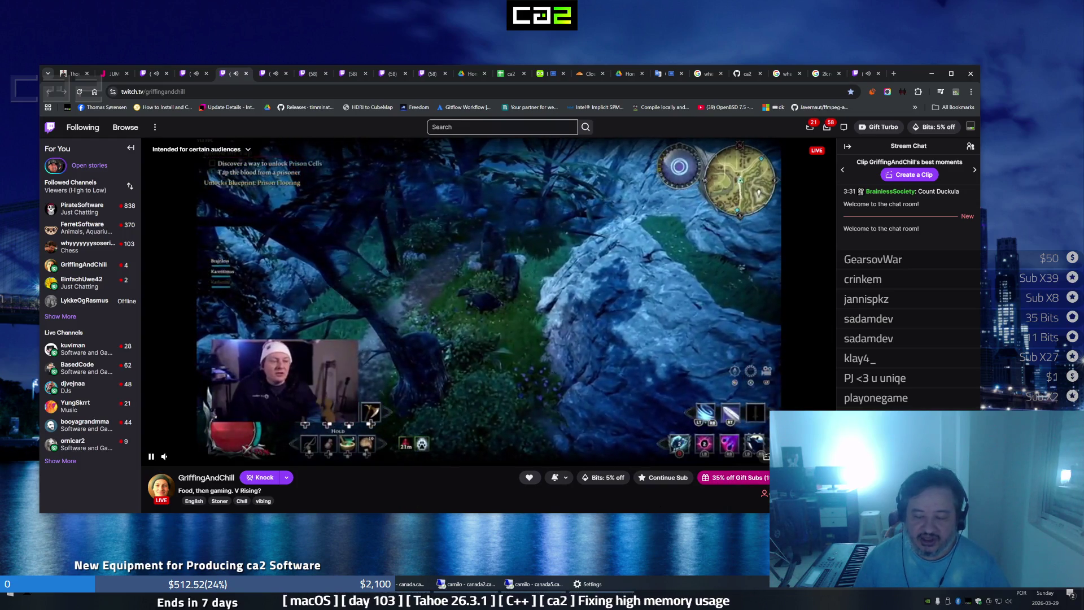
click(766, 455)
click(810, 355)
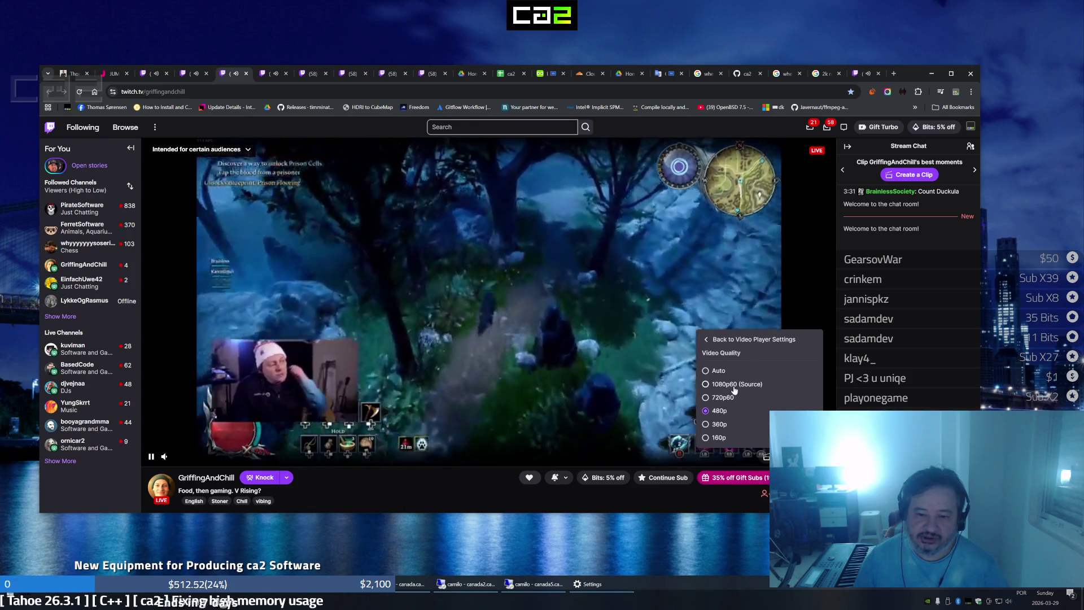
click(716, 412)
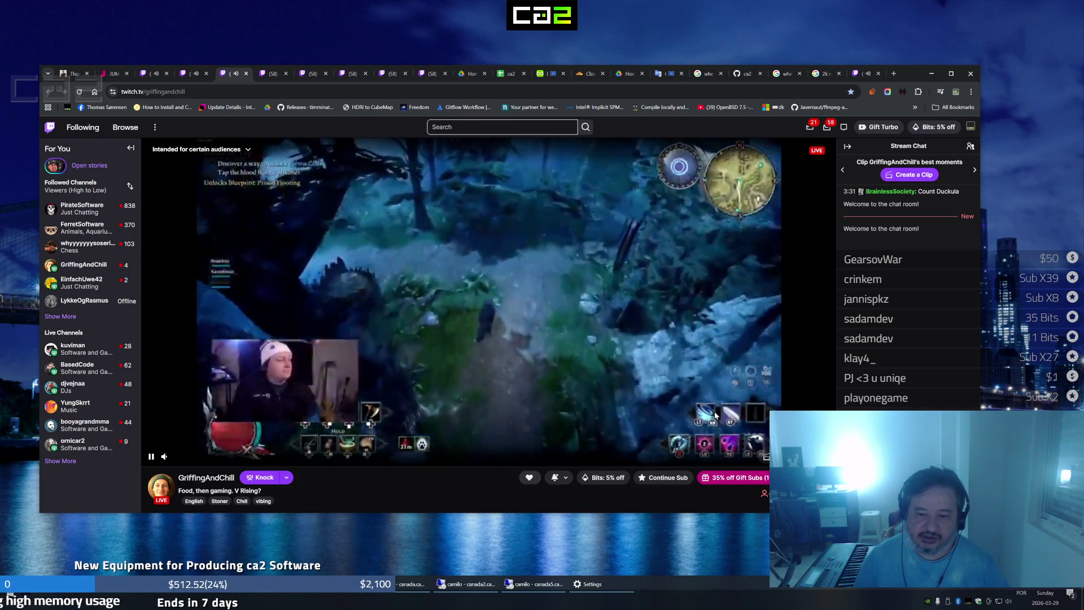
Revisit the kuviman, GriffingAndChill and chess streams, ending on Software and Game Development
click(277, 78)
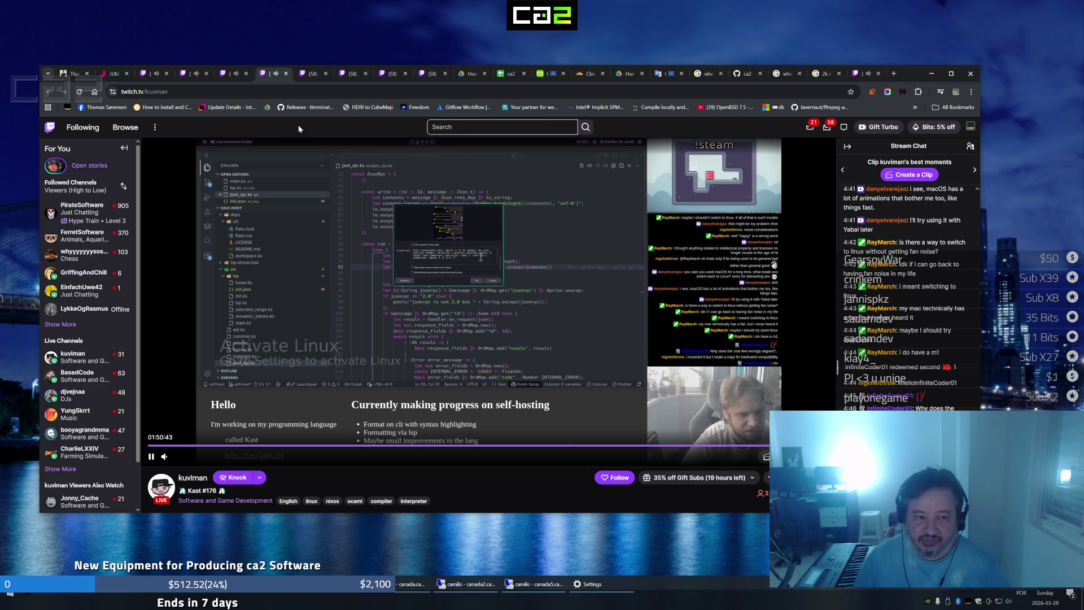
click(316, 74)
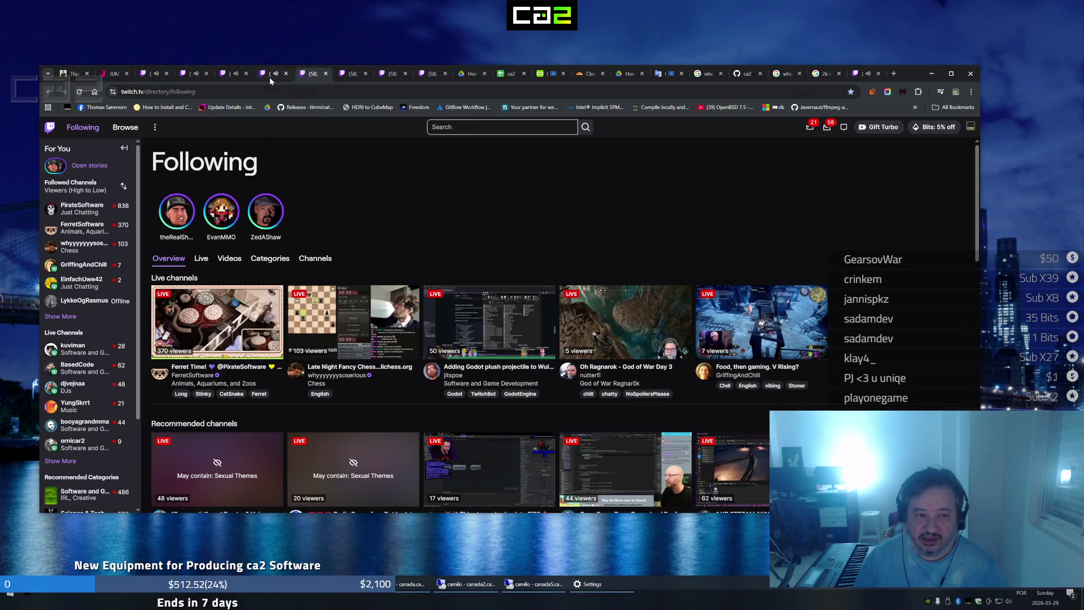
click(270, 75)
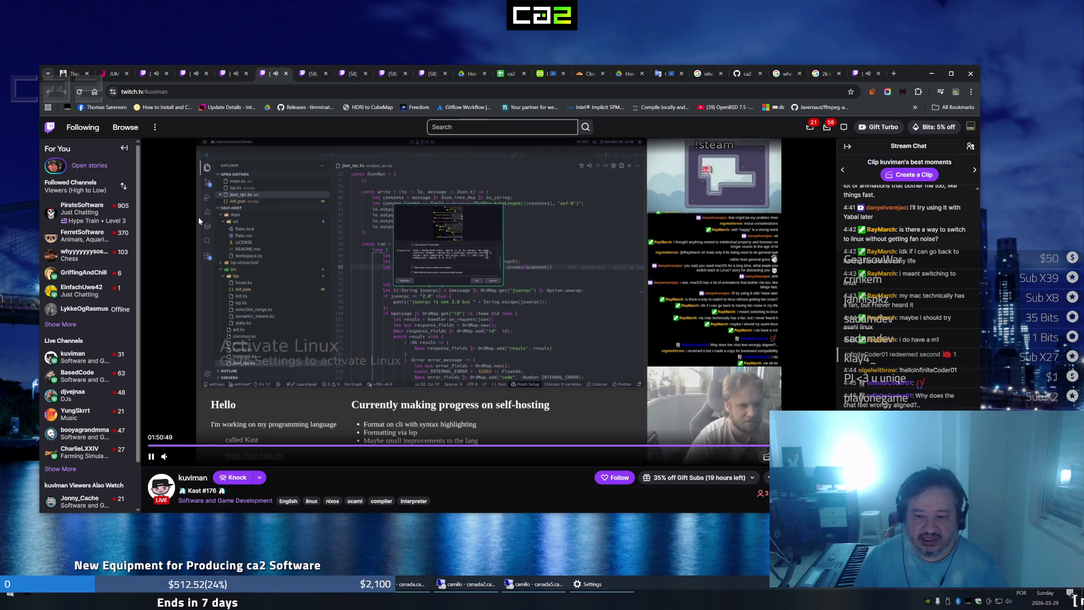
click(226, 78)
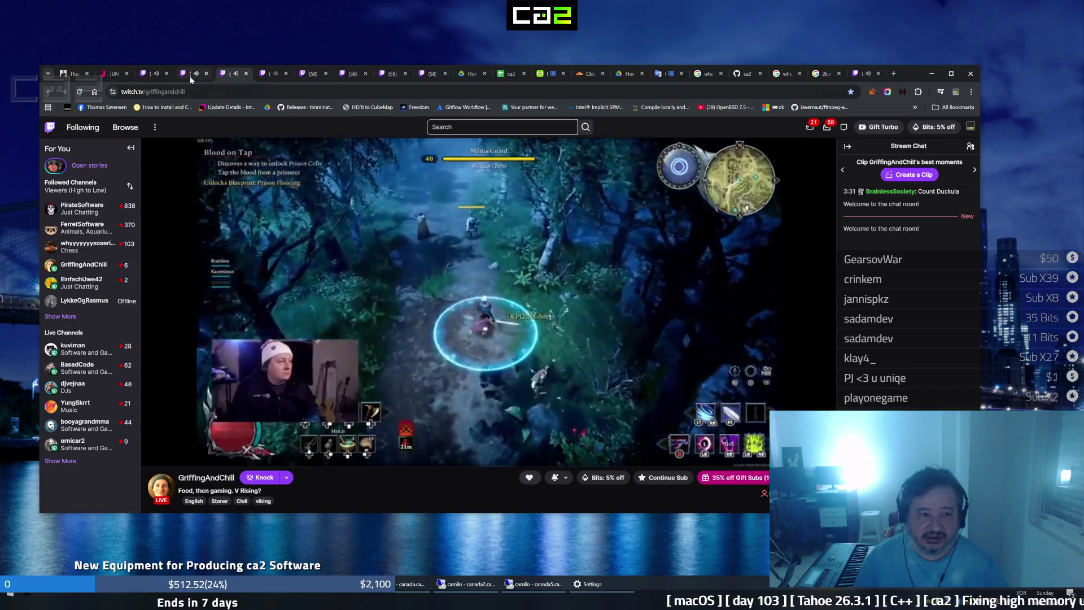
click(190, 77)
click(154, 79)
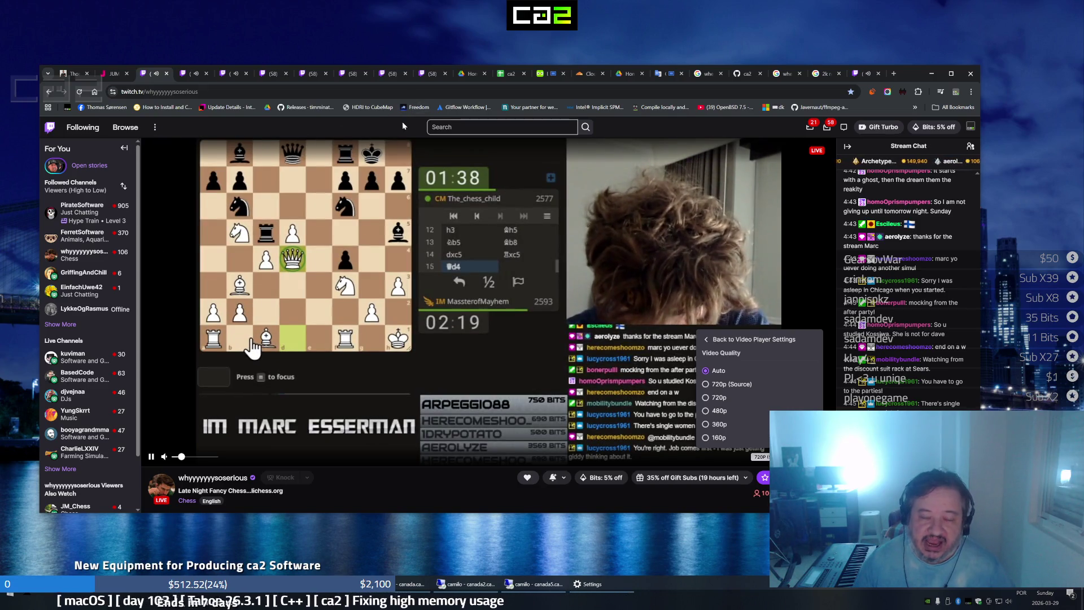
click(428, 75)
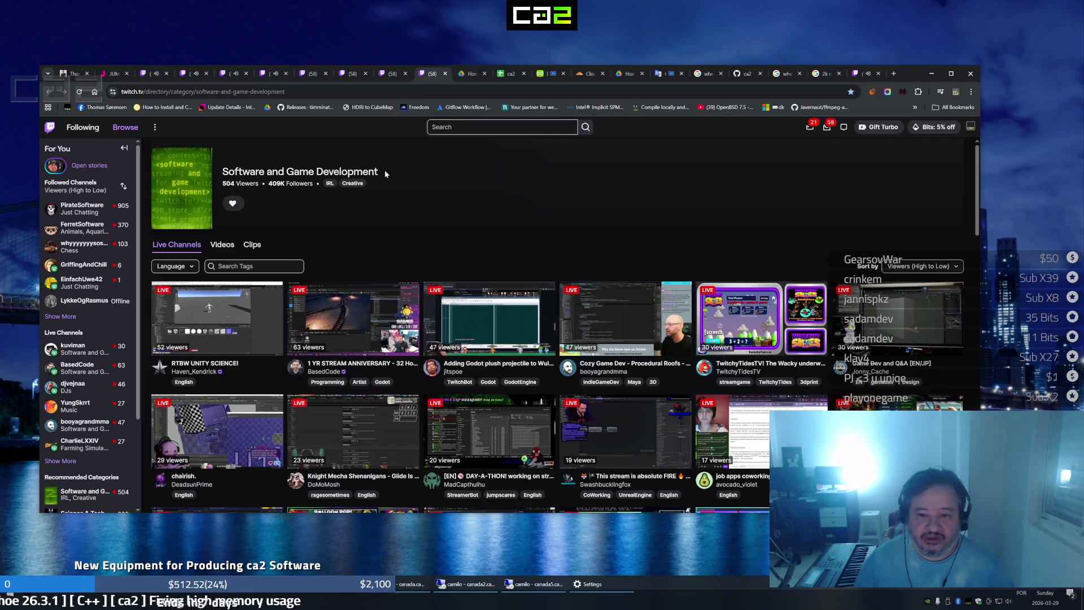
click(952, 75)
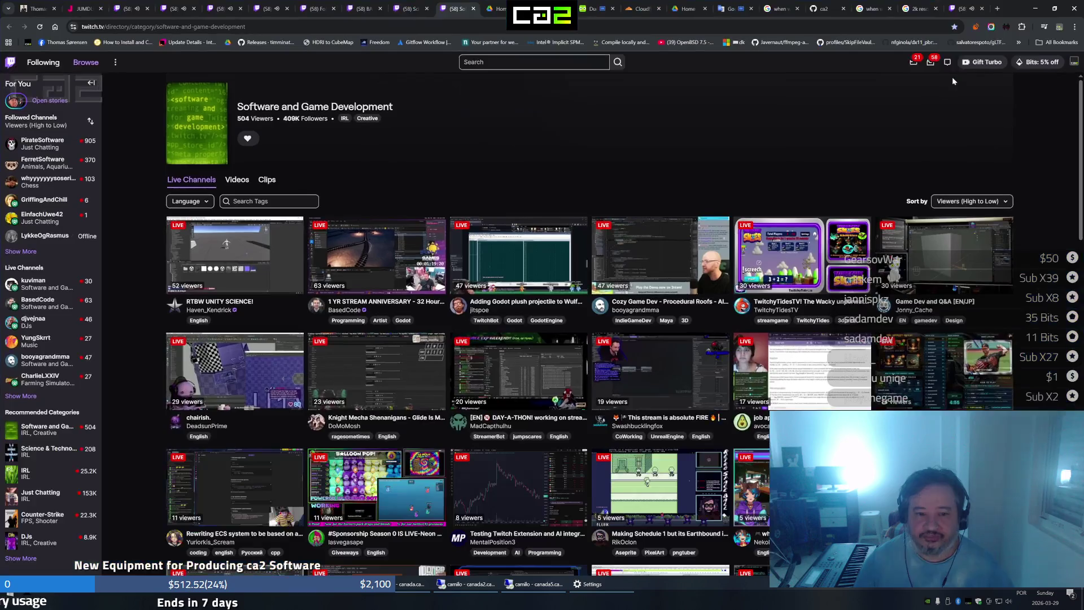
click(584, 589)
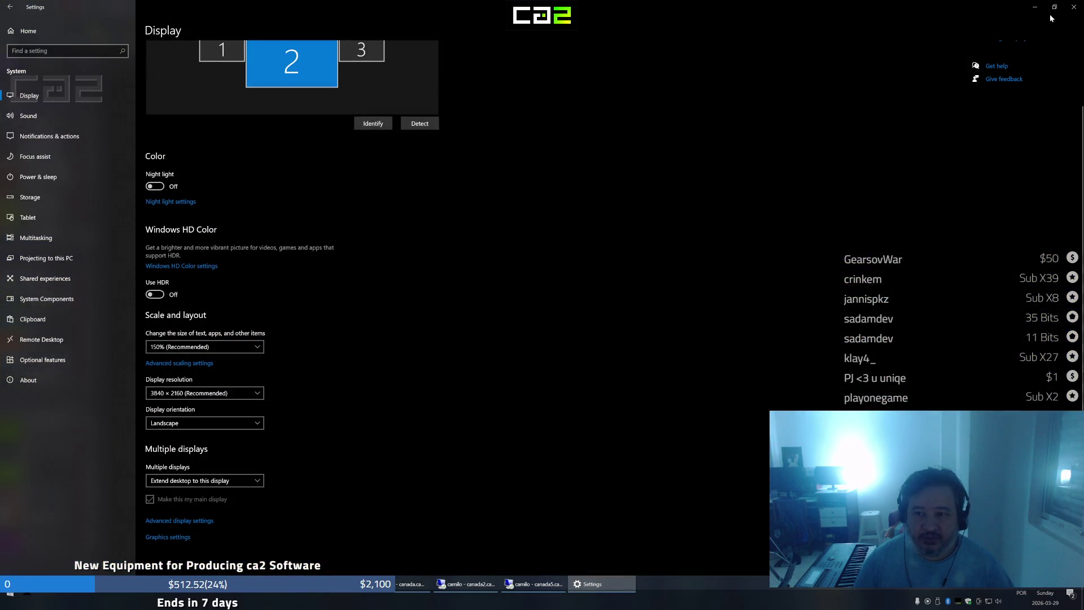
click(1035, 8)
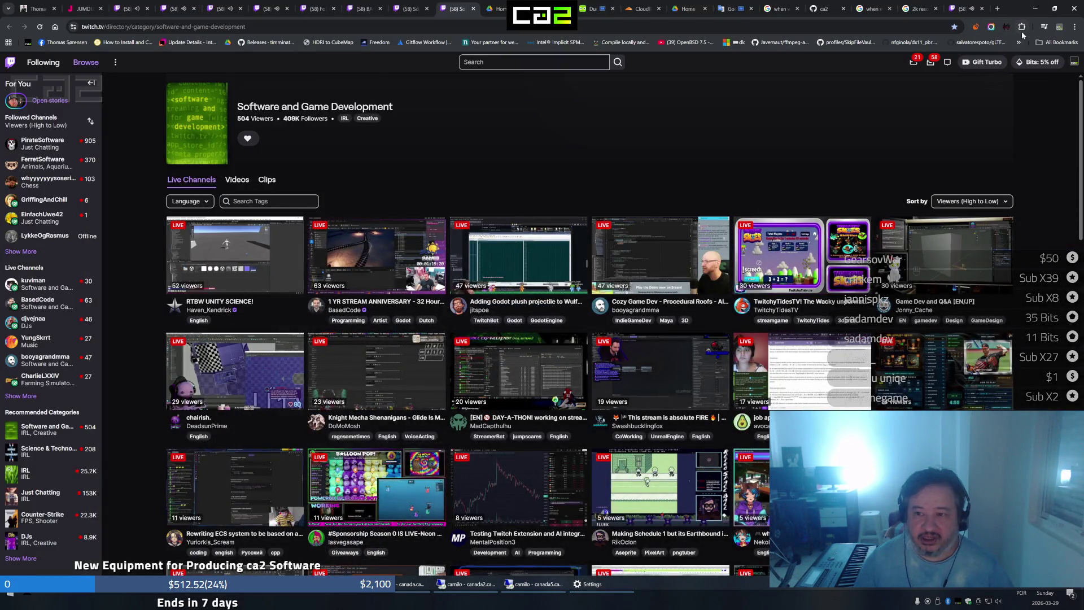
click(1055, 9)
scroll(665, 213, down, 2)
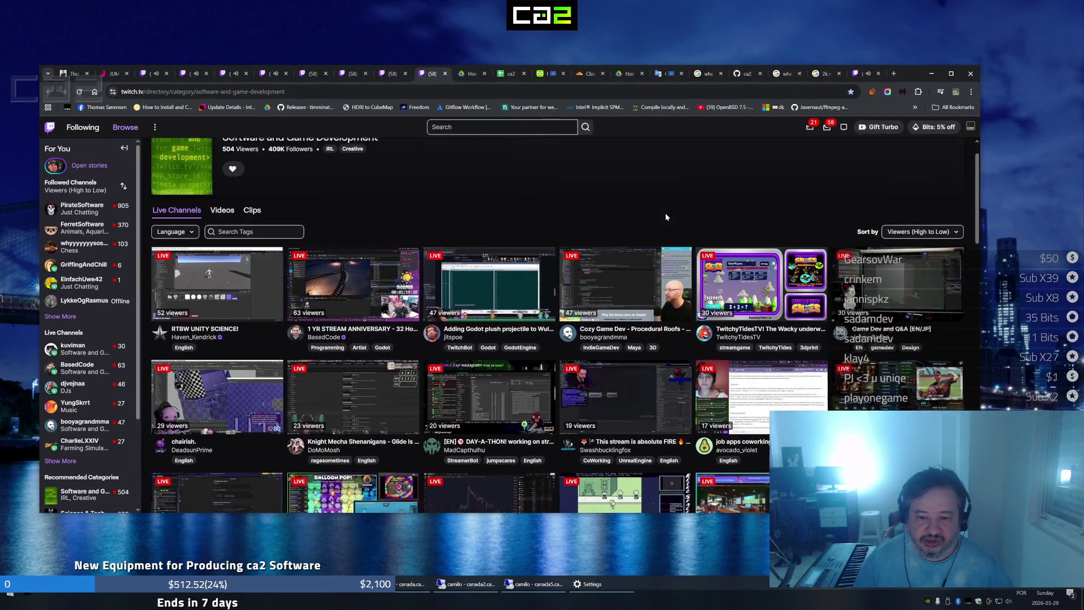
scroll(670, 256, down, 2)
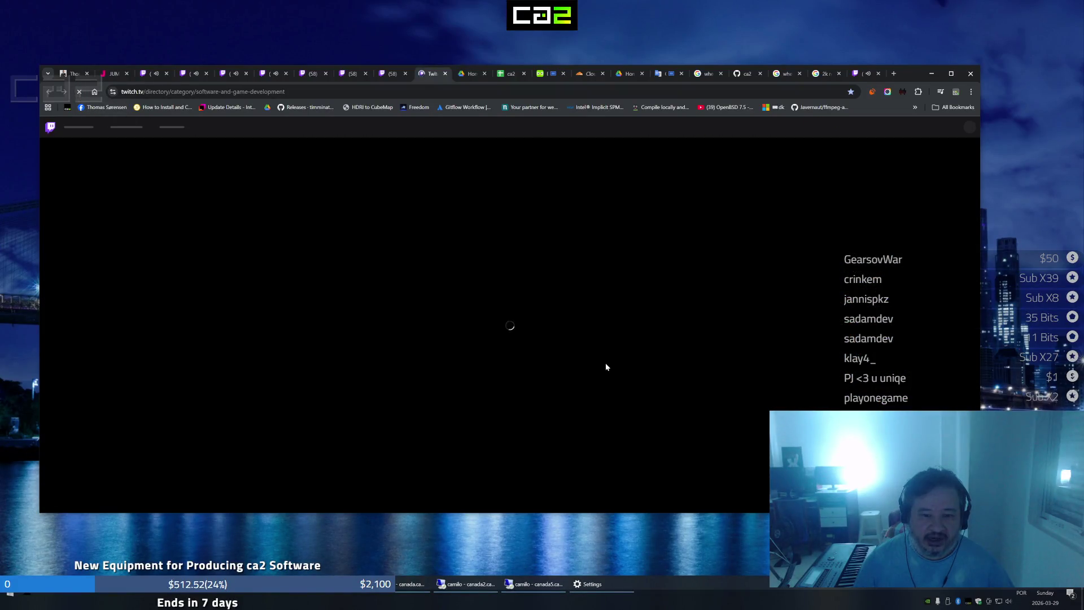
scroll(639, 323, down, 2)
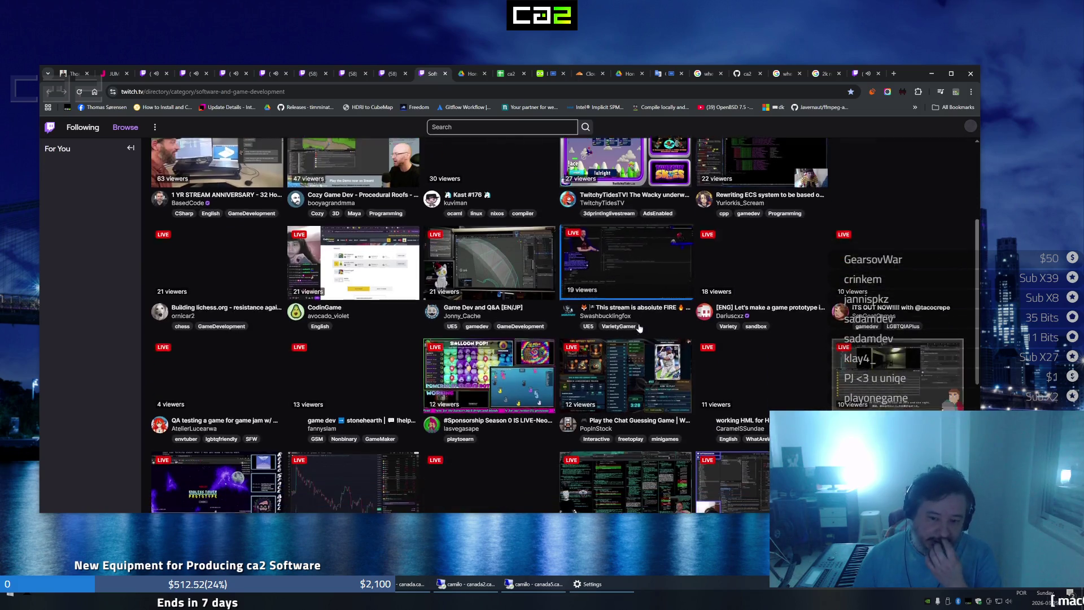
scroll(627, 331, down, 1)
scroll(662, 355, down, 1)
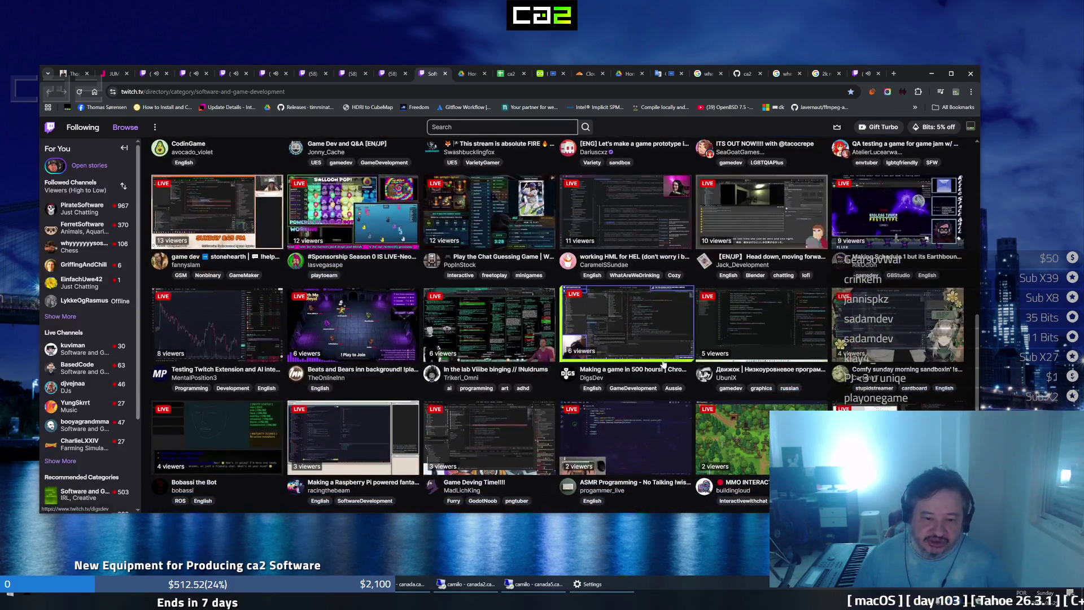
scroll(647, 412, down, 5)
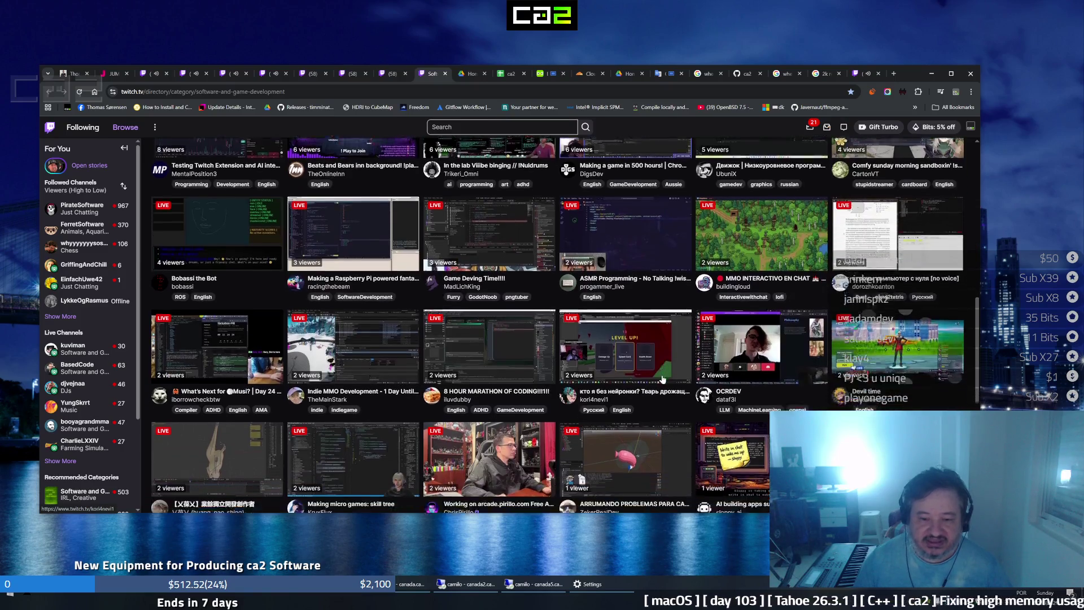
scroll(648, 411, down, 2)
scroll(644, 428, down, 2)
scroll(645, 428, down, 1)
scroll(646, 436, down, 2)
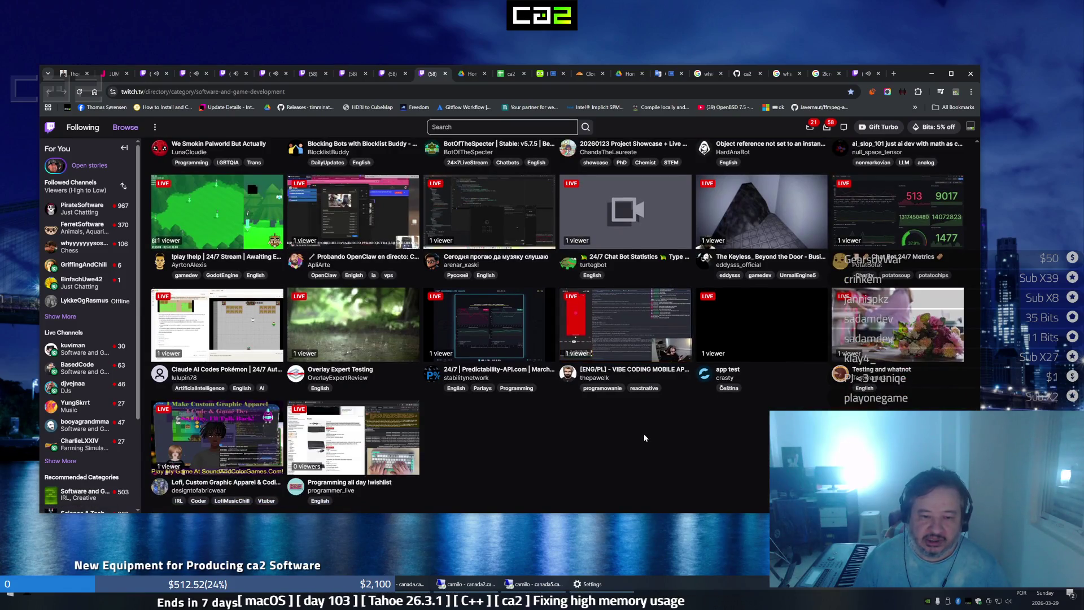
scroll(641, 437, up, 2)
scroll(642, 438, up, 2)
scroll(641, 439, up, 2)
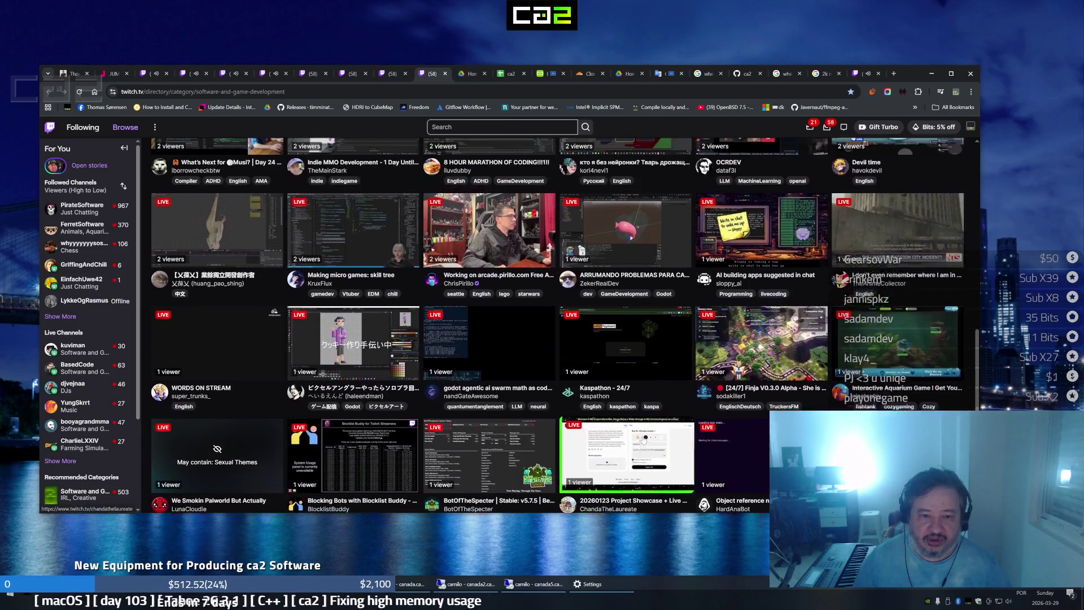
scroll(641, 439, up, 1)
scroll(640, 439, up, 1)
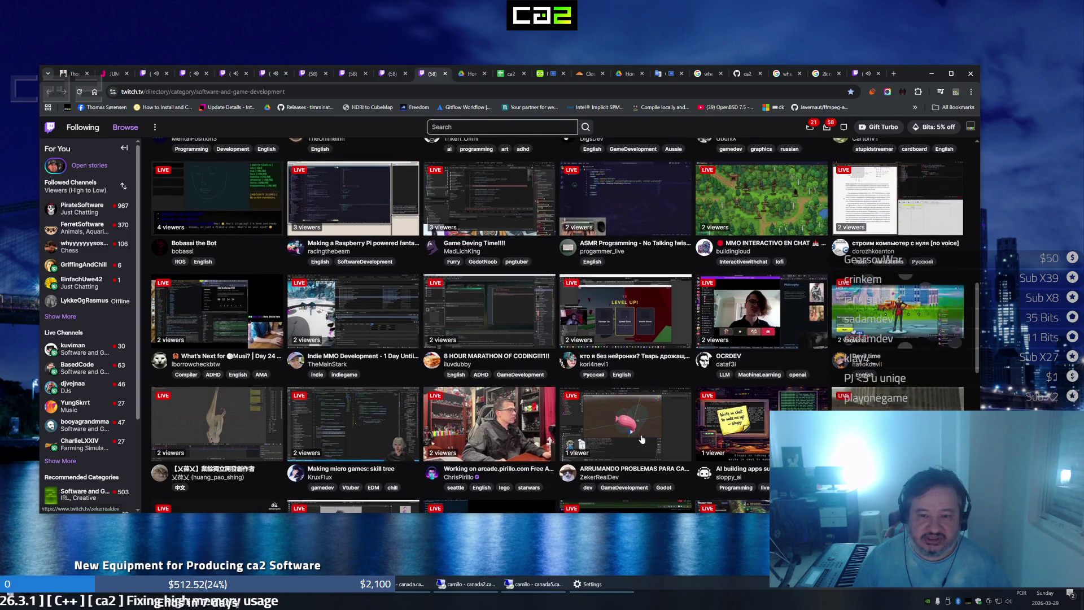
scroll(635, 444, up, 1)
scroll(633, 446, up, 1)
scroll(632, 448, up, 1)
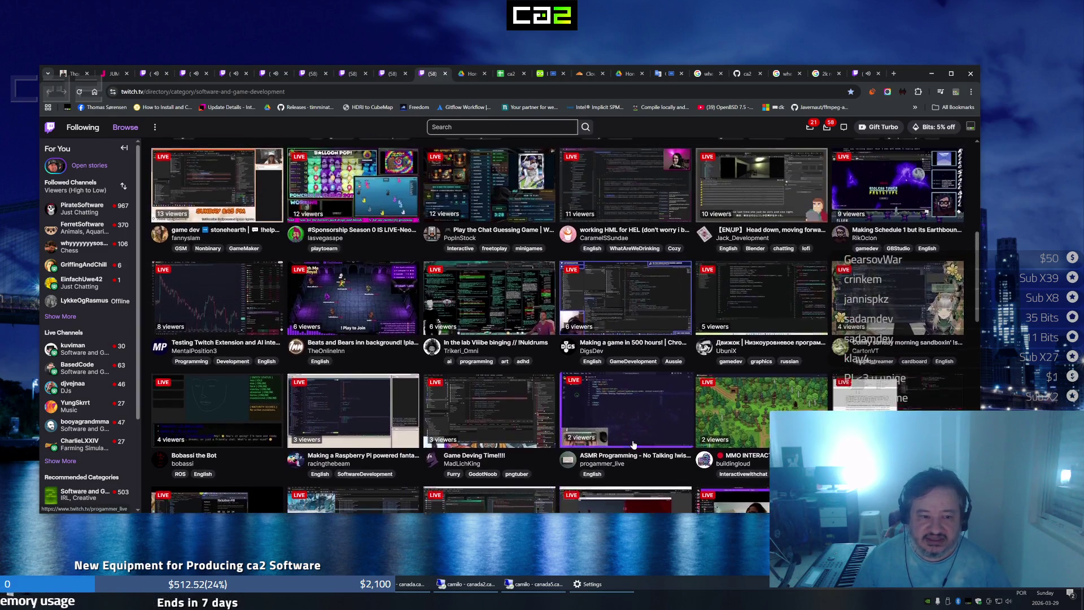
scroll(631, 442, up, 1)
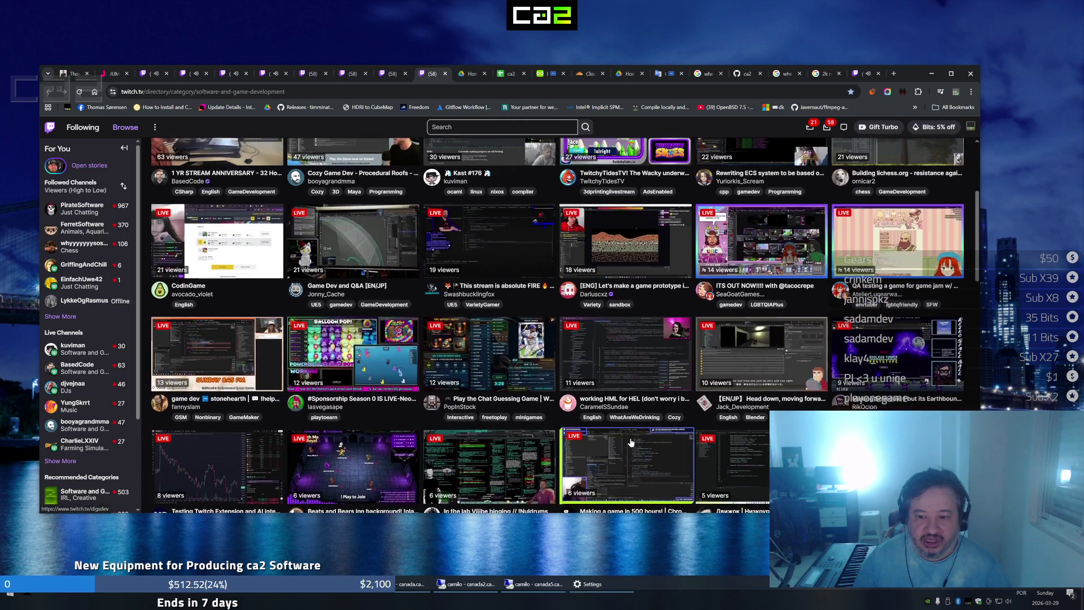
scroll(631, 443, up, 1)
scroll(629, 444, down, 1)
scroll(628, 445, down, 1)
scroll(623, 457, down, 1)
scroll(609, 474, down, 2)
scroll(595, 498, down, 1)
scroll(593, 498, down, 2)
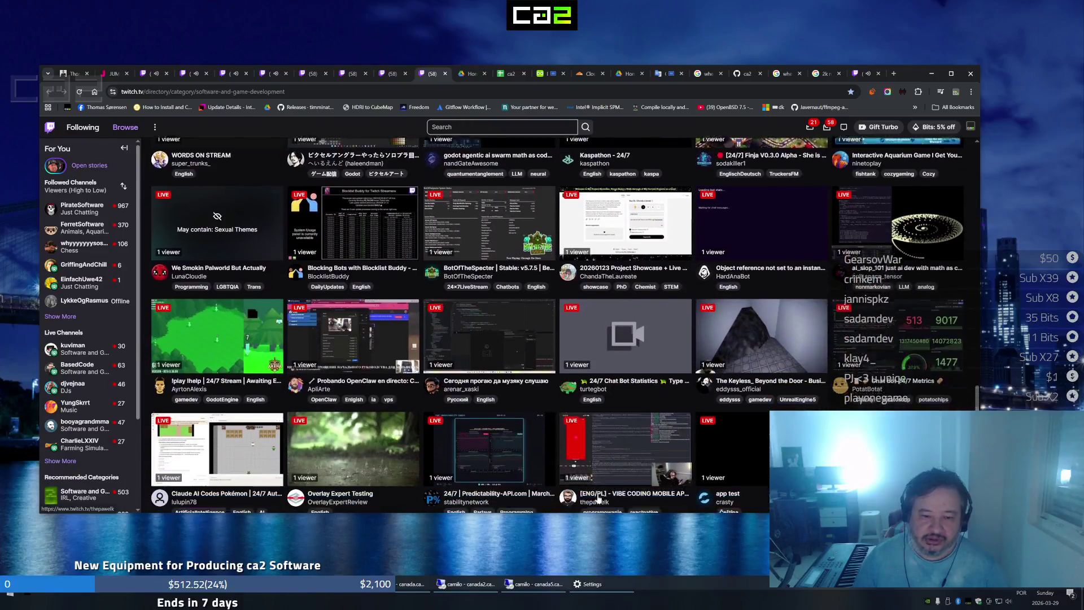
scroll(584, 499, down, 1)
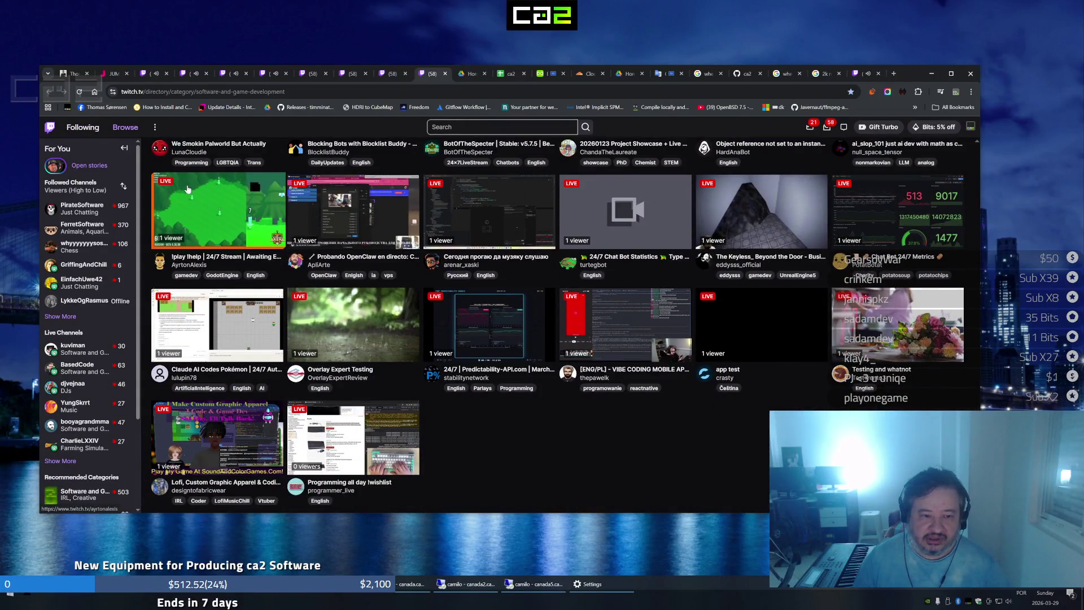
Reload the Software and Game Development directory page in Twitch
click(79, 92)
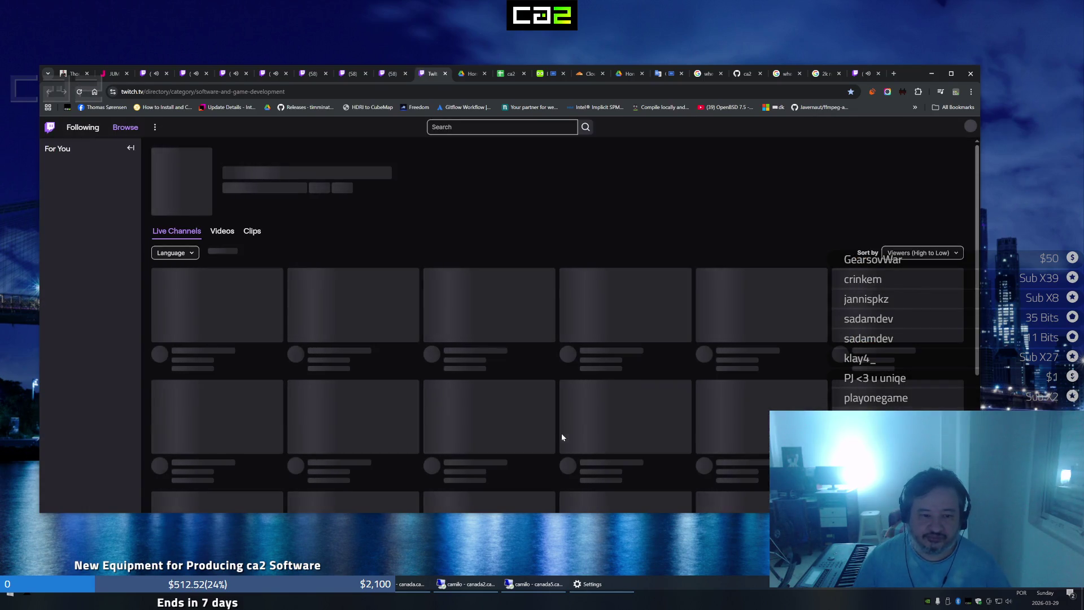
scroll(547, 373, down, 2)
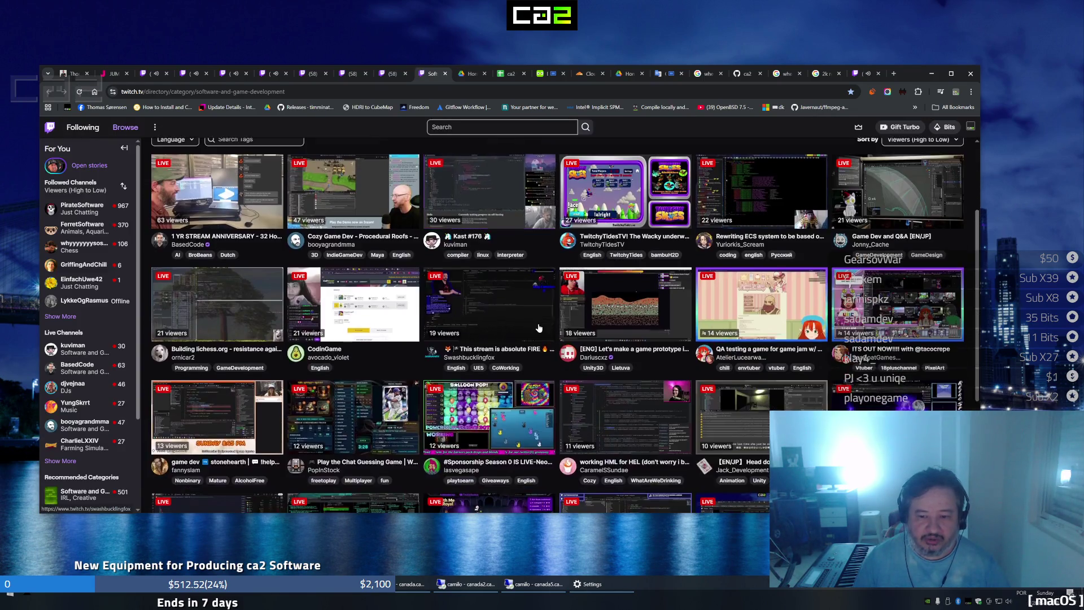
scroll(537, 324, down, 2)
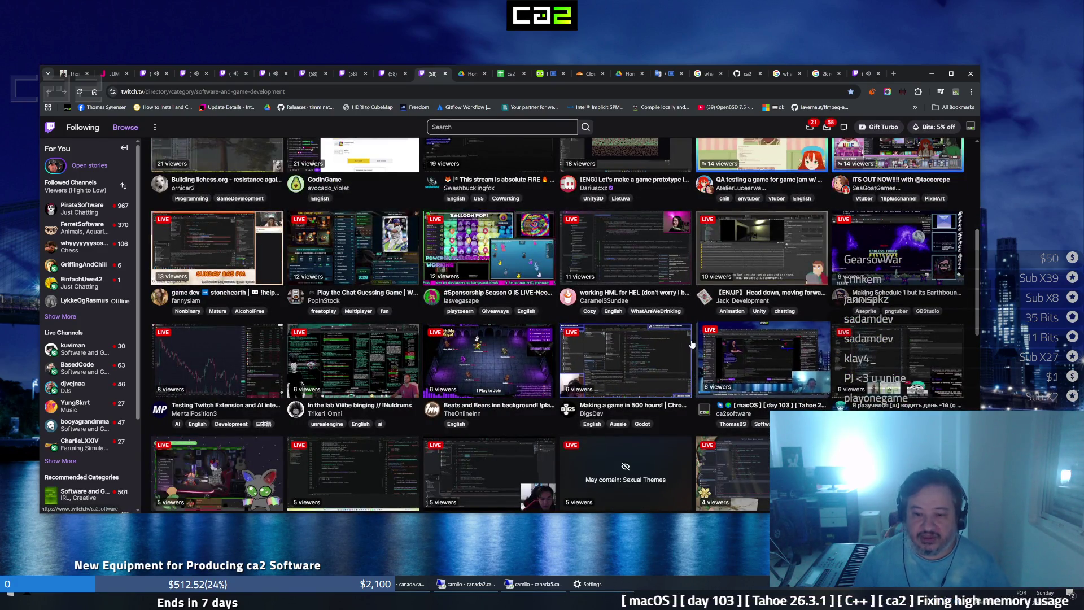
mouse_move(762, 358)
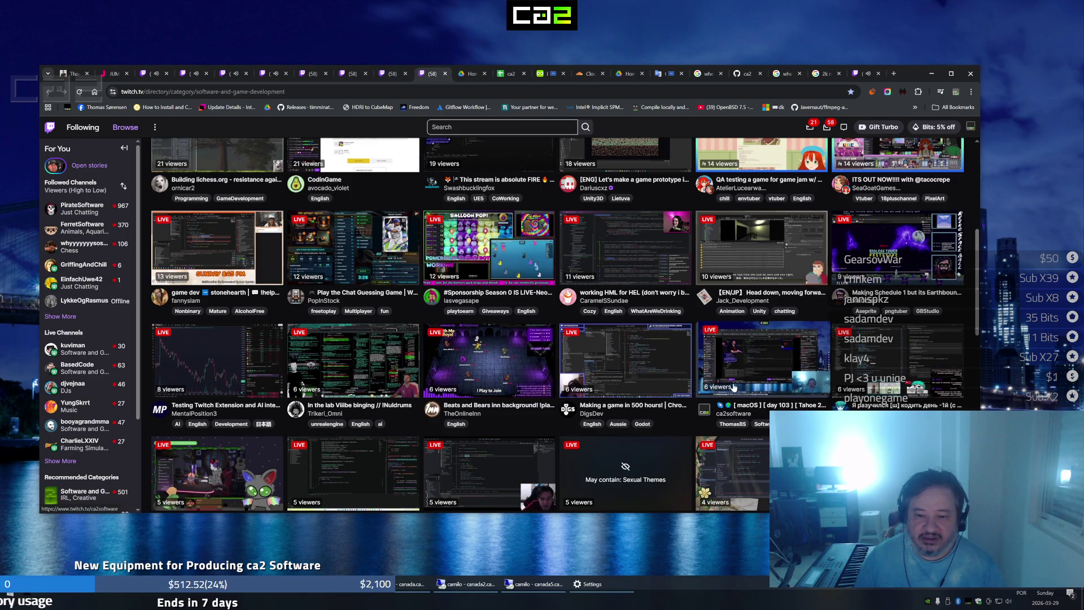
scroll(762, 368, down, 3)
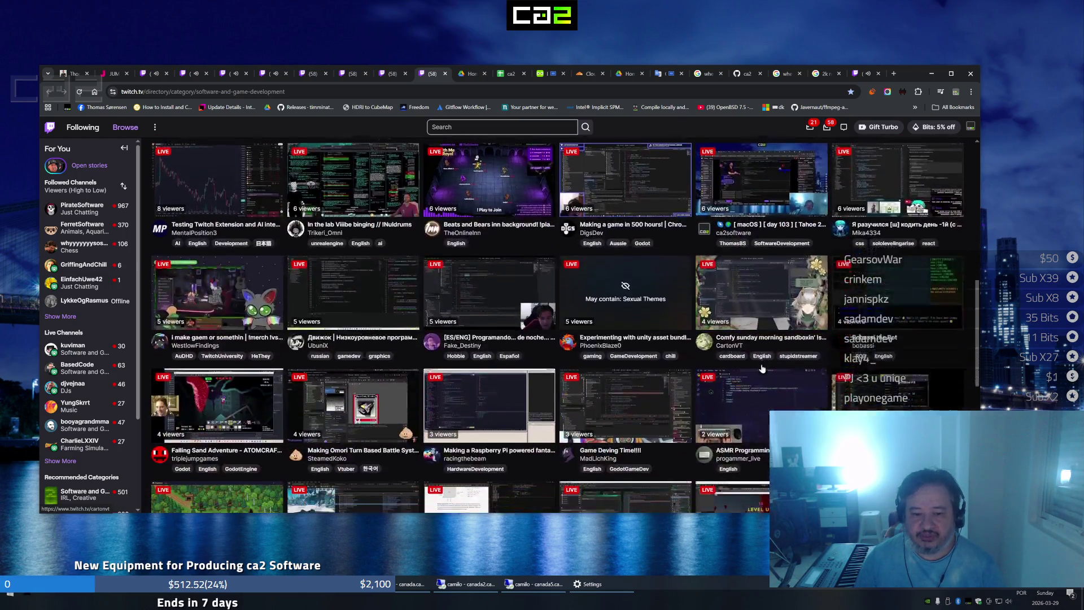
scroll(753, 390, down, 2)
scroll(750, 407, down, 1)
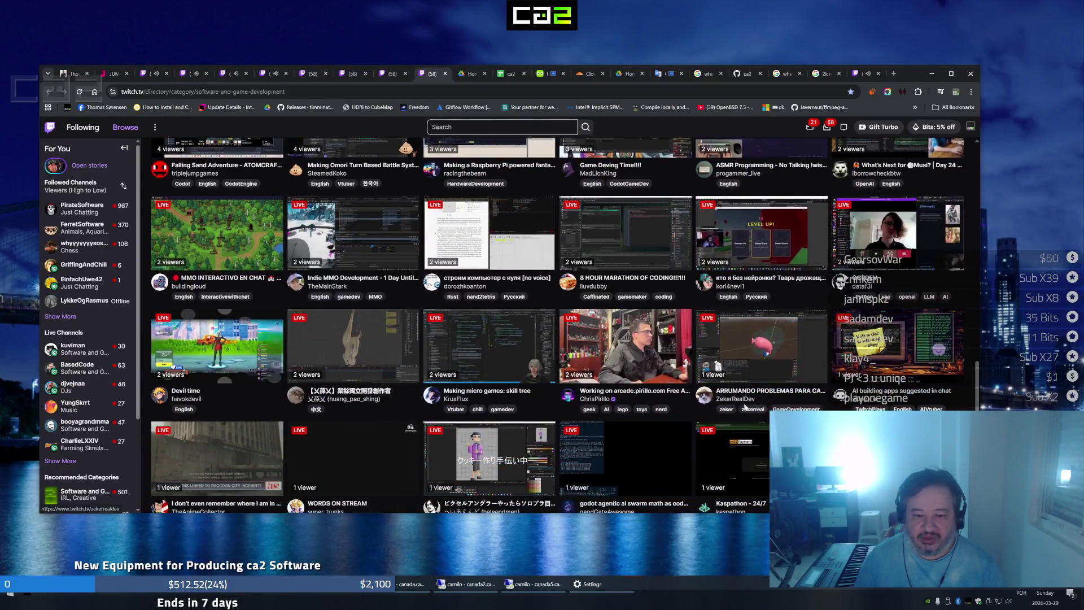
scroll(741, 415, down, 3)
scroll(735, 424, down, 3)
scroll(729, 429, down, 2)
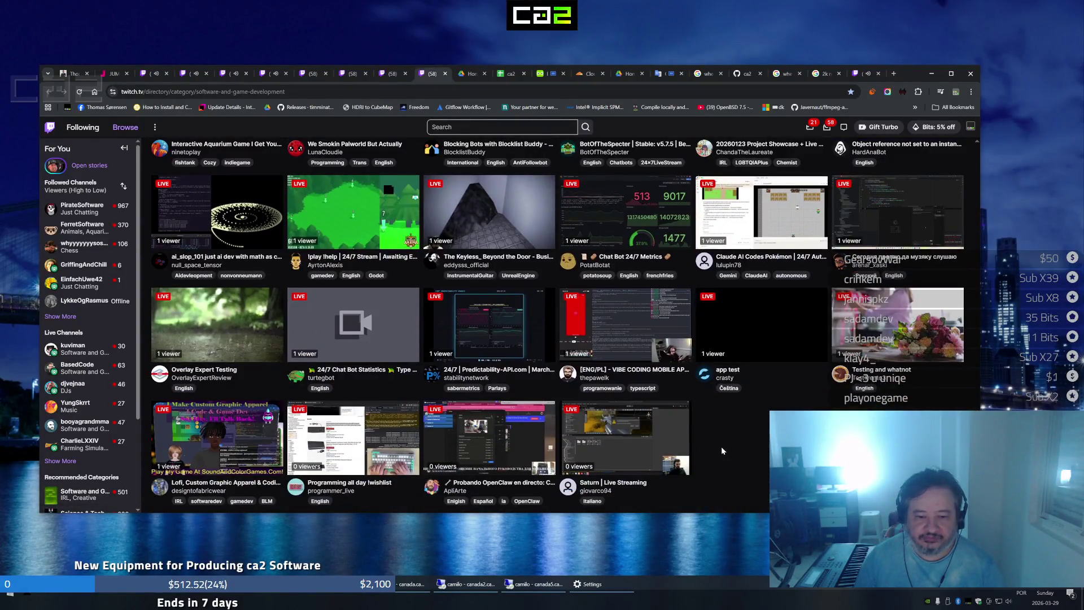
scroll(725, 447, up, 3)
scroll(725, 449, up, 3)
scroll(725, 452, up, 2)
scroll(724, 451, up, 3)
scroll(723, 451, up, 3)
scroll(723, 452, up, 3)
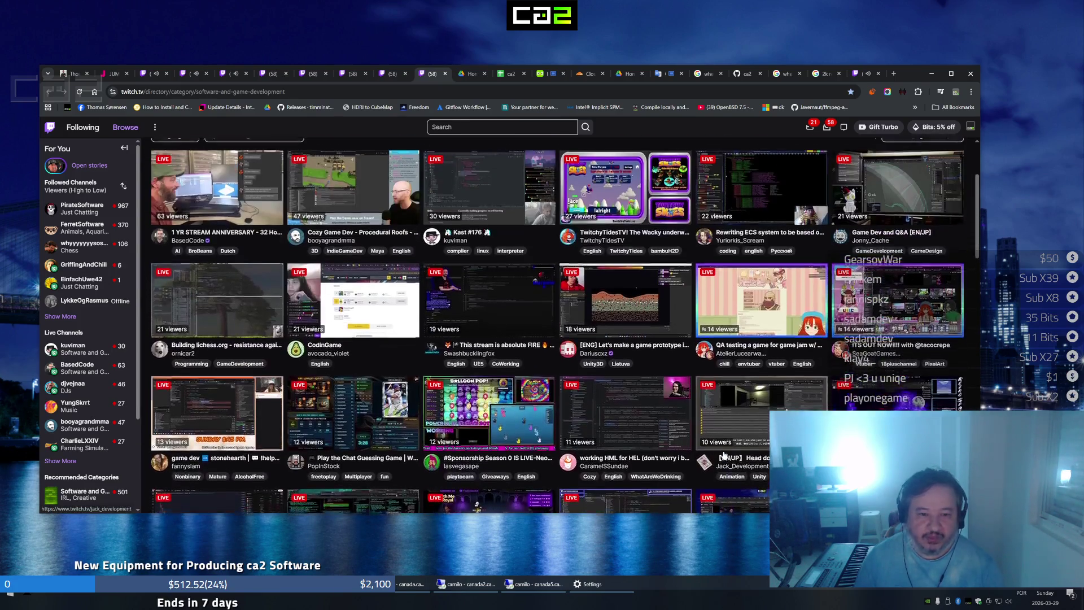
scroll(721, 451, up, 3)
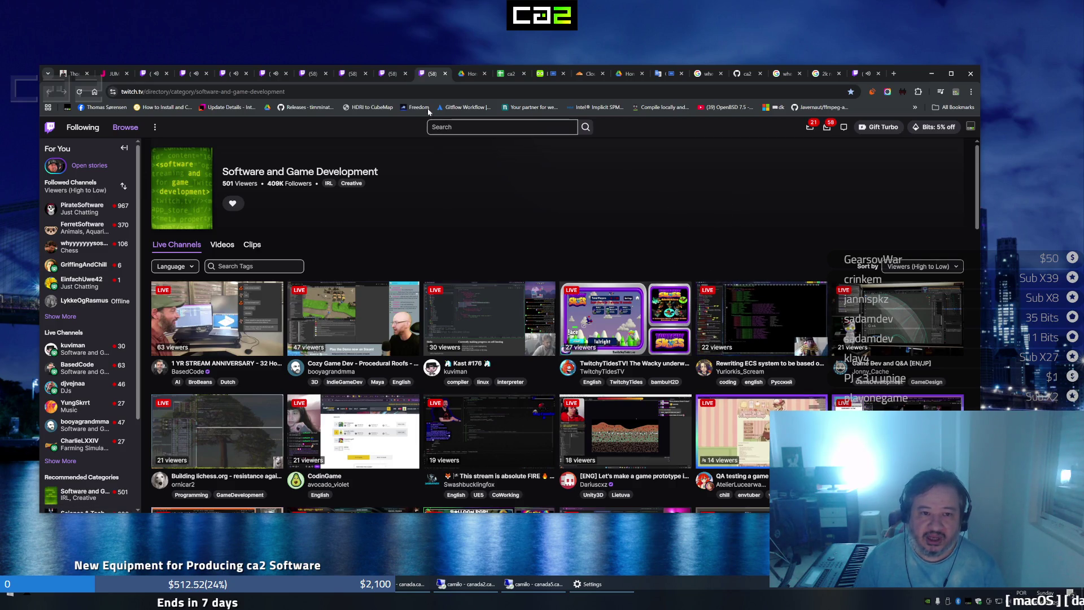
Cycle through the Science & Technology, kuviman and category tabs to land on the ca2software stream
click(388, 78)
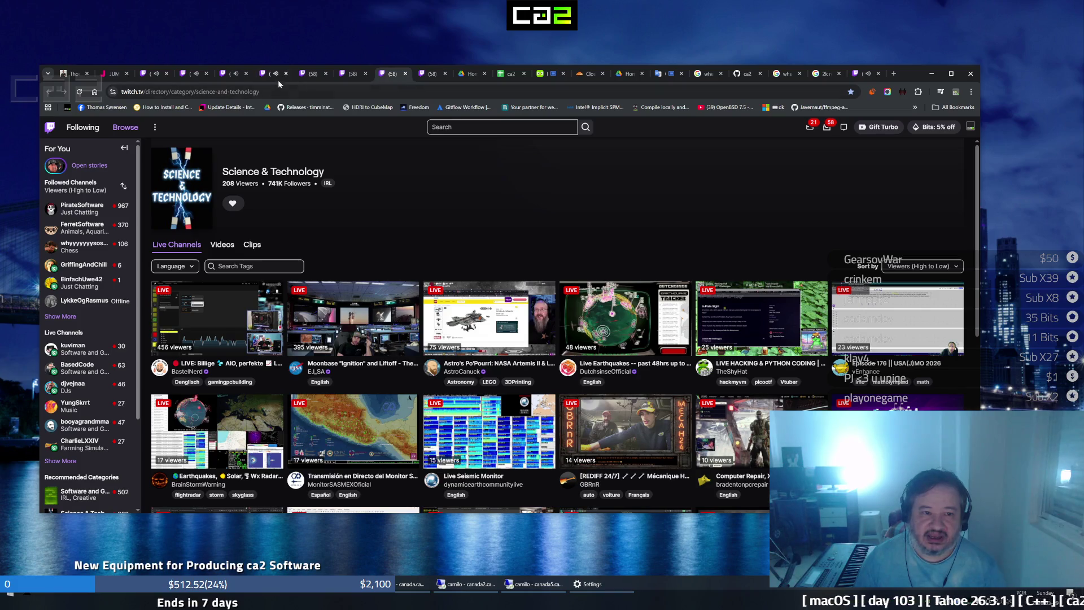
click(271, 78)
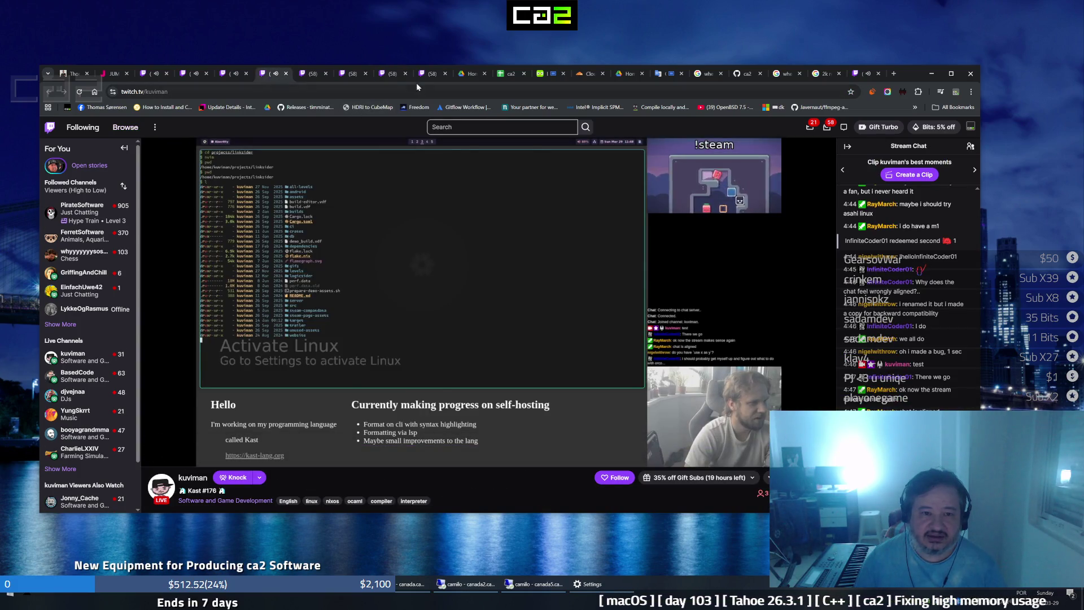
click(425, 79)
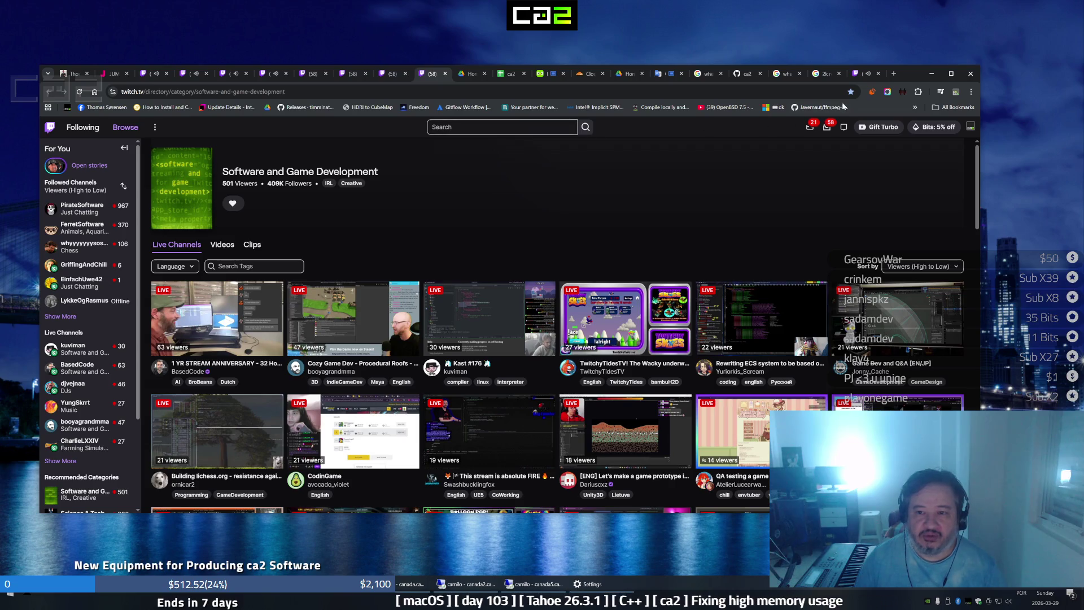
click(855, 76)
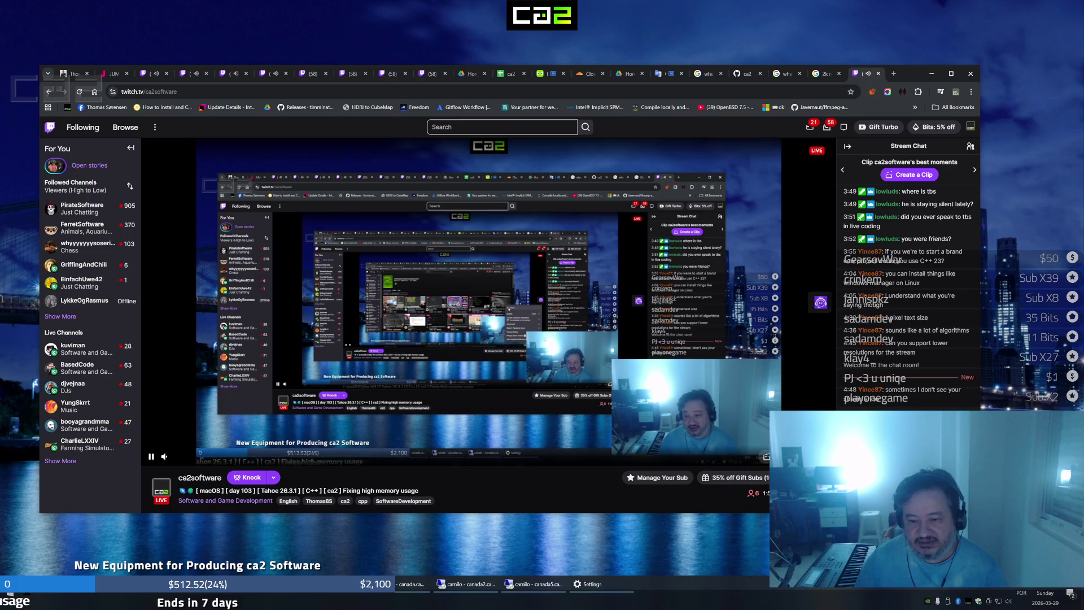
click(766, 457)
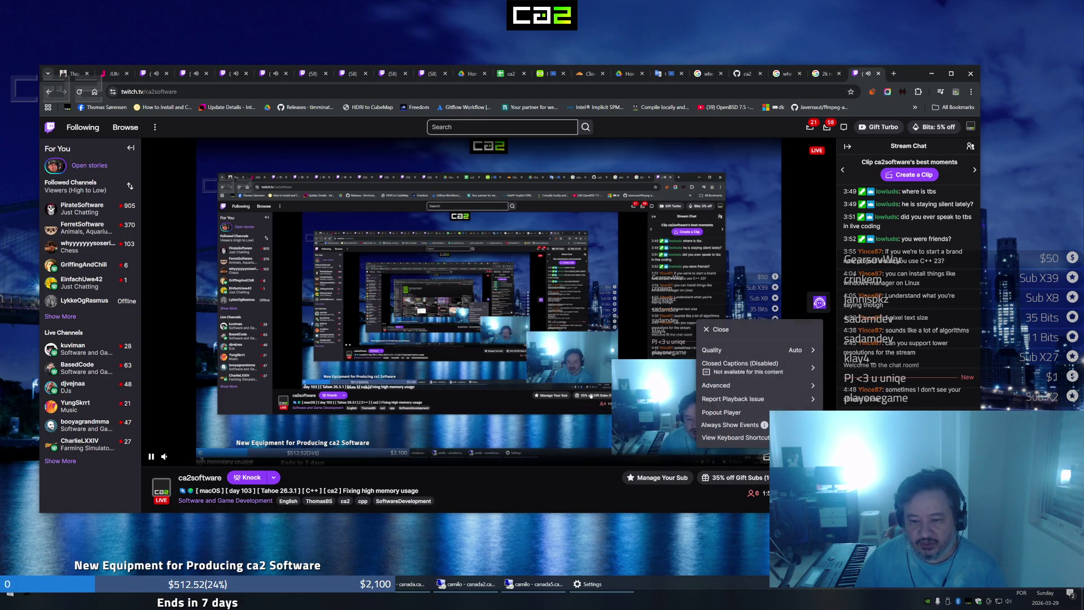
click(802, 350)
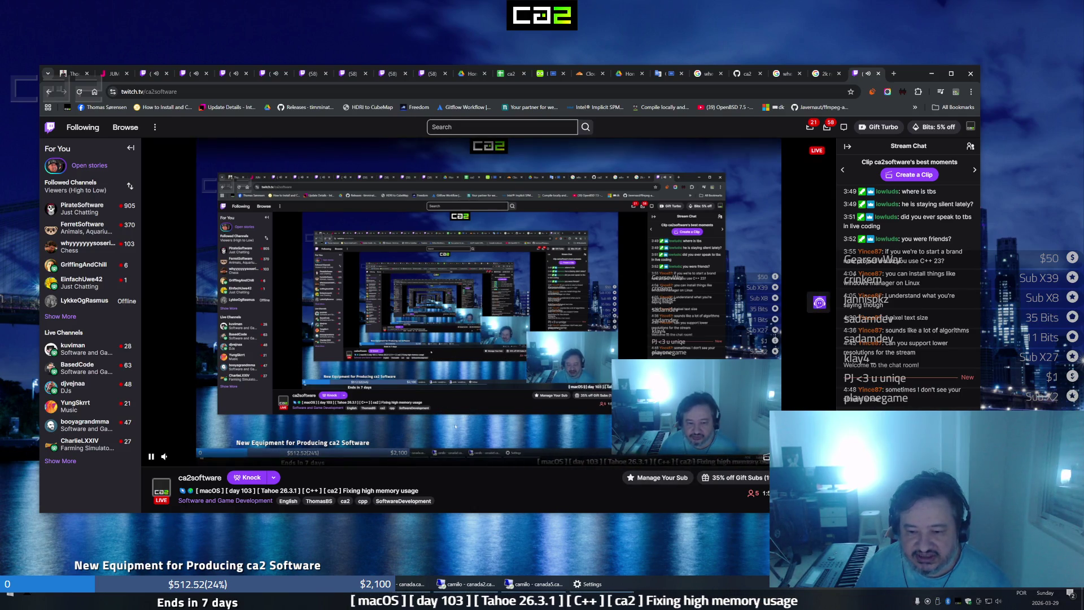
click(800, 455)
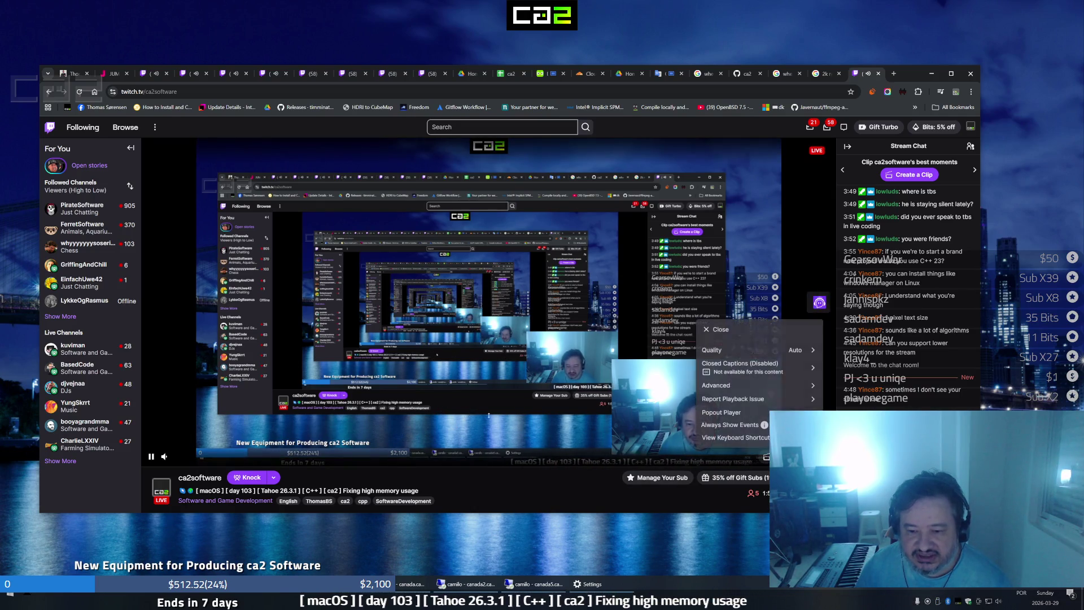
click(813, 351)
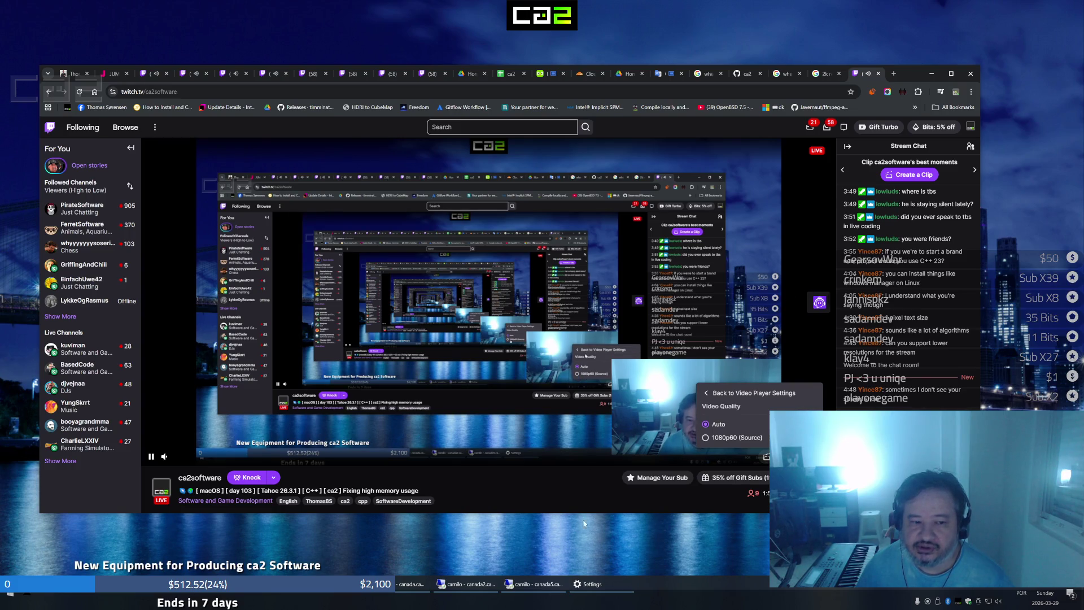
click(579, 488)
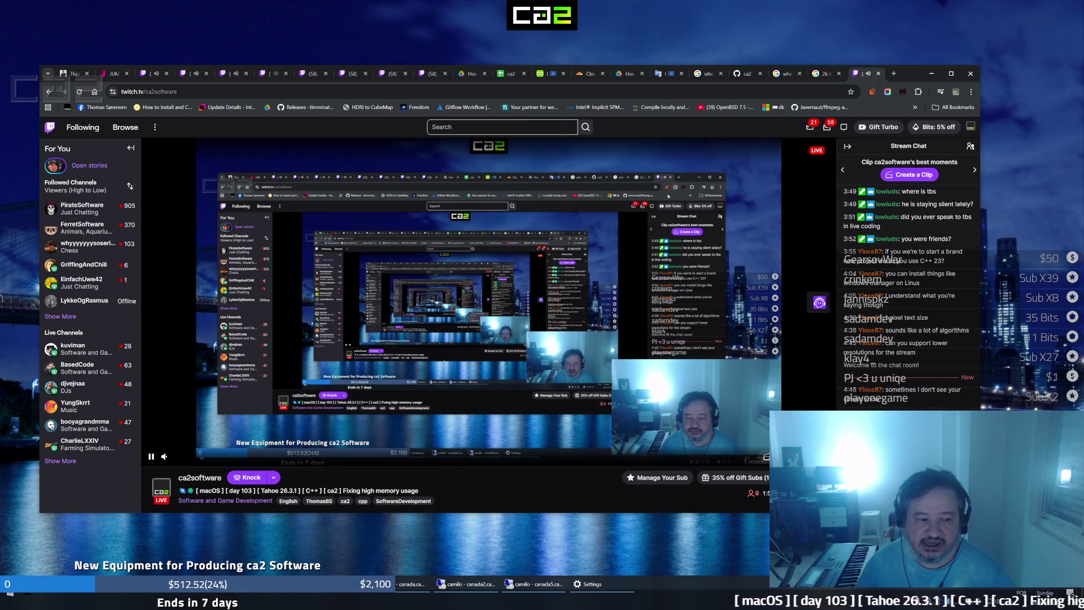
Close the ca2software stream, load Google Translate in a new tab and switch keyboard input language
click(880, 77)
key(ctrl+t)
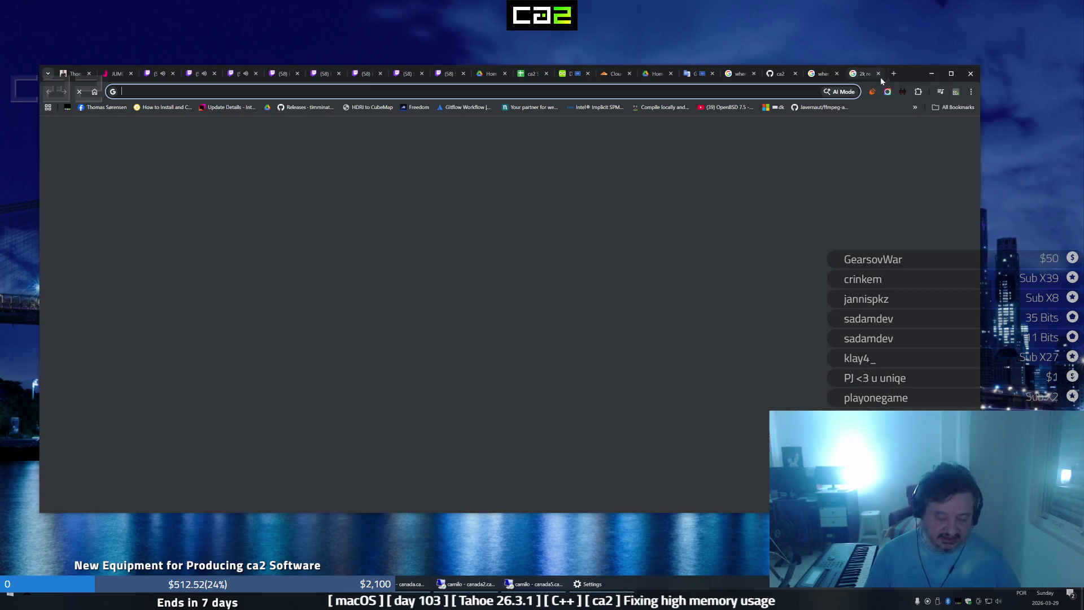
text(translate.google.com)
key(Return)
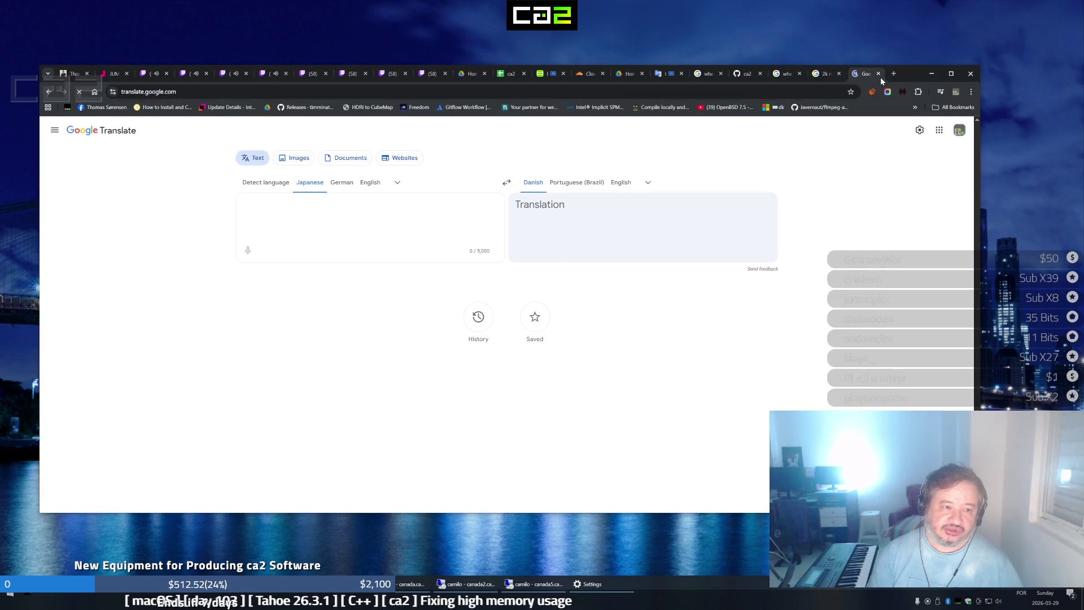
text(c)
key(BackSpace)
key(super+space)
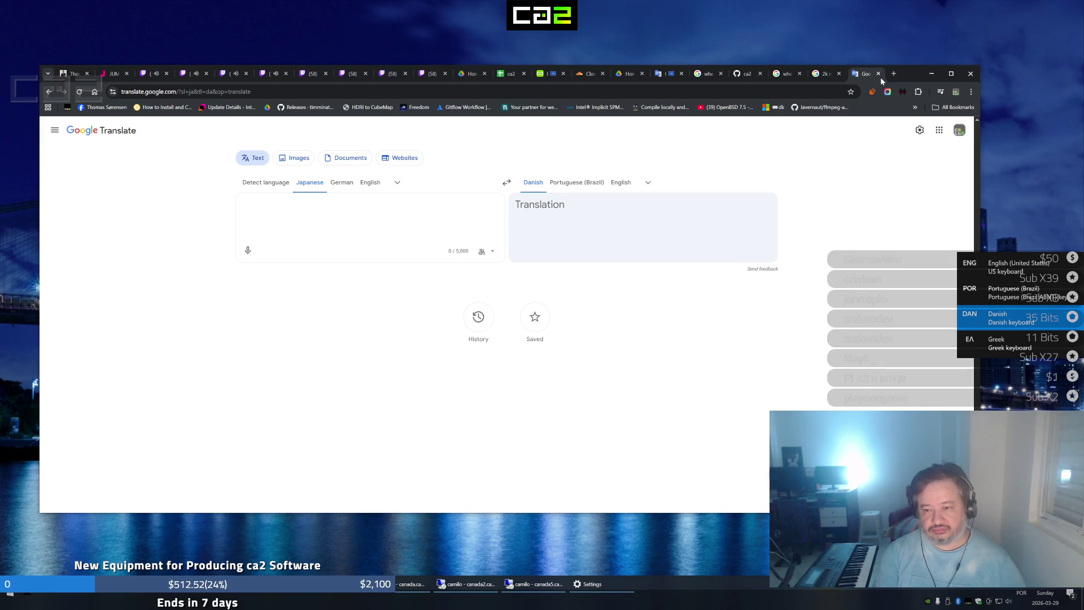
key(super+space)
key(super+space)
key(super+space)
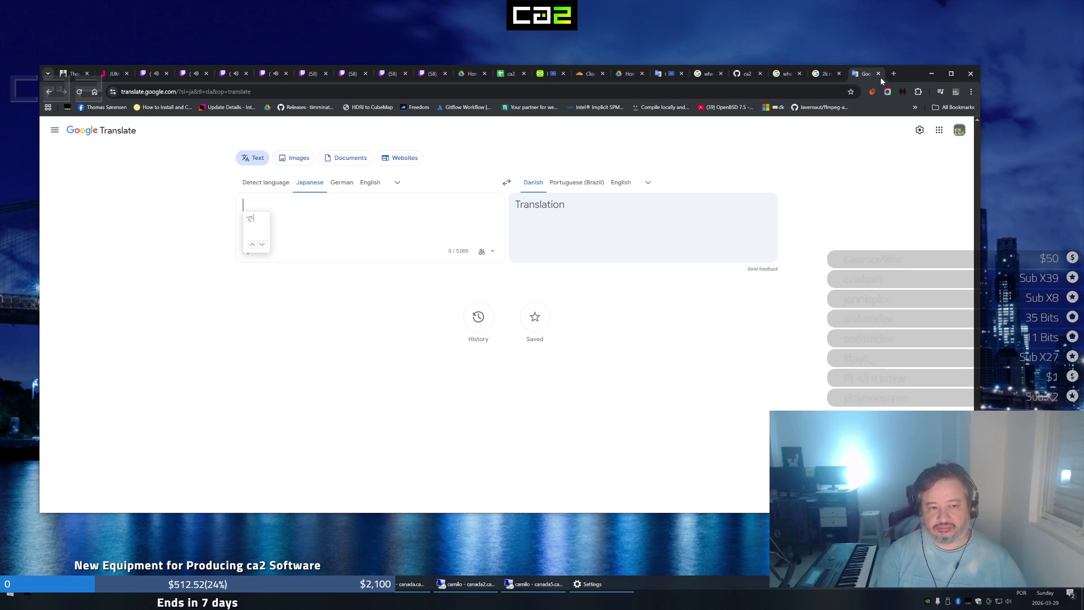
key(super+space)
key(super+space)
key(super+space)
key(super+space)
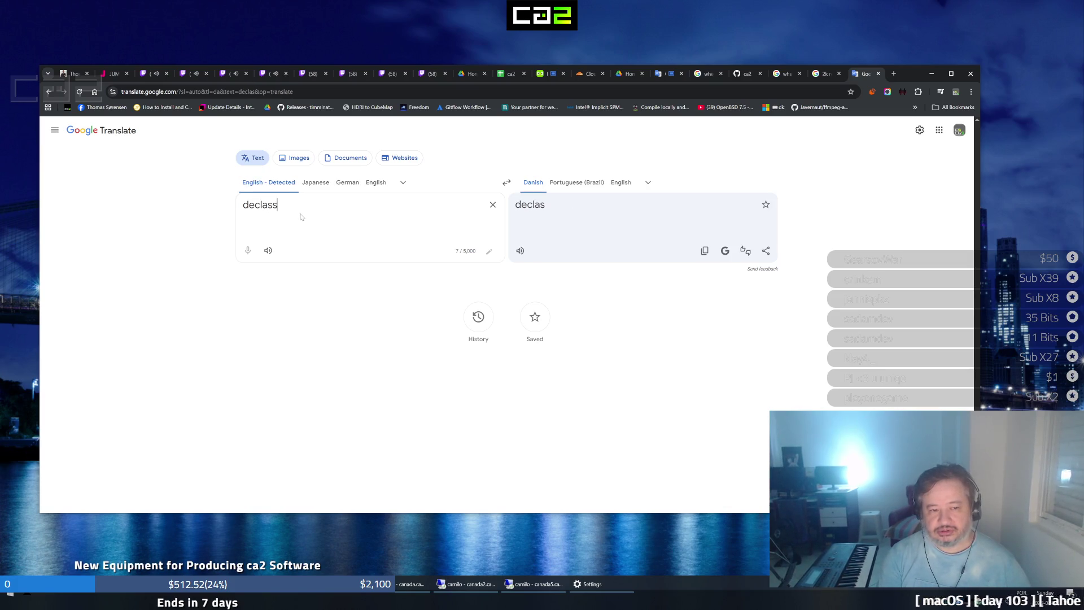
text(ified)
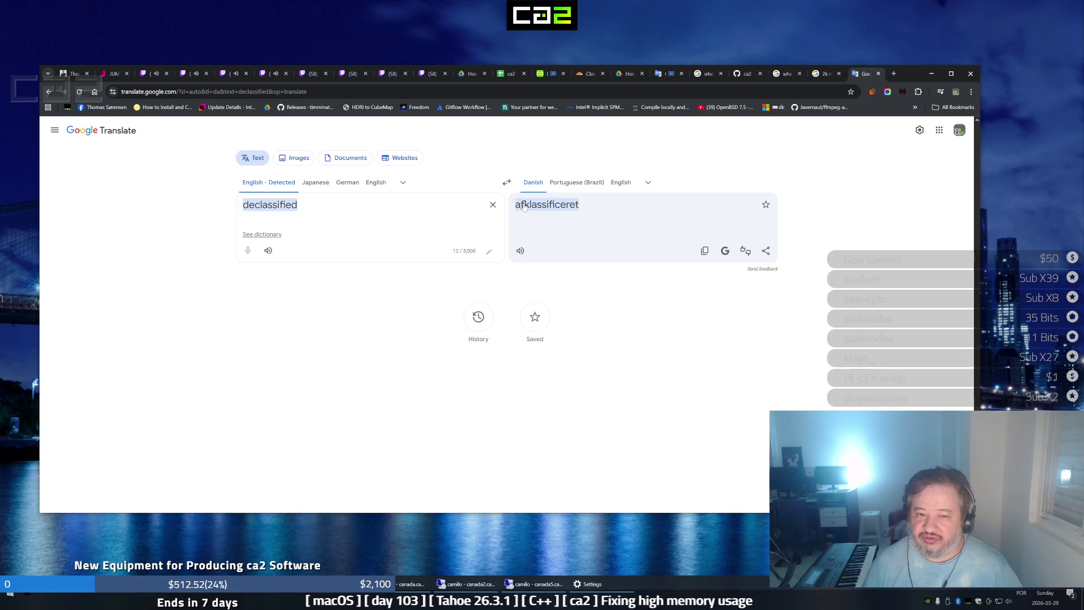
Hear 'declassified' in Danish, translate it to Portuguese (Brazil), then return to the Twitch chess stream
click(520, 250)
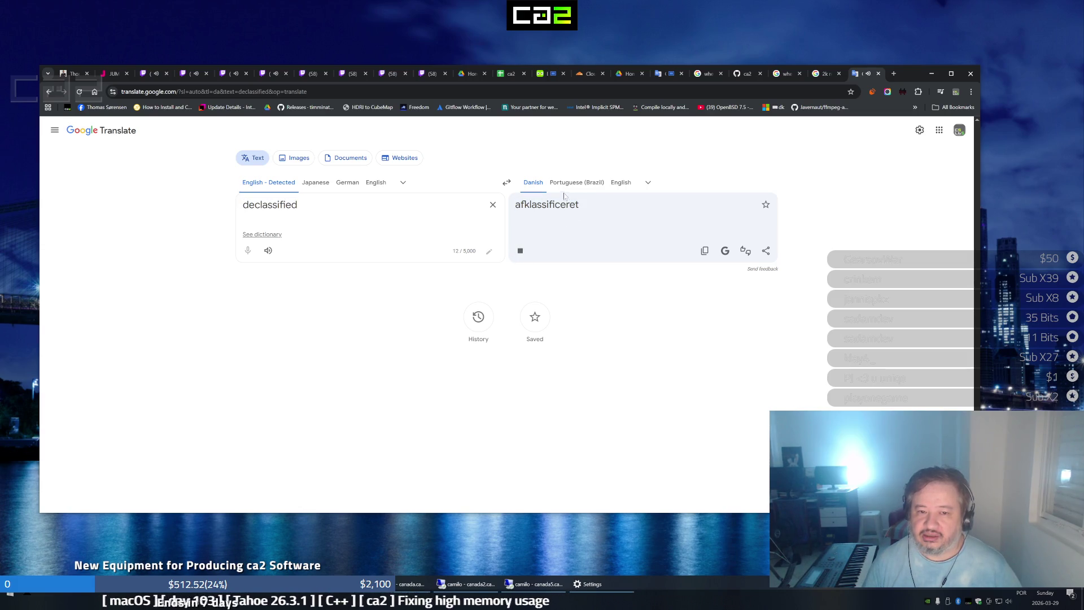
click(578, 183)
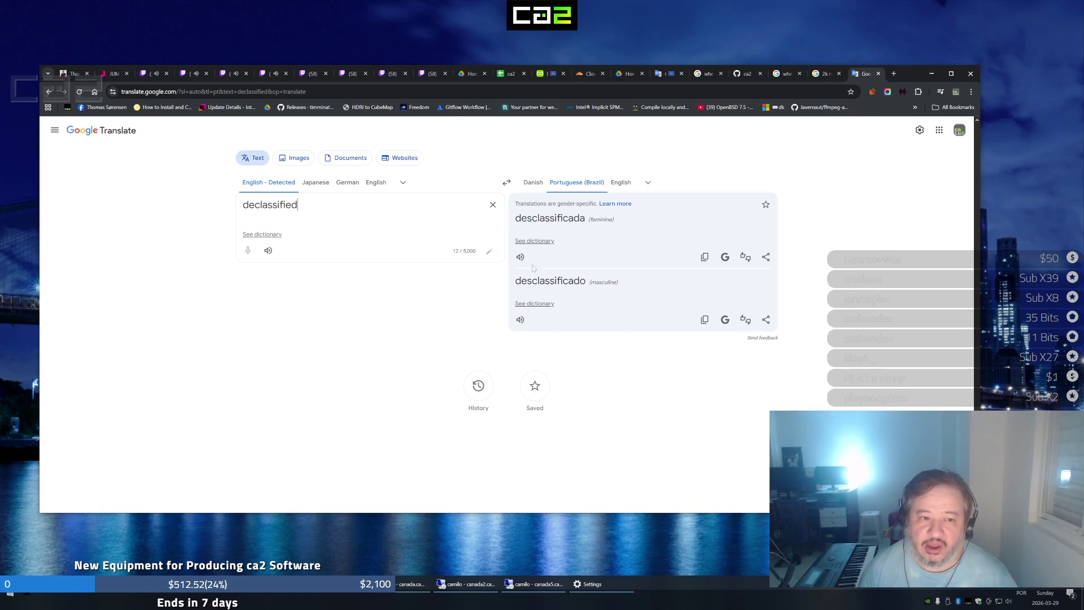
click(147, 74)
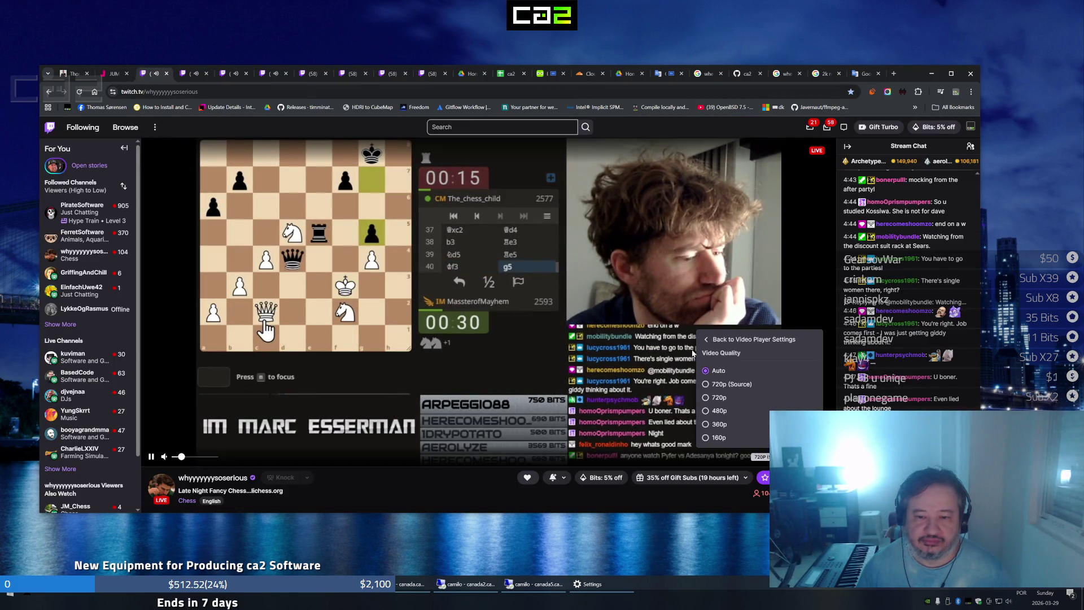
Set the chess stream to 720p and glance at the swashbucklingfox, GriffingAndChill and kuviman streams
click(727, 384)
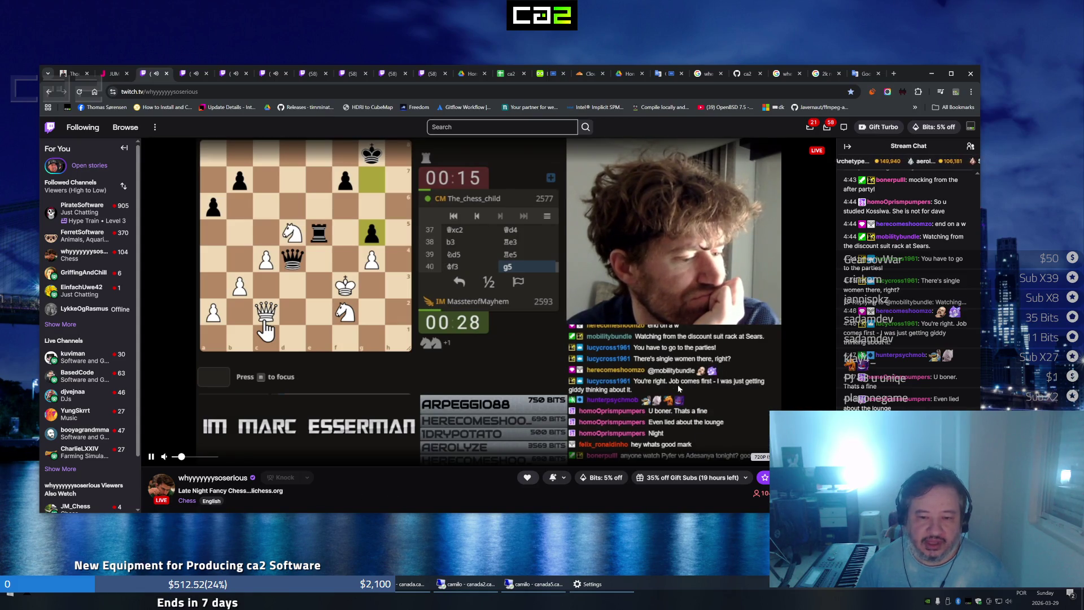
click(188, 75)
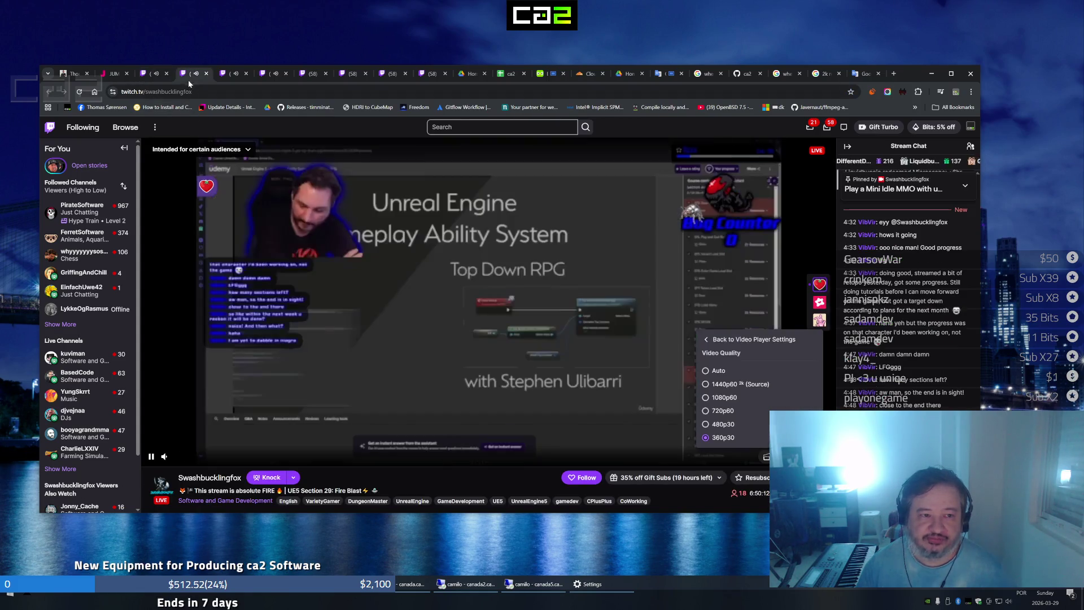
click(222, 76)
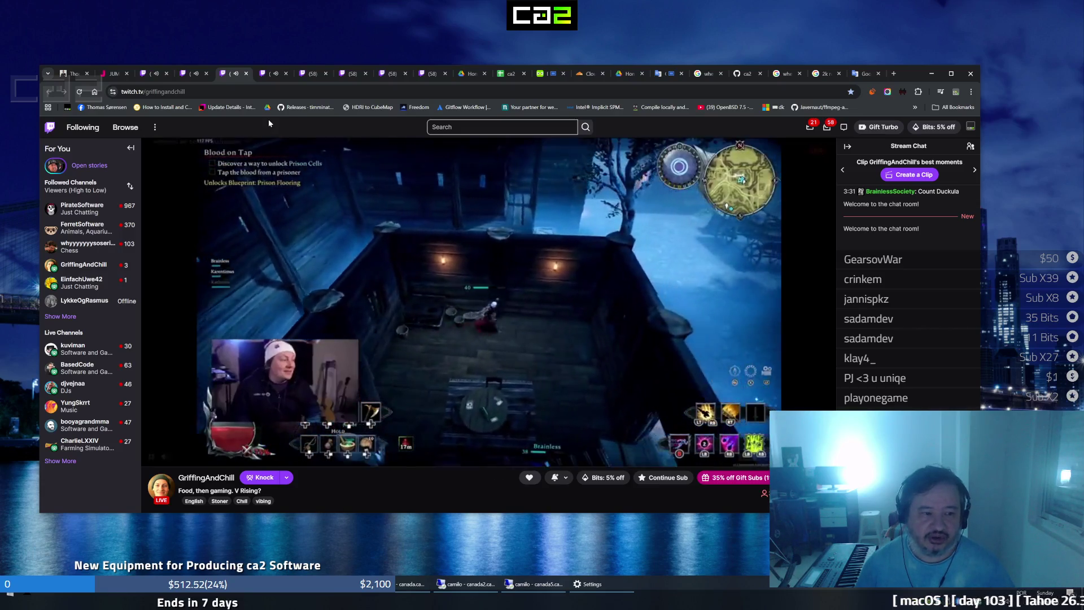
click(267, 74)
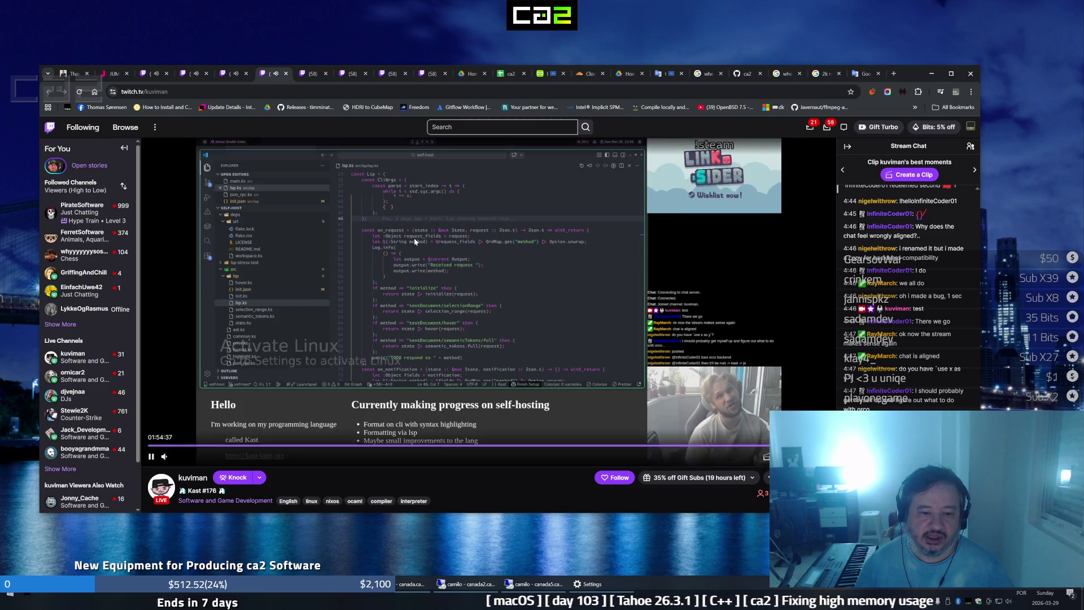
Pass through the Following and category pages to reach the ca2 Store Building spreadsheet
click(306, 78)
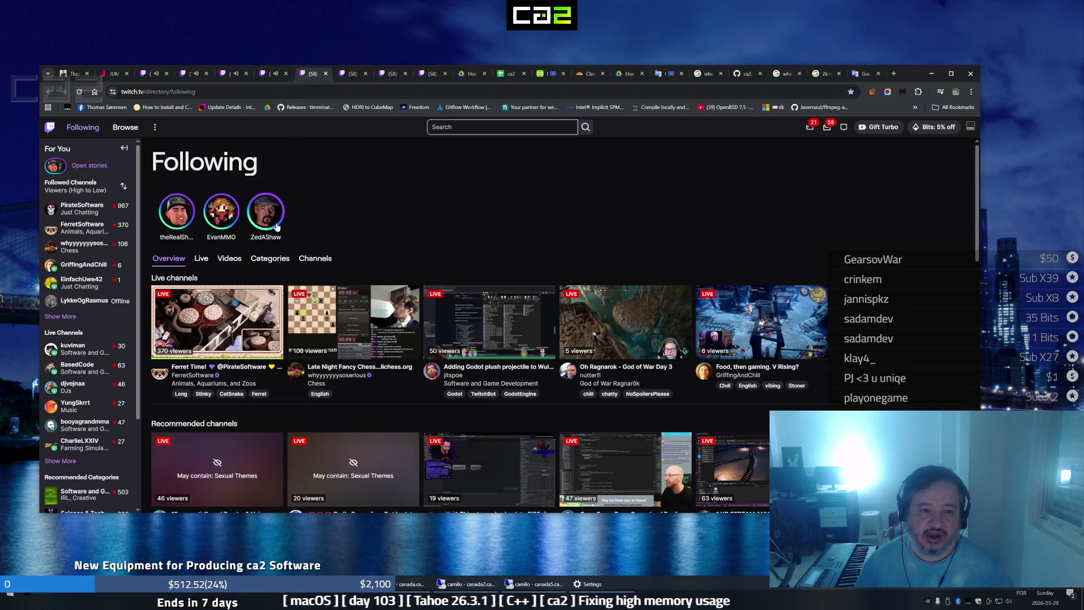
click(337, 75)
click(378, 76)
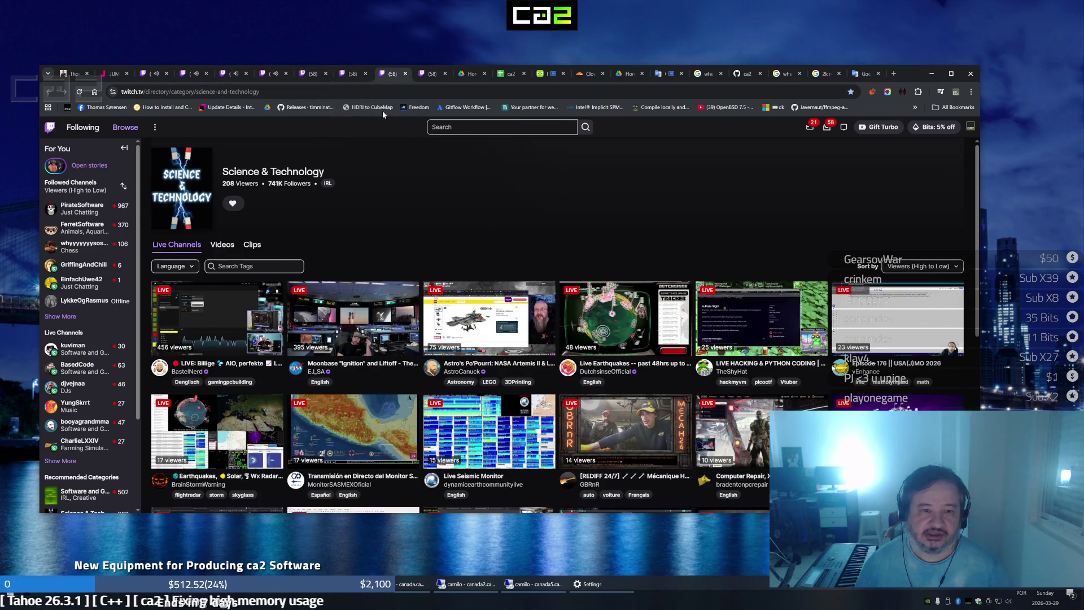
click(424, 78)
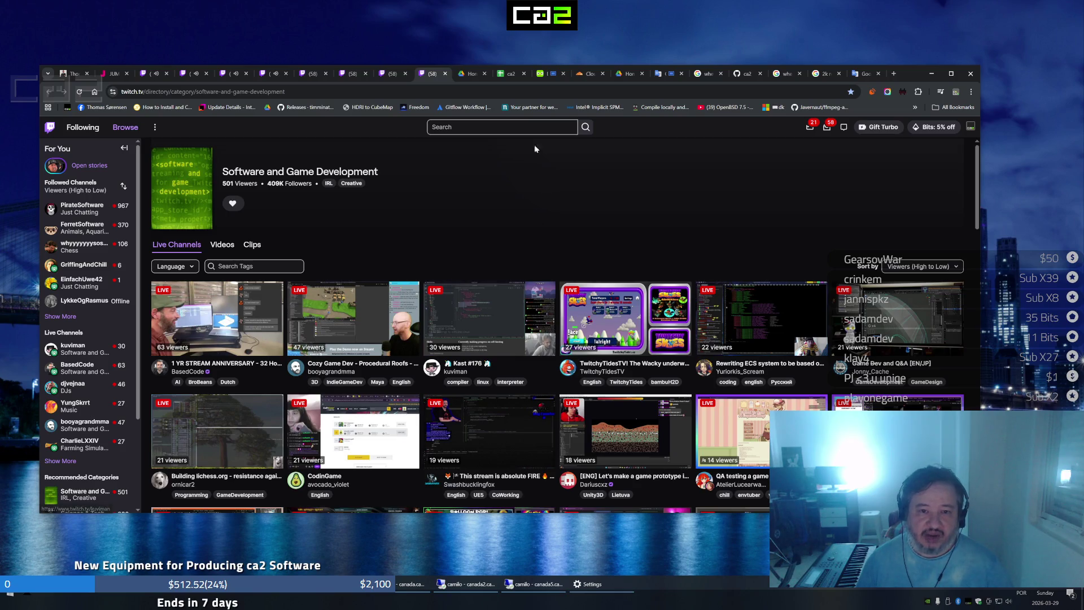
click(506, 78)
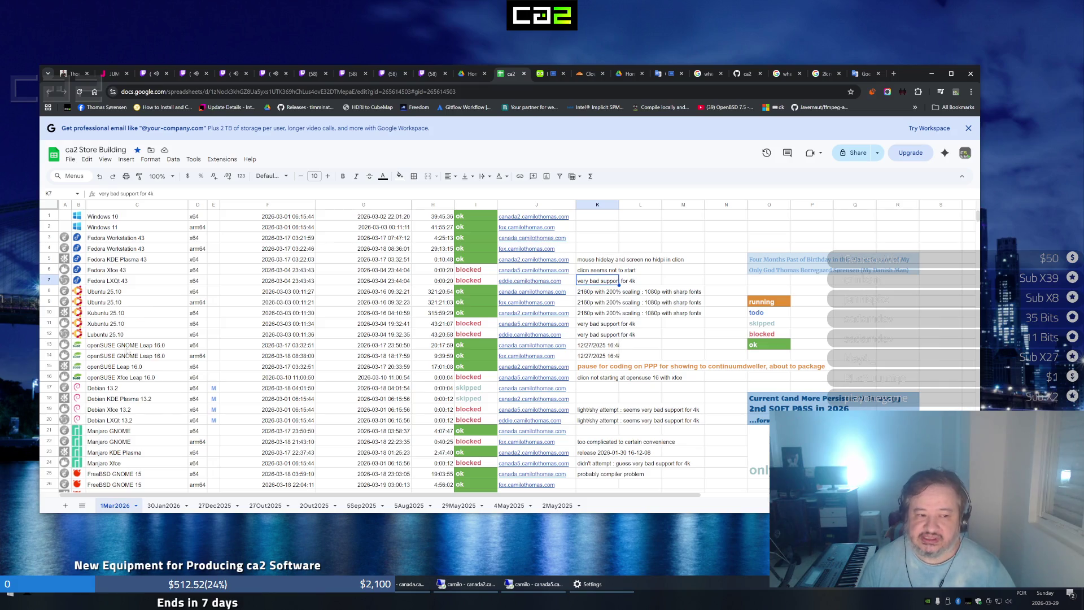
Peek at the remote Ubuntu desktop, then return to the Google Translate tab in the local browser
click(405, 584)
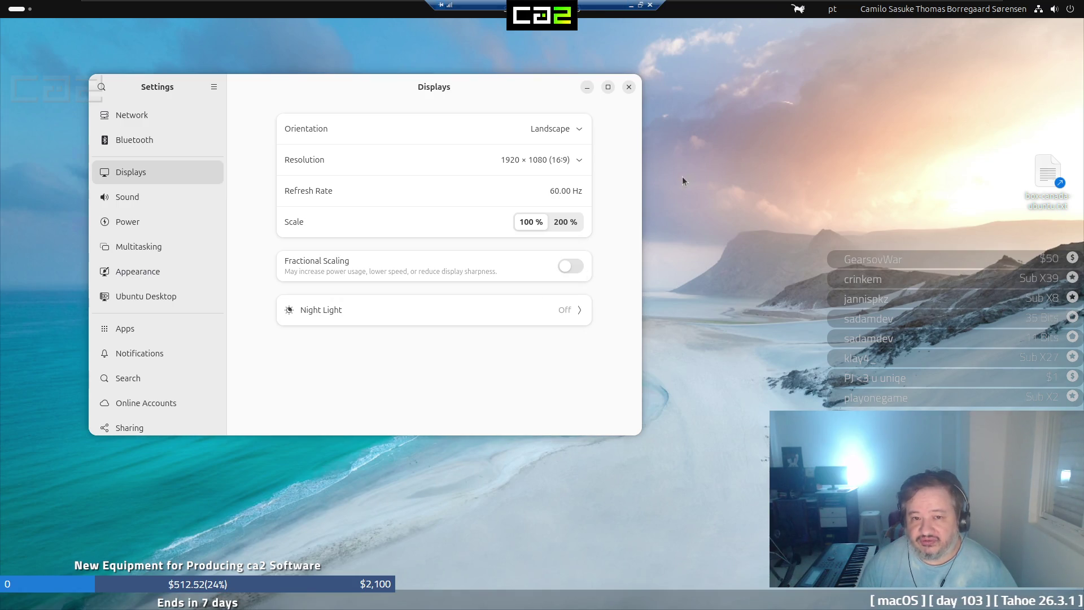
click(644, 10)
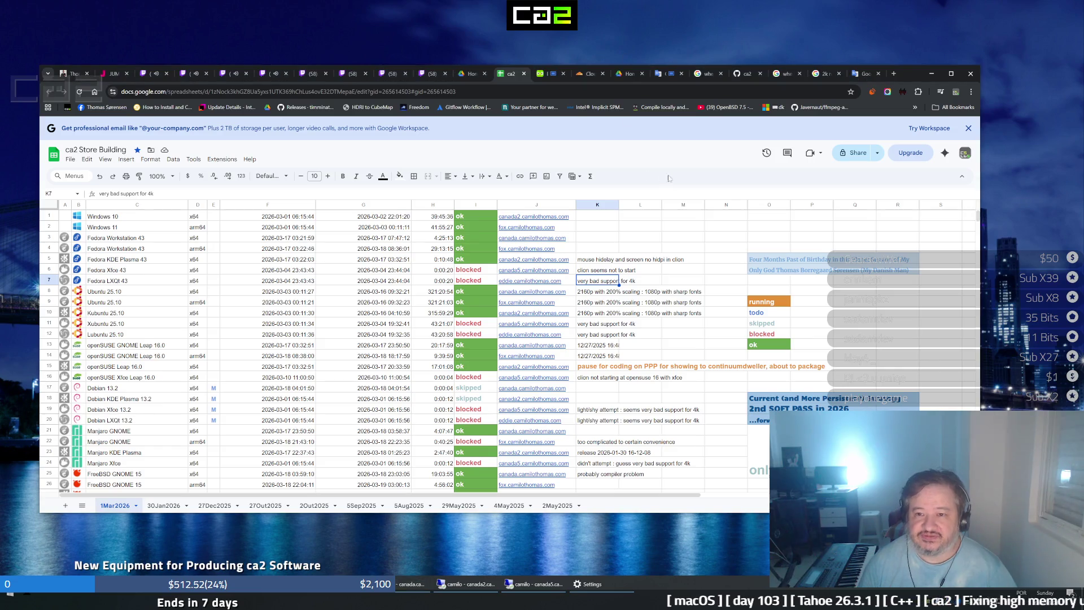
click(860, 75)
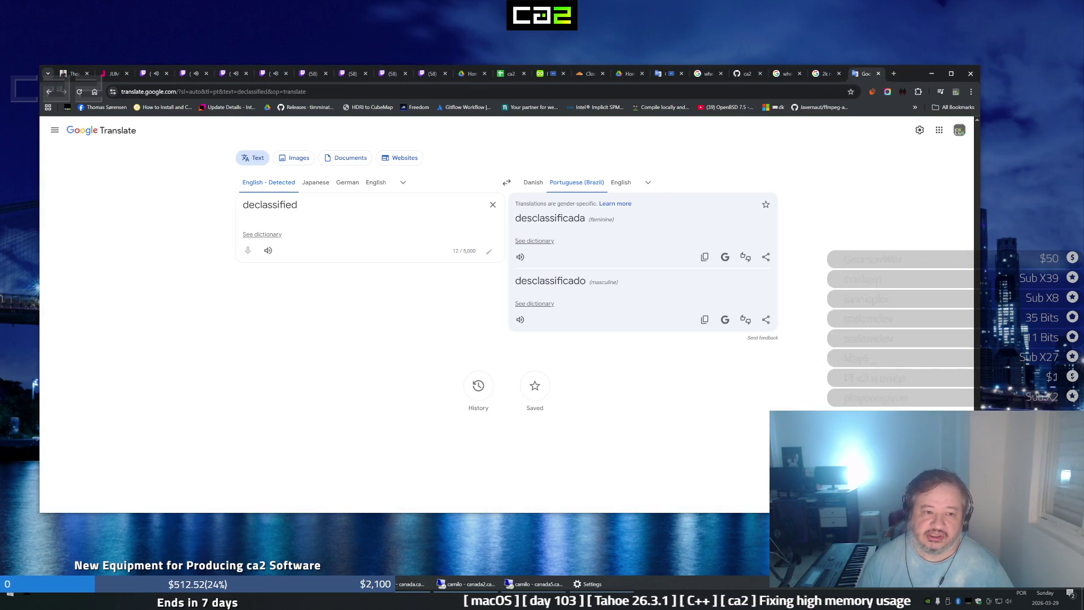
Translate 'furtivo' from Portuguese into English as 'stealthy', then switch to the remote Ubuntu desktop
key(ctrl+a)
text(f)
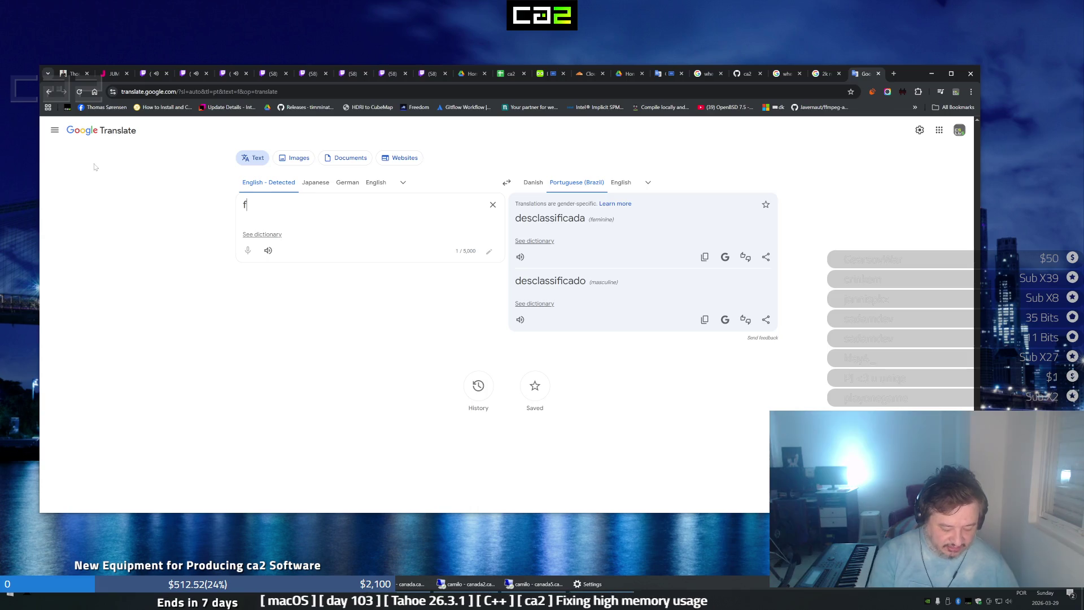
text(urtivo)
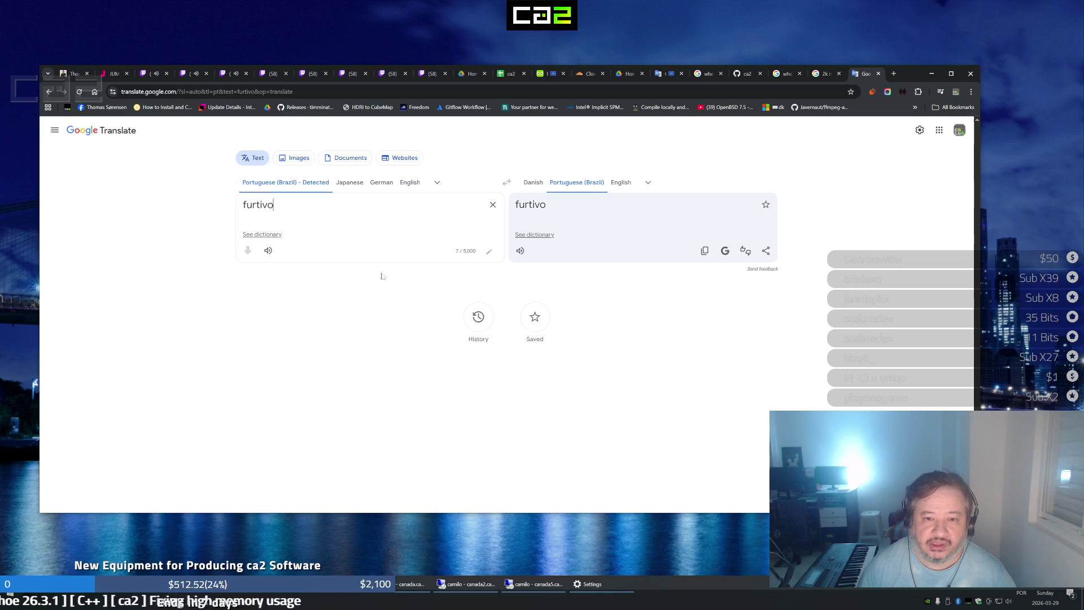
click(621, 187)
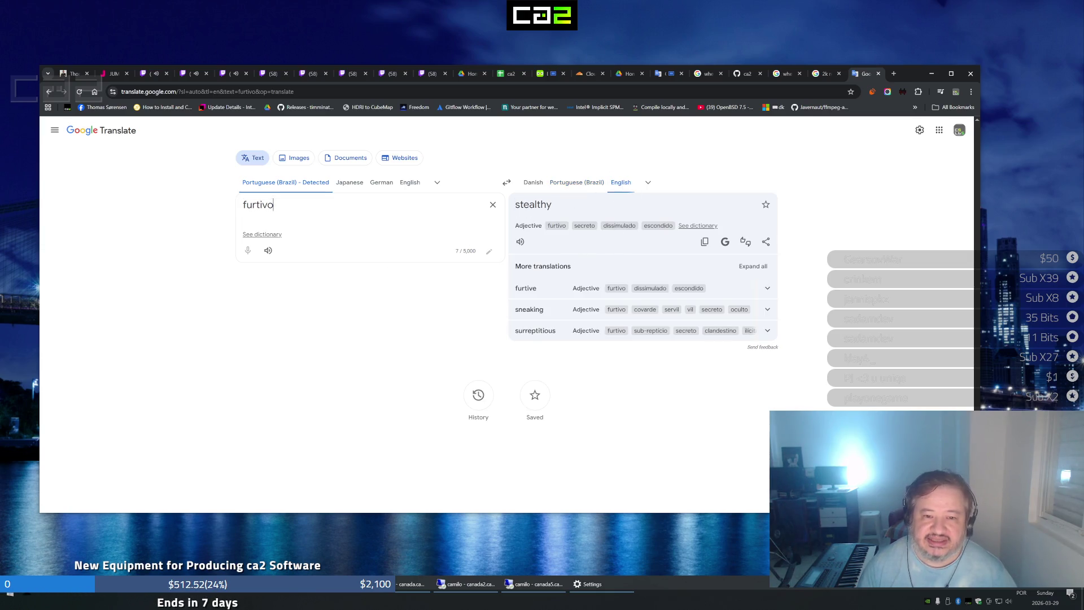
mouse_move(411, 584)
click(413, 592)
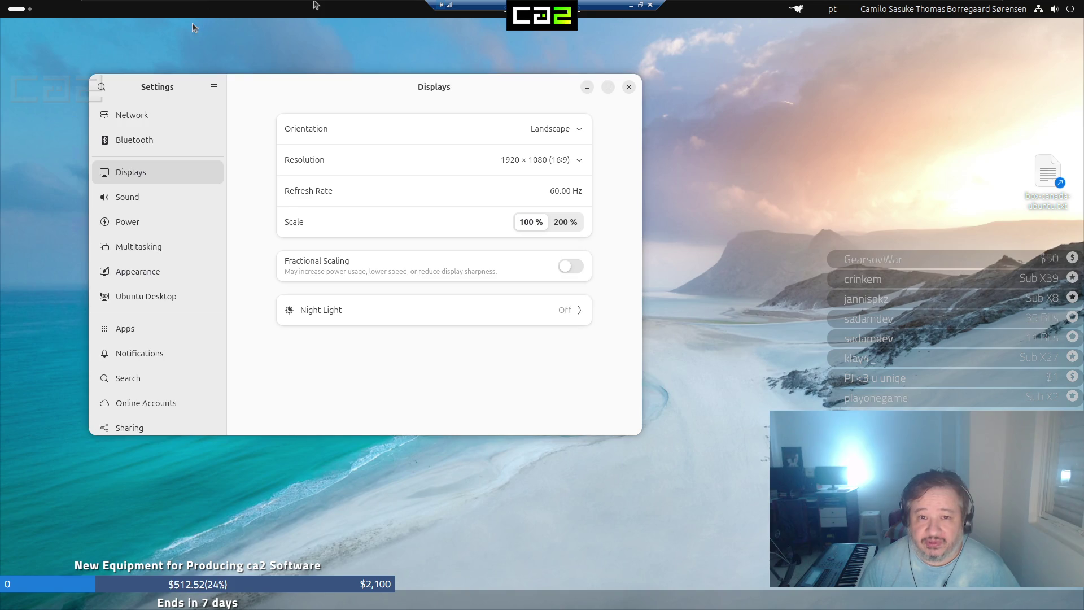
click(629, 5)
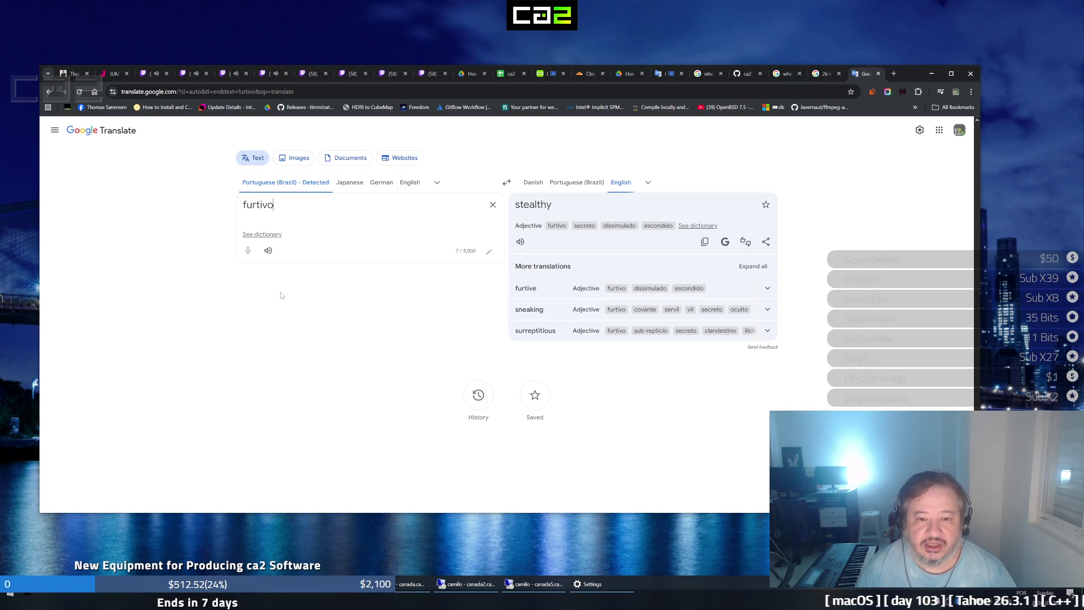
click(407, 583)
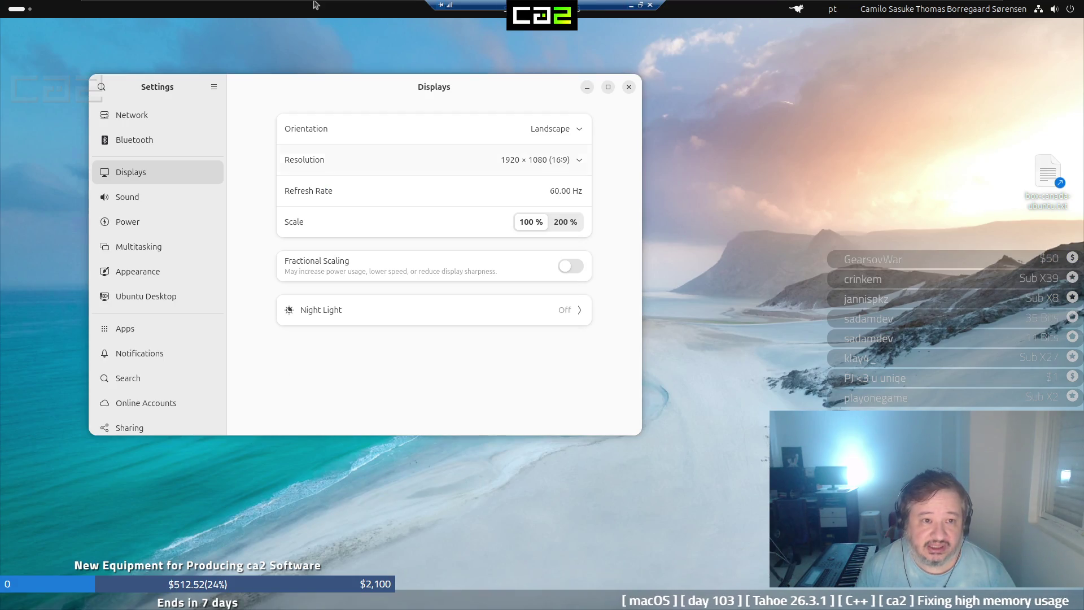
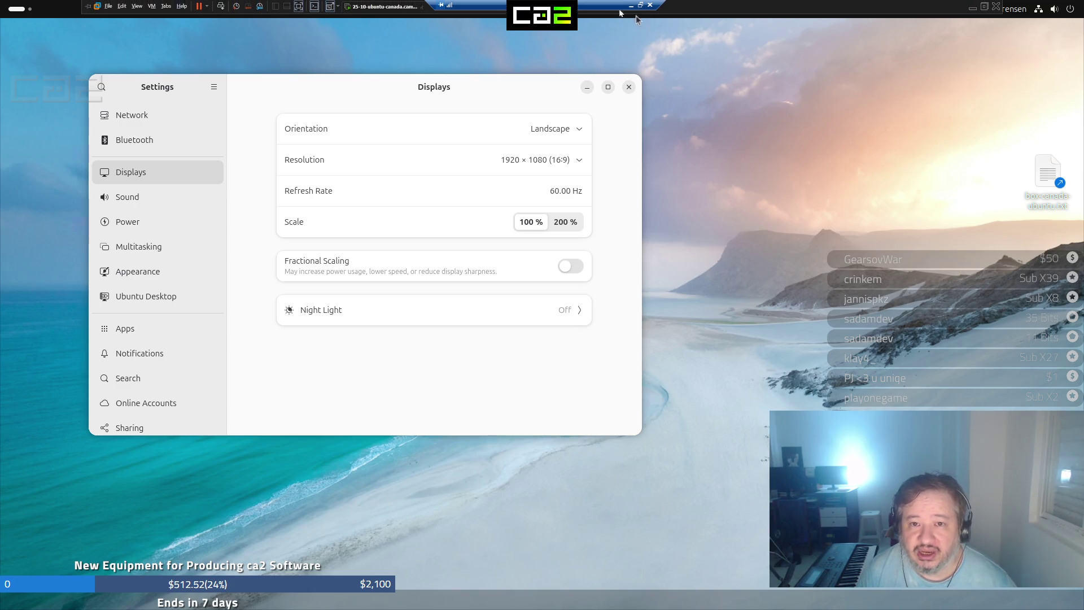
Minimize the remote Ubuntu session to reveal the host desktop's browser with Google Translate
click(631, 6)
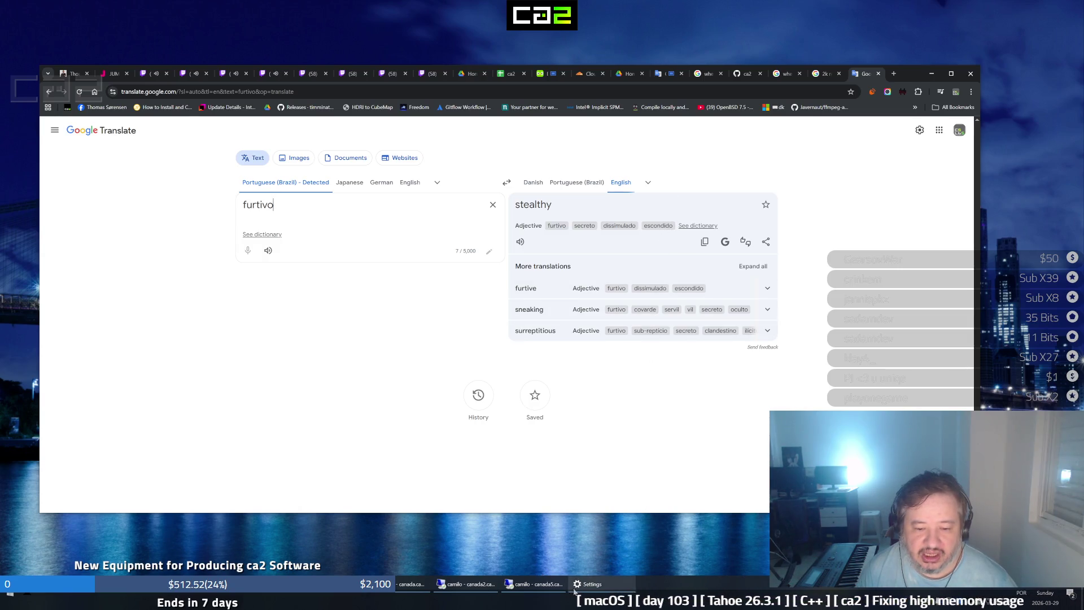
Close the Ubuntu Displays settings and switch the host browser to the ca2 Store Building spreadsheet
key(alt+Tab)
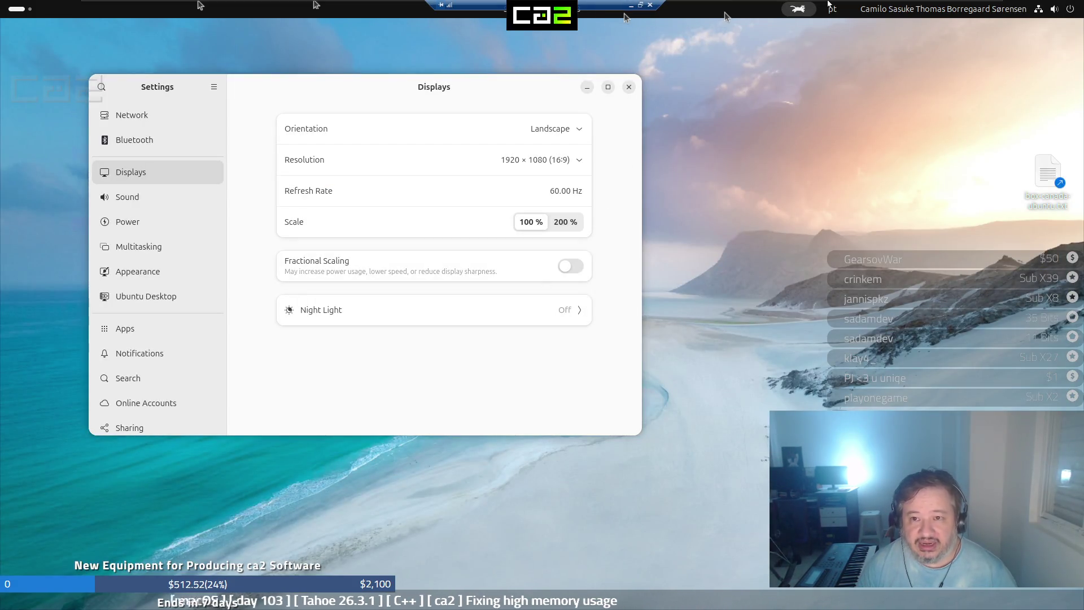
mouse_move(542, 5)
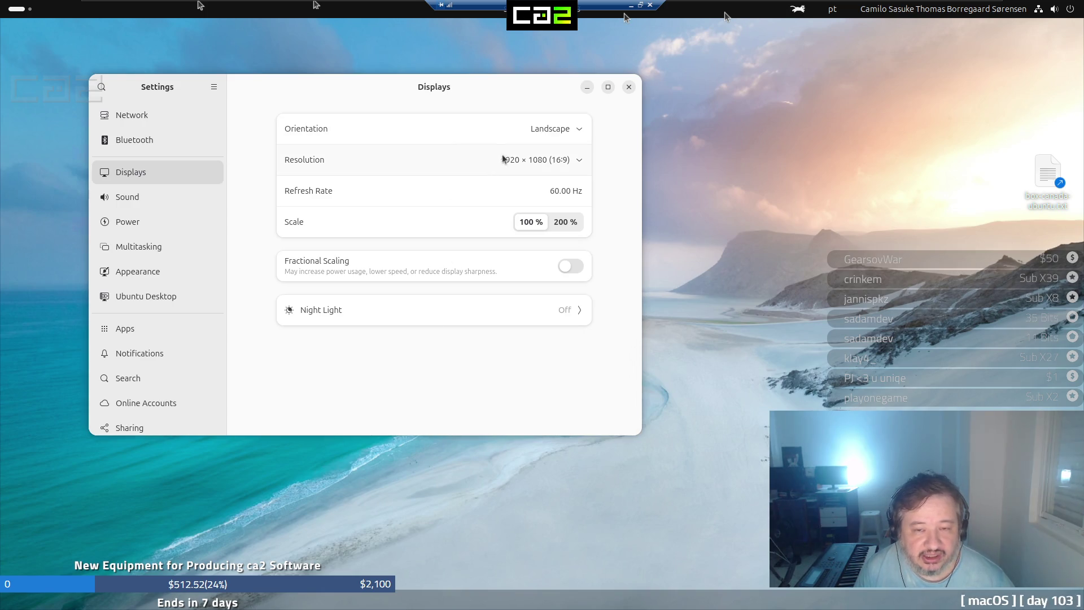
click(629, 91)
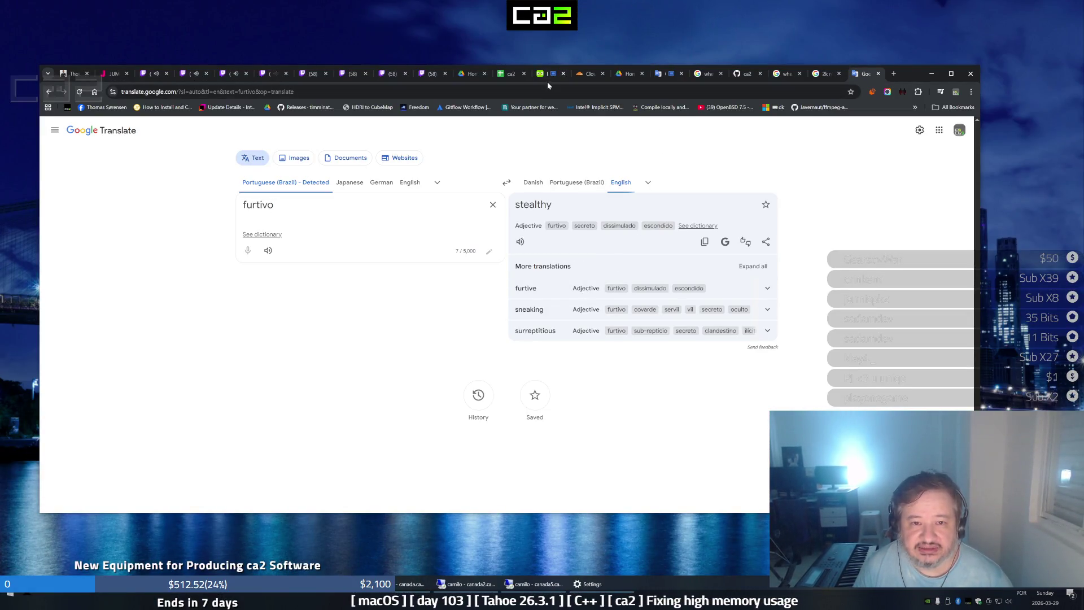
click(508, 77)
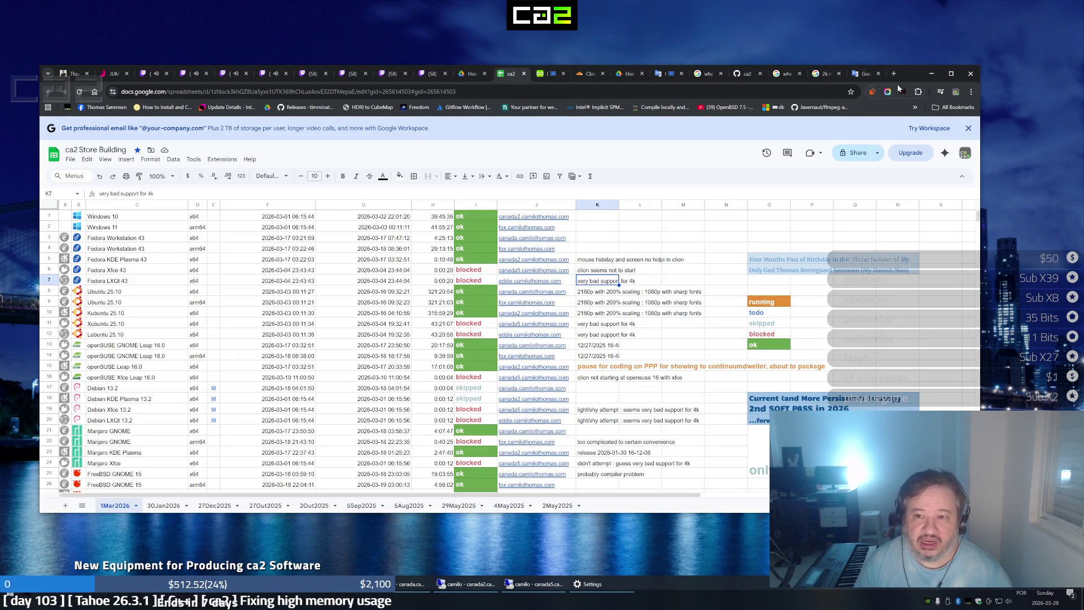
Maximize the browser and copy the Ubuntu-family rows 8–12 for moving
click(951, 74)
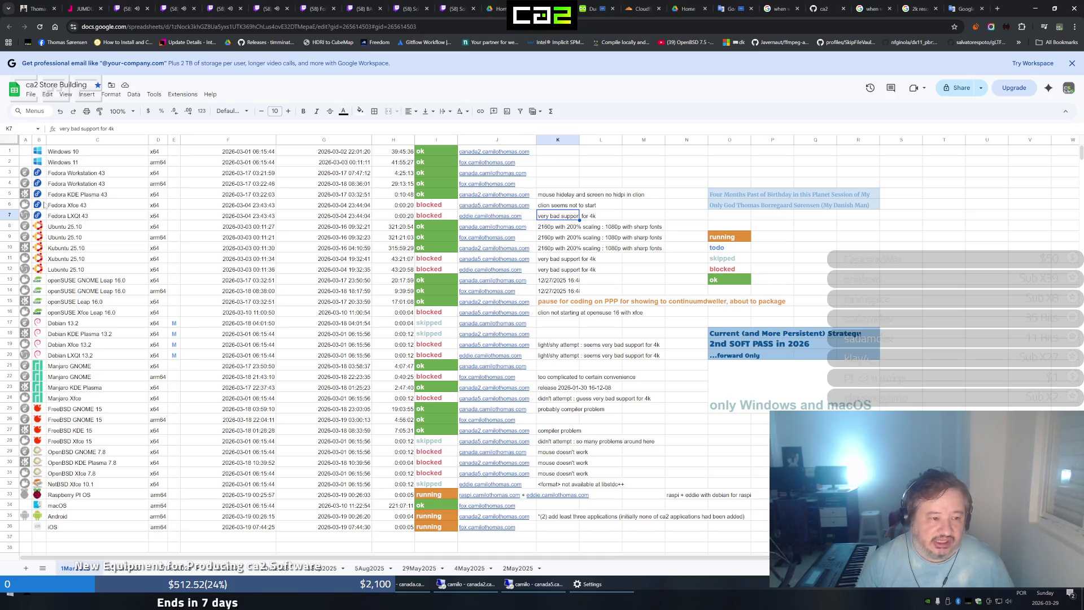
click(57, 230)
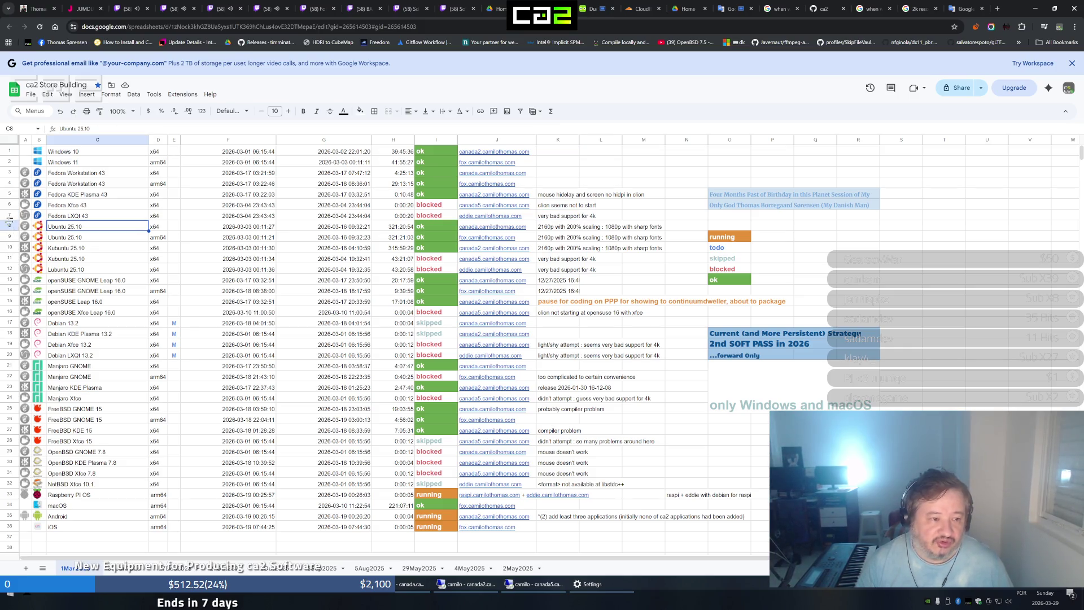
click(8, 225)
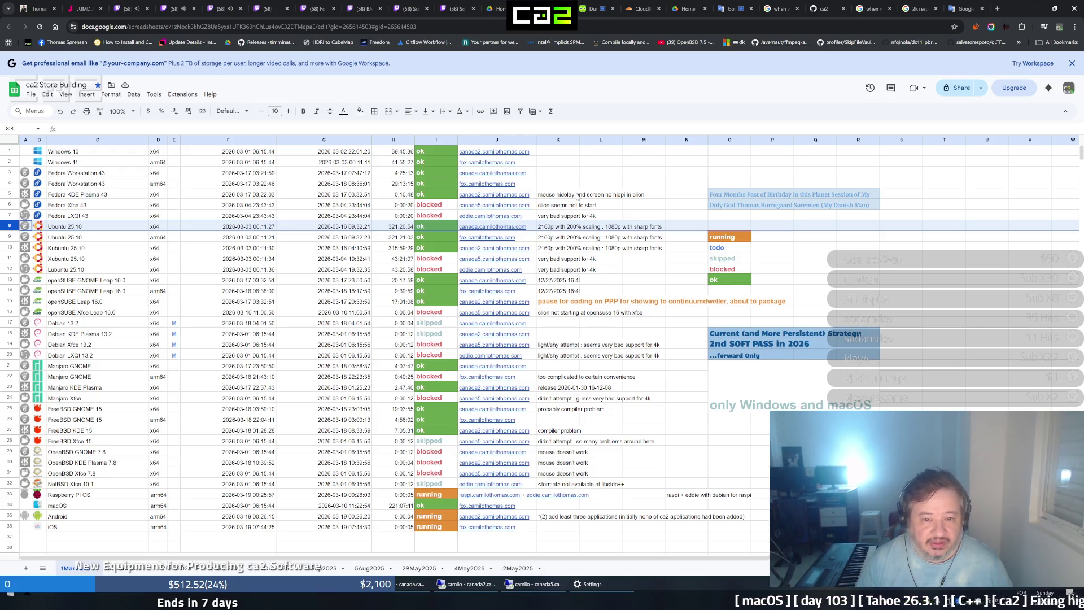
shift+click(9, 269)
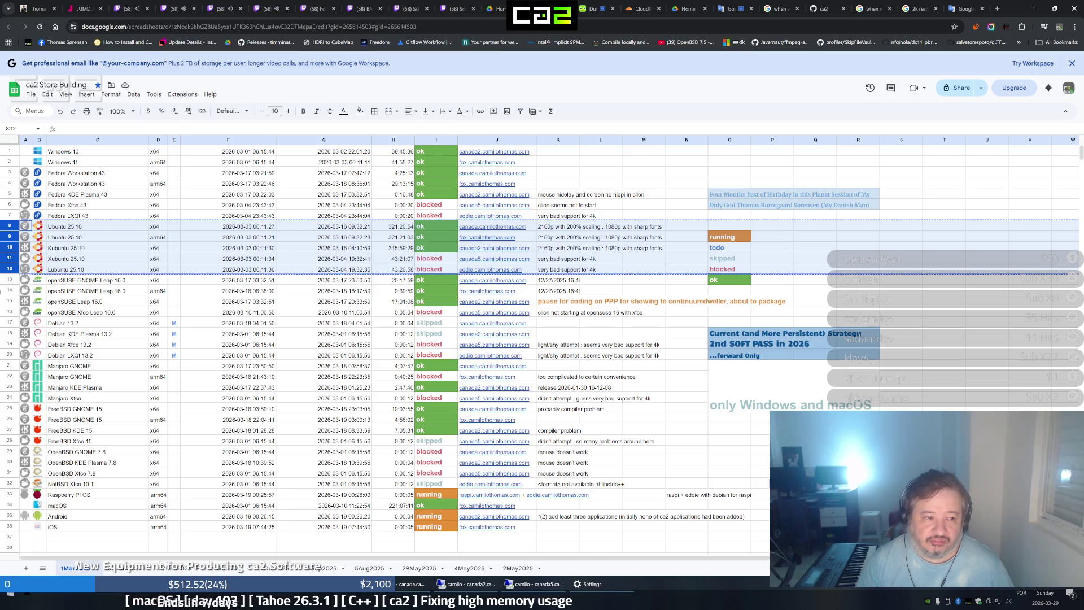
key(ctrl+c)
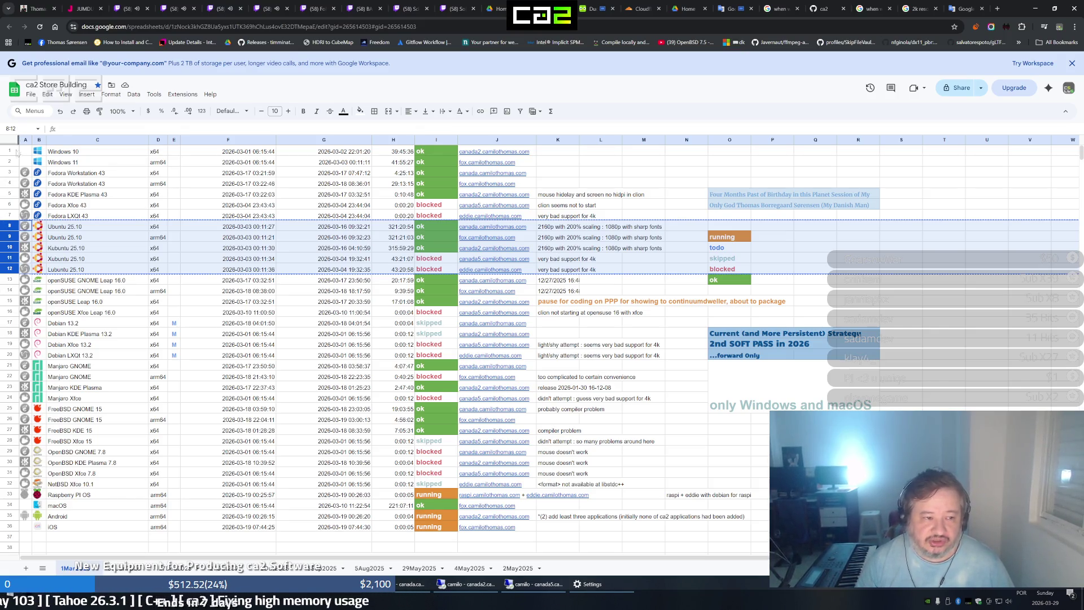
Move the Ubuntu-family rows up to rows 3–7 and start restoring their column B icons
drag(6, 220, 12, 179)
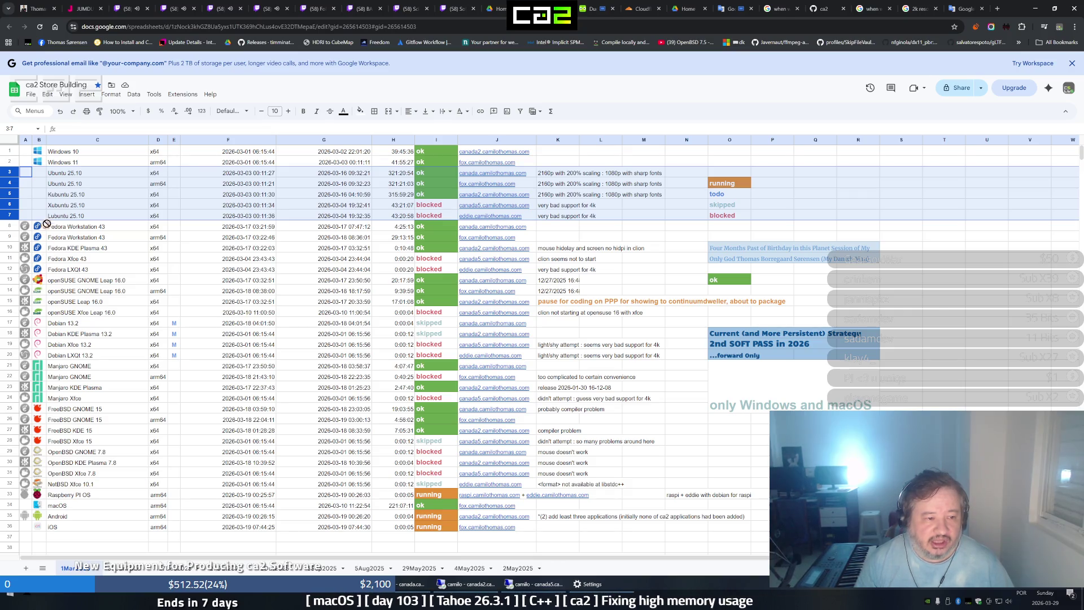
mouse_move(41, 175)
mouse_down()
mouse_move(194, 173)
mouse_move(35, 291)
mouse_up()
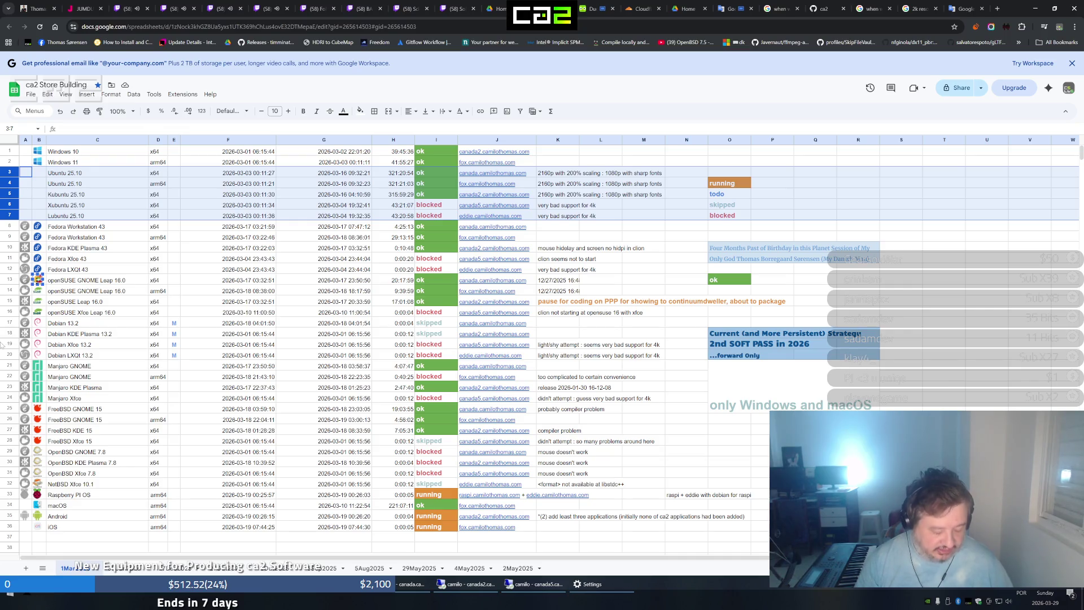
click(38, 173)
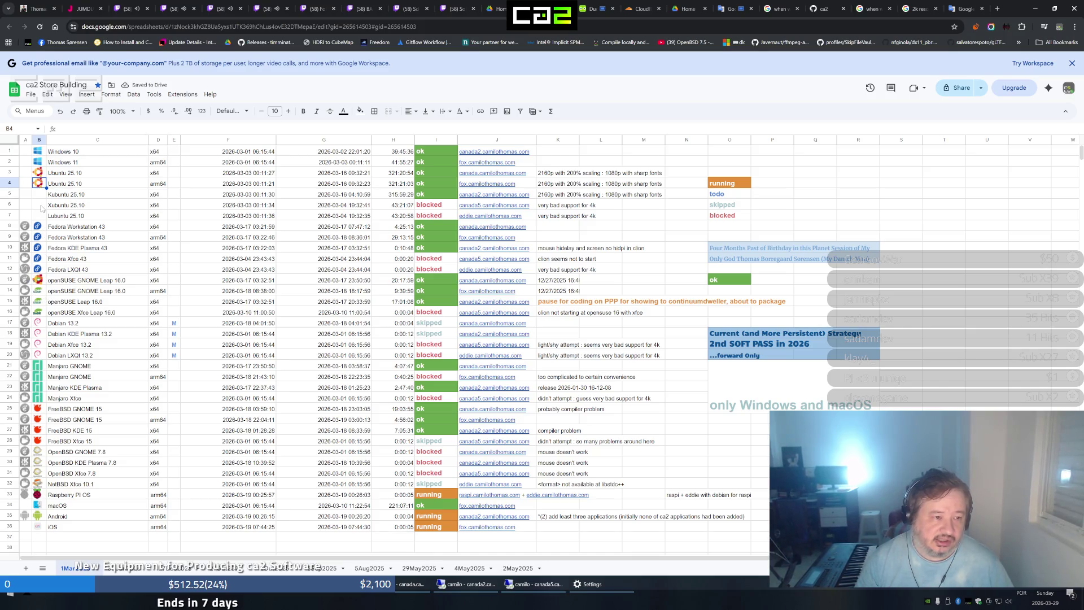
click(40, 198)
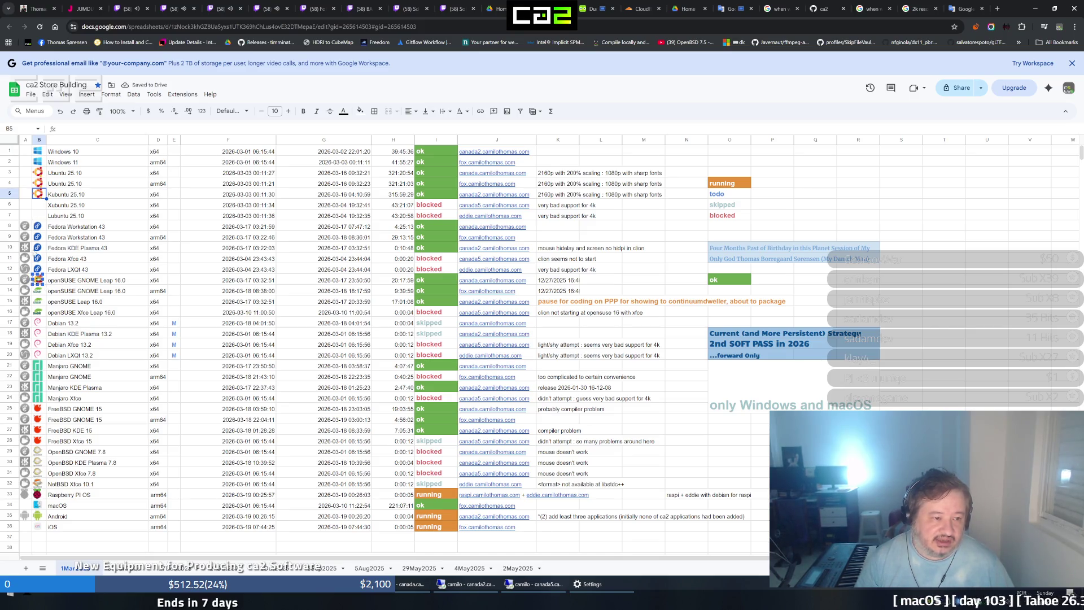
Paste the distro icons into the remaining column B cells of rows 3–7, then select cell B13
key(Down)
key(ctrl+v)
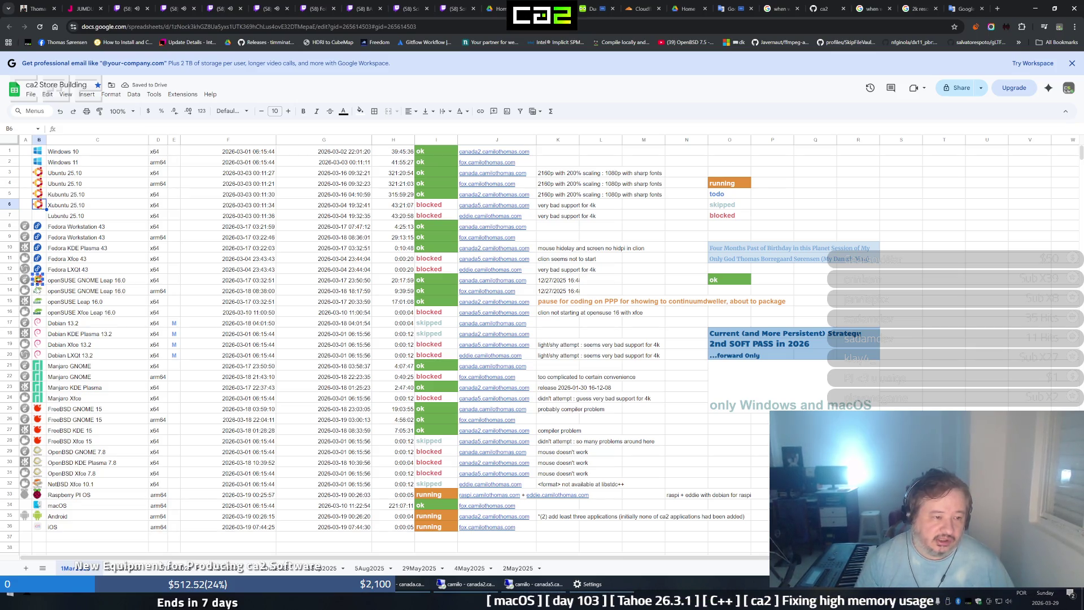
key(Down)
key(ctrl+v)
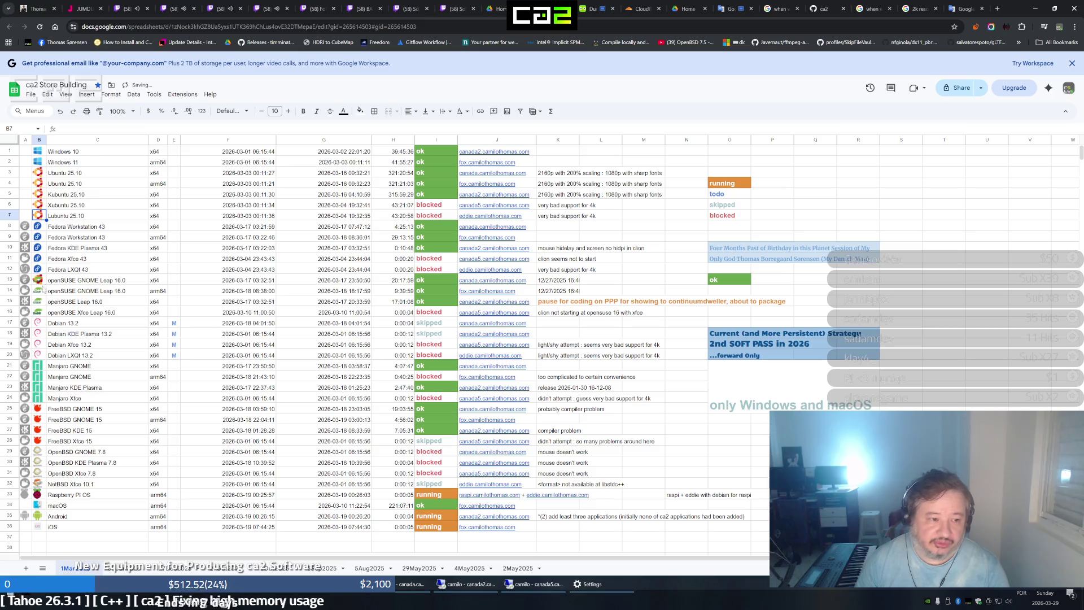
click(38, 279)
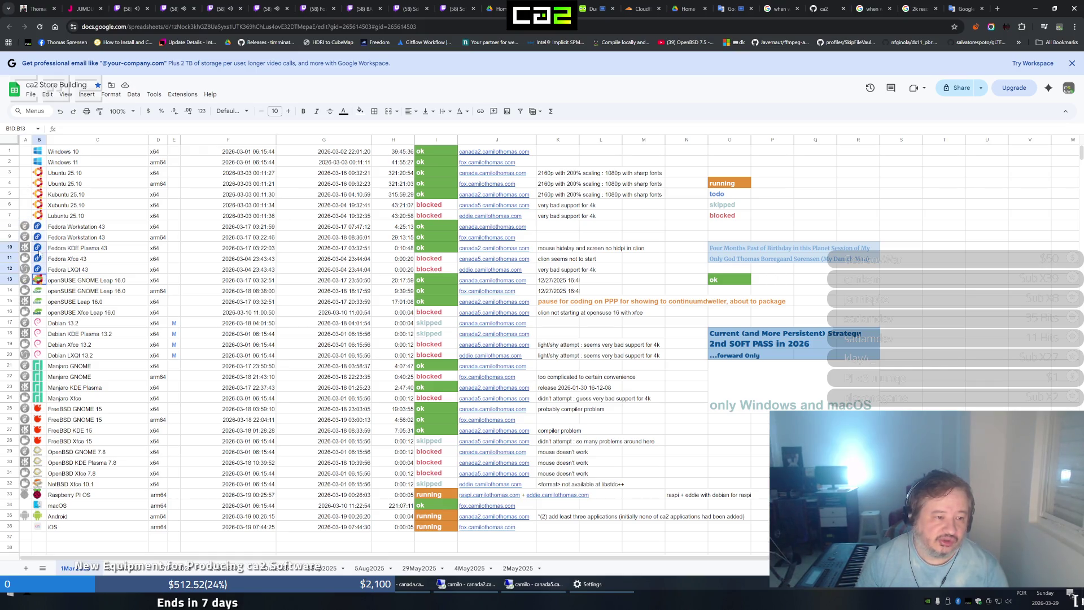
click(38, 280)
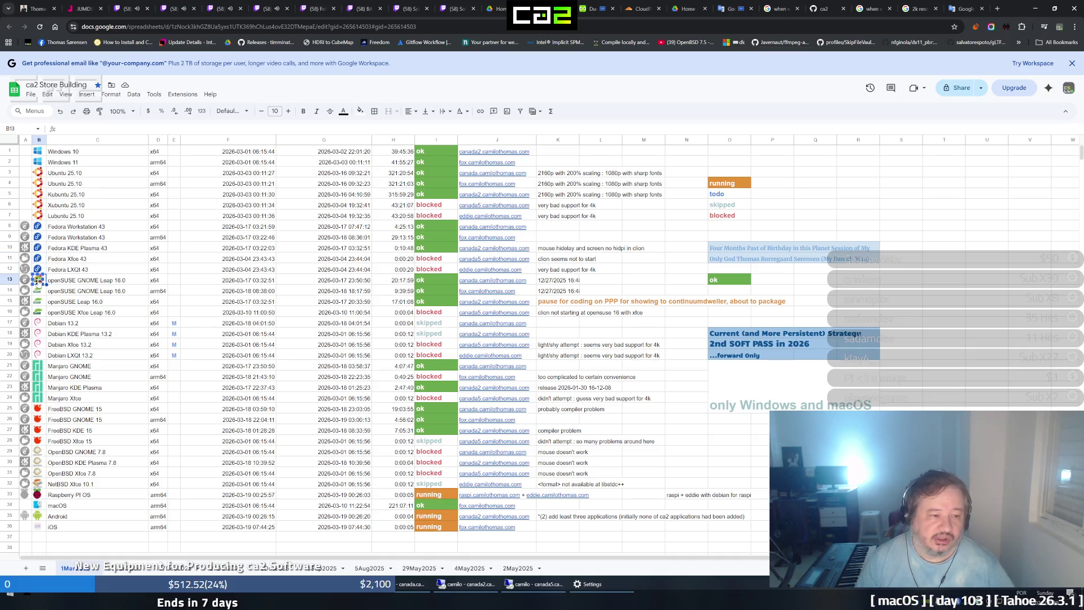
Fix the icon in cell B13 of the openSUSE row and select cell A3 of the first Ubuntu row
key(ctrl+v)
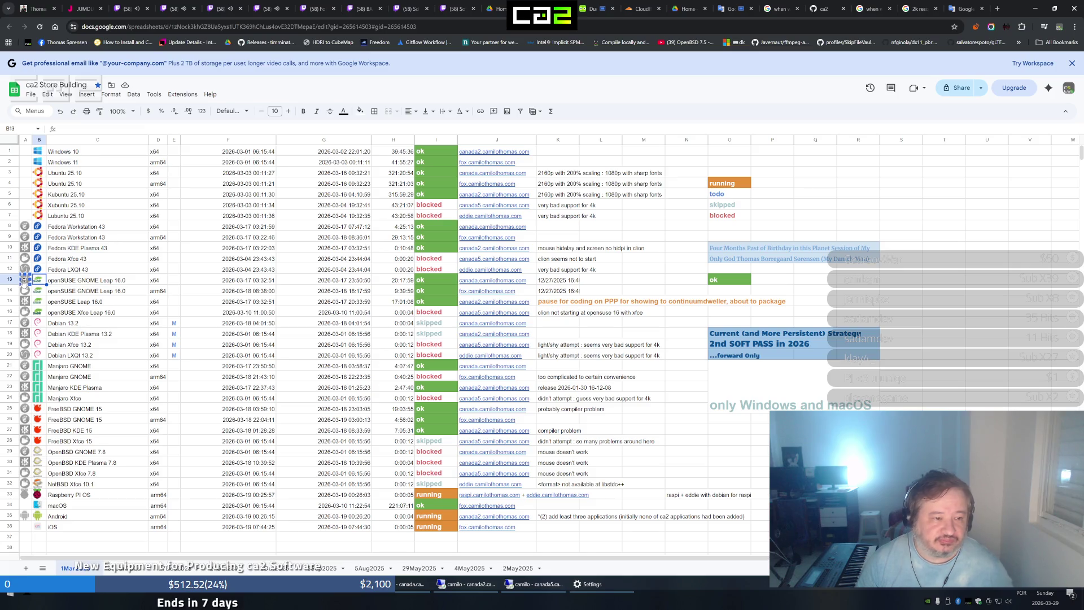
click(26, 175)
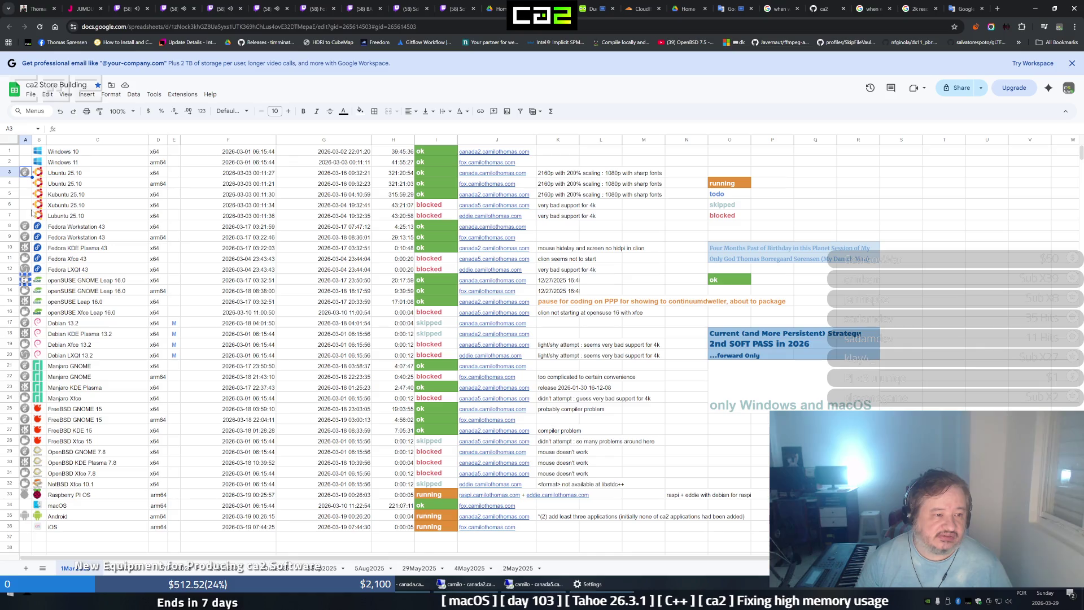
Paste the round marker icon into cells A5–A7 of the Ubuntu-family rows and check A4
click(26, 205)
key(ctrl+v)
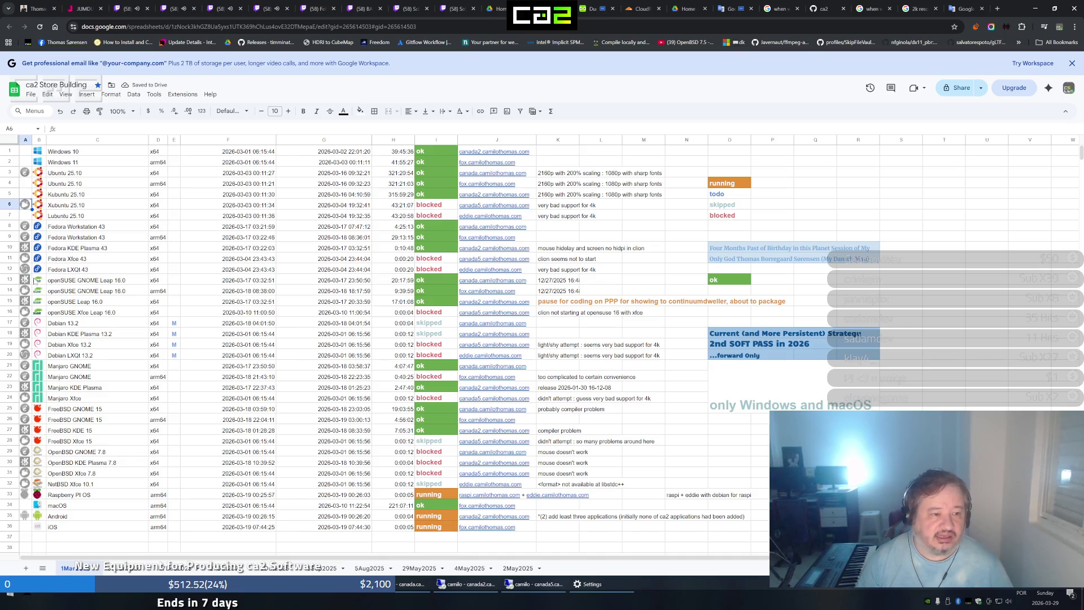
click(27, 195)
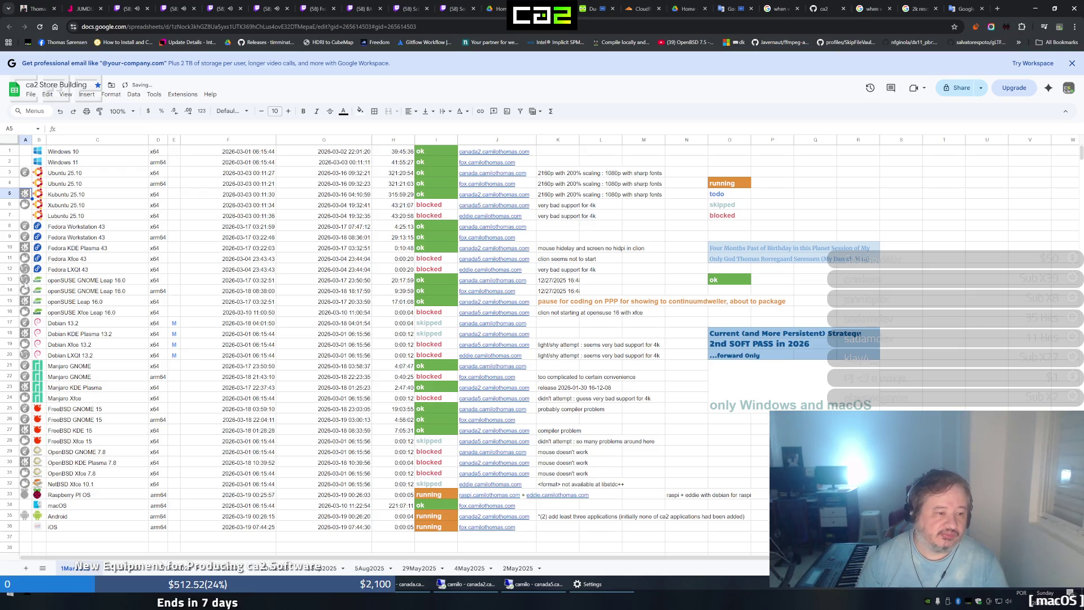
key(ctrl+v)
key(Down)
key(ctrl+v)
key(Down)
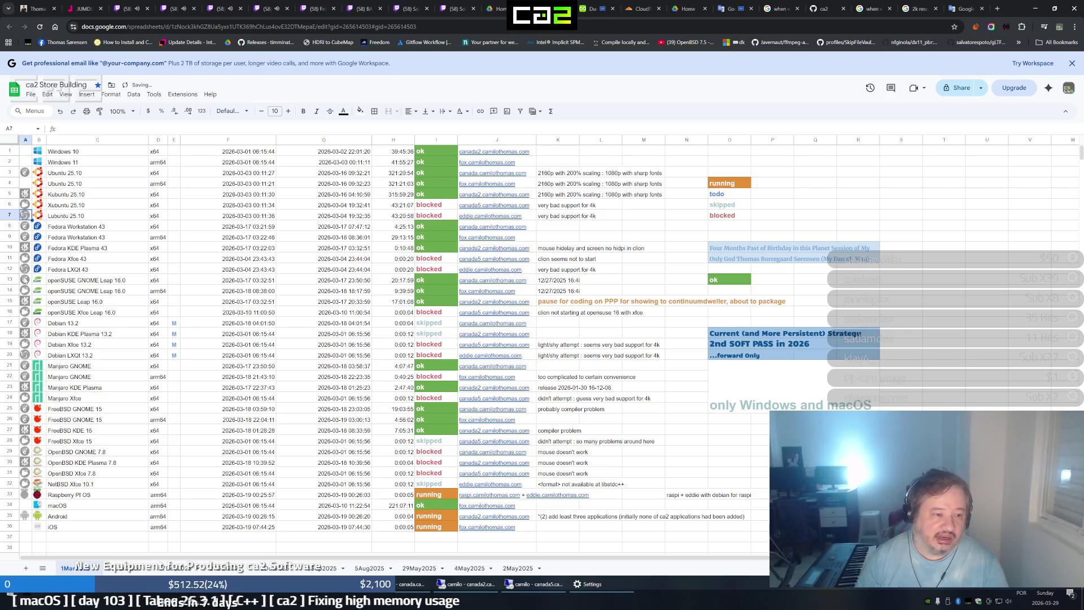
click(26, 183)
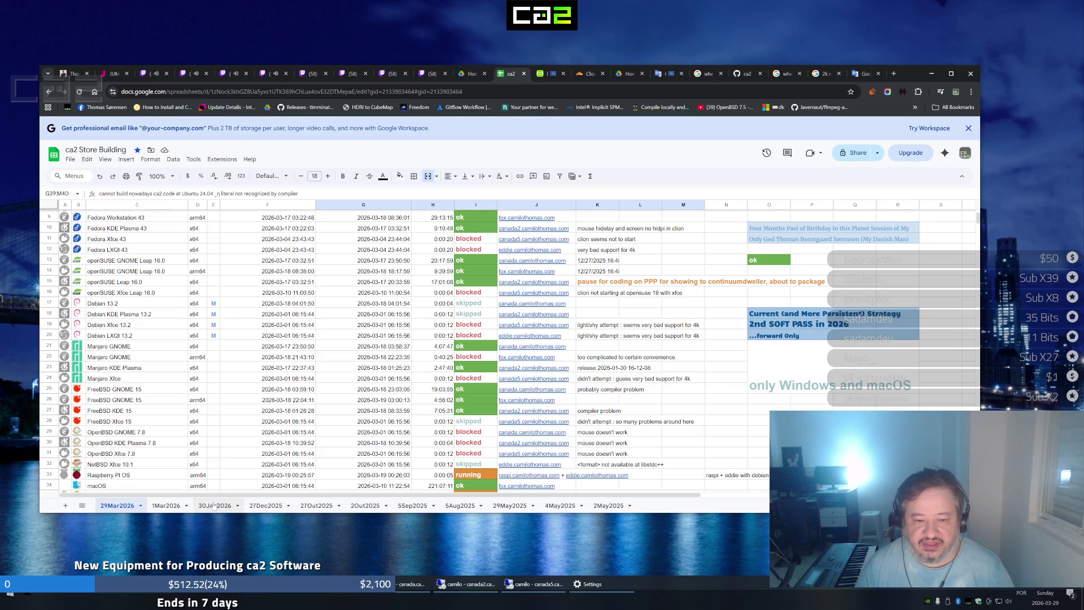
Select the SOFT PASS strategy note in cell O19 on the new 29Mar2026 sheet
click(756, 326)
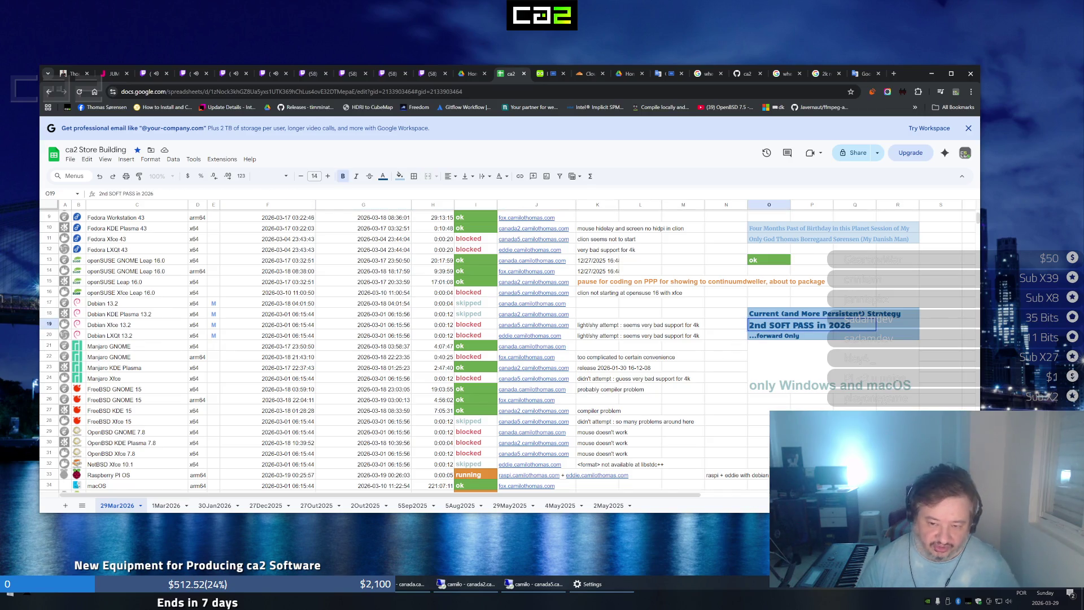
text(3rd SOFT PASS in 2026)
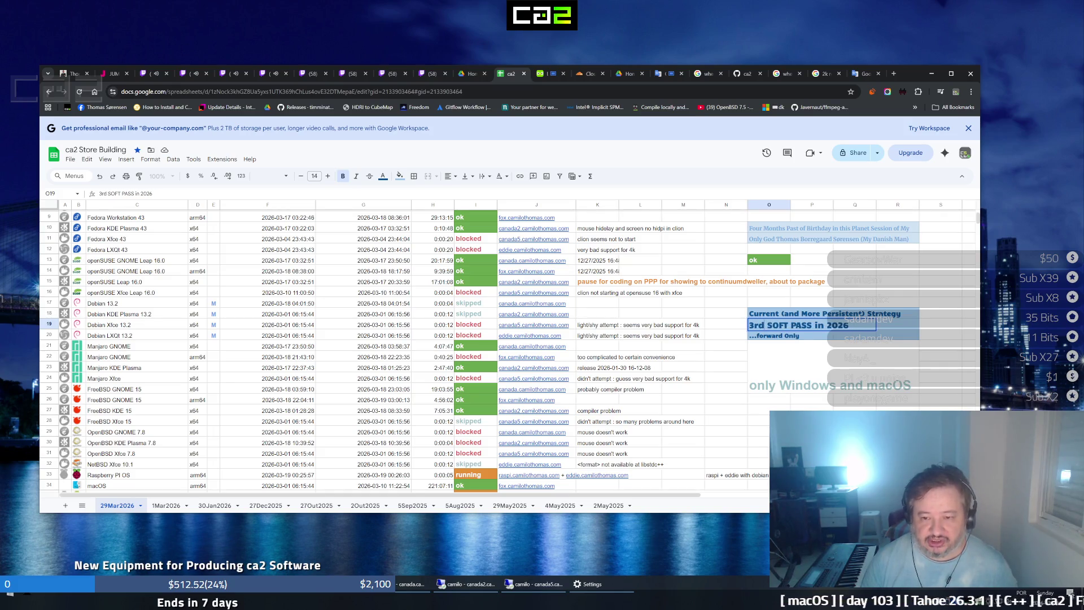
Confirm the note as '3rd SOFT PASS in 2026' and select cell O8
key(Return)
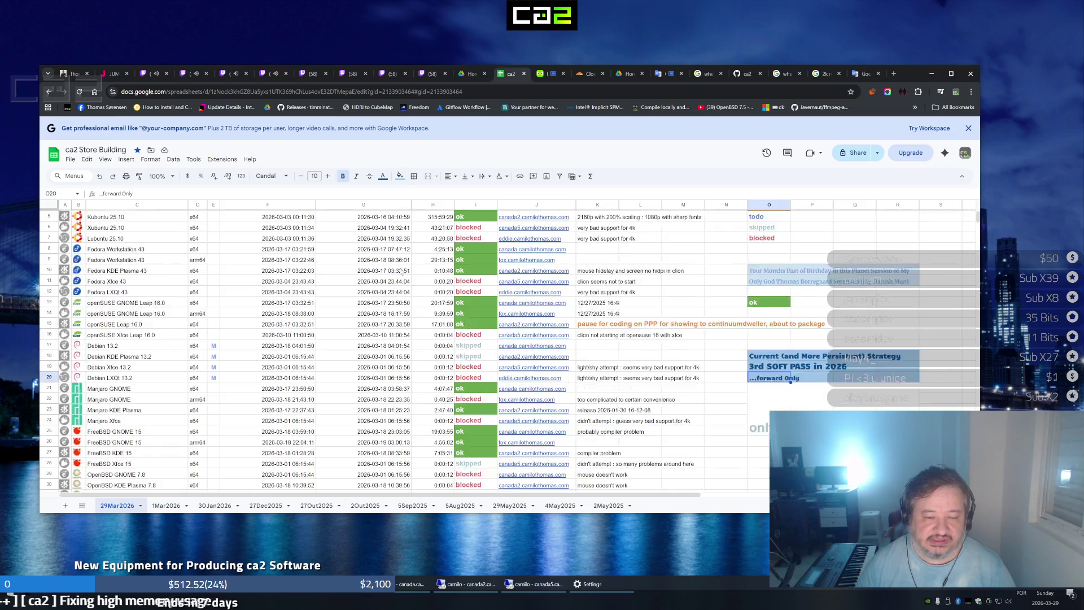
scroll(508, 347, up, 3)
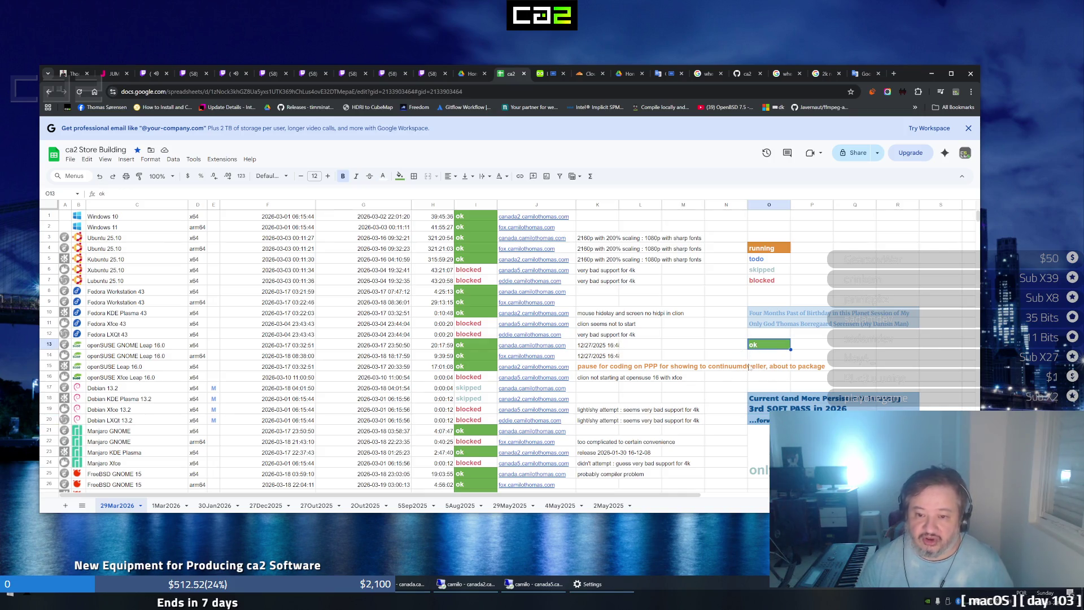
click(759, 293)
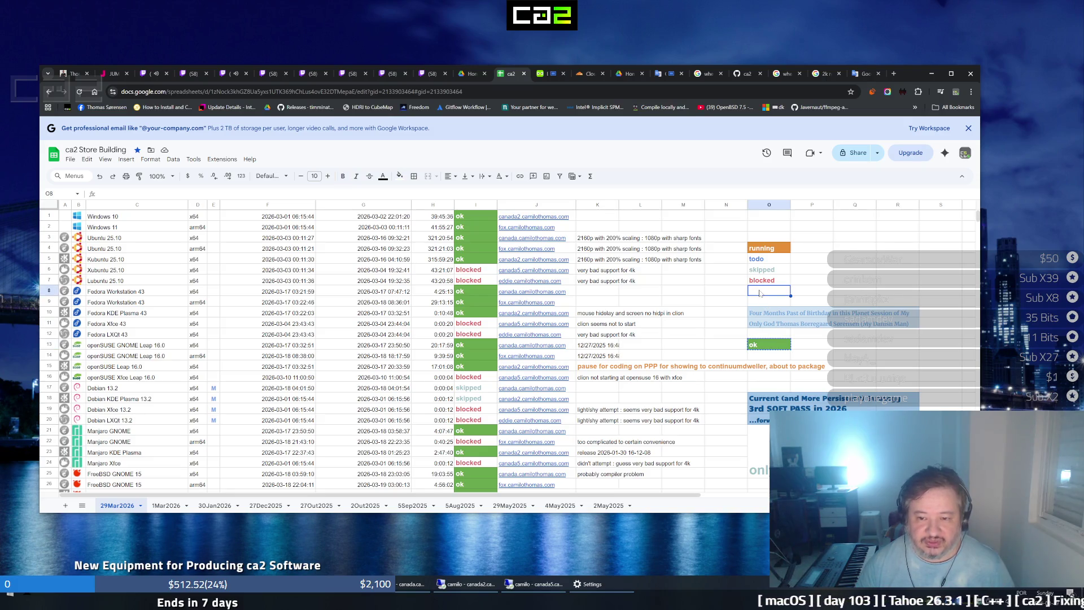
text(ok)
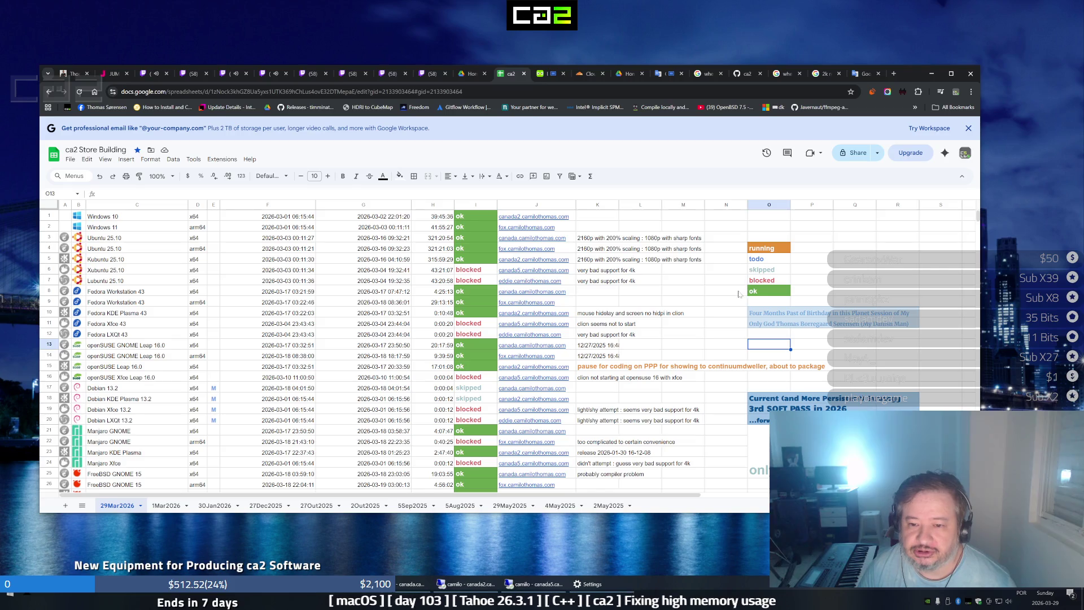
click(771, 292)
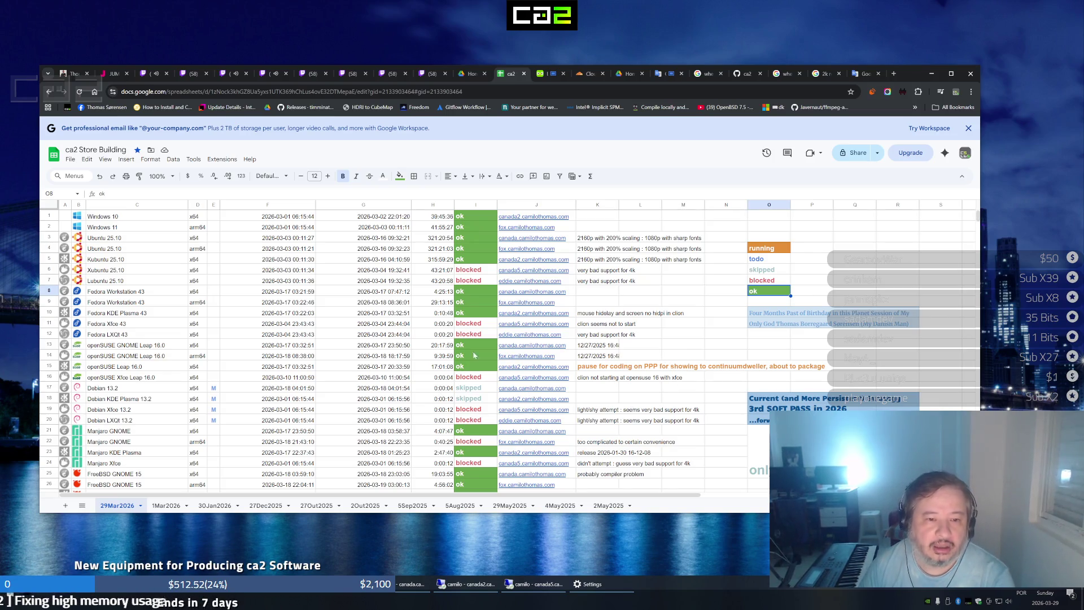
scroll(531, 281, down, 5)
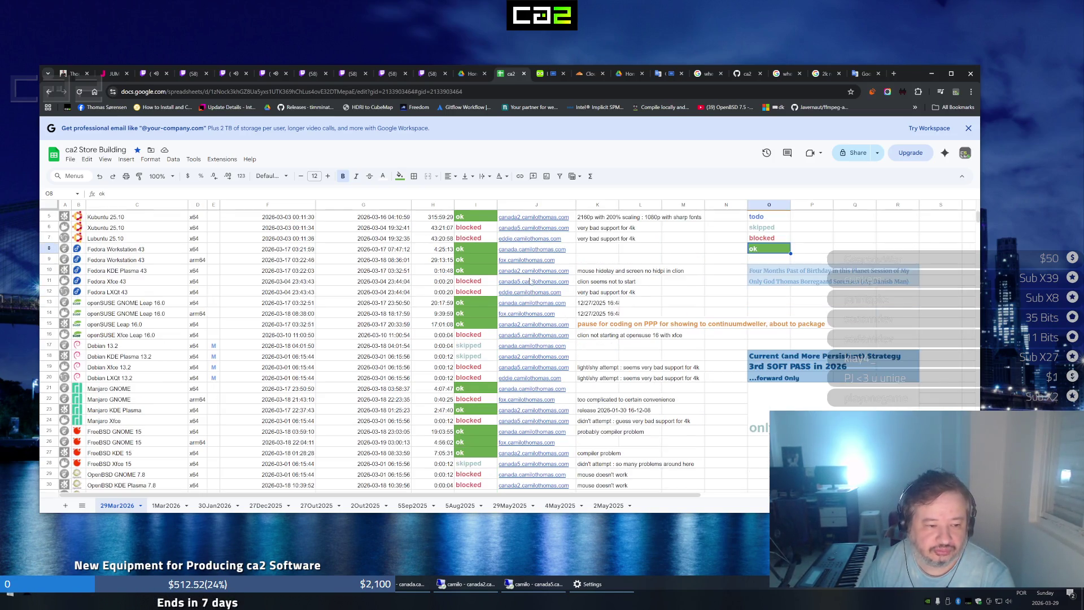
scroll(509, 373, up, 4)
scroll(512, 373, up, 1)
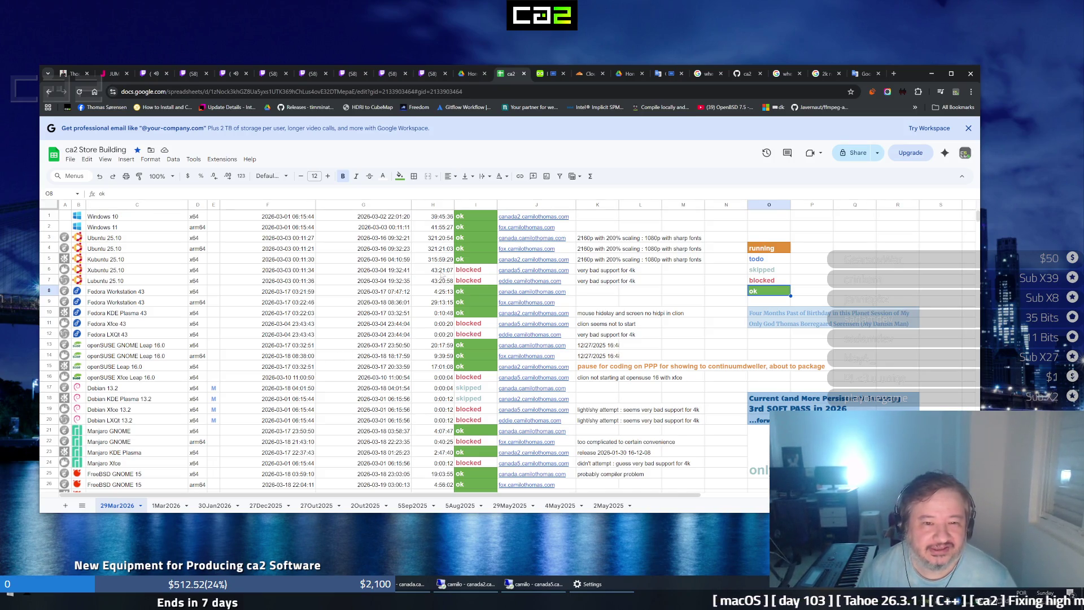
scroll(455, 265, down, 1)
scroll(454, 264, down, 1)
scroll(458, 288, down, 3)
scroll(458, 303, up, 3)
scroll(459, 303, up, 2)
scroll(508, 356, down, 5)
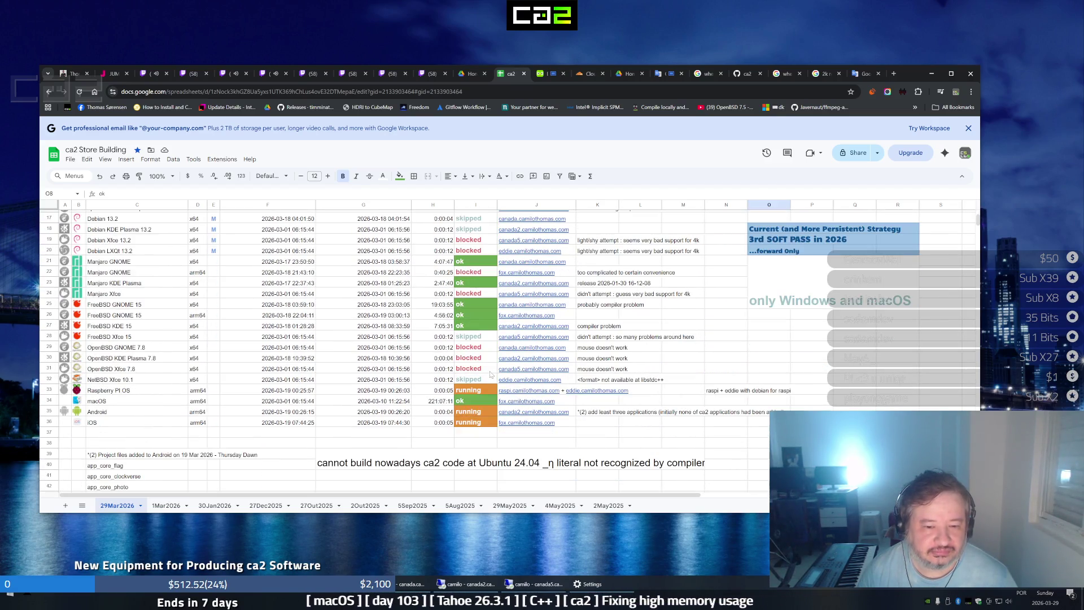
scroll(568, 338, up, 5)
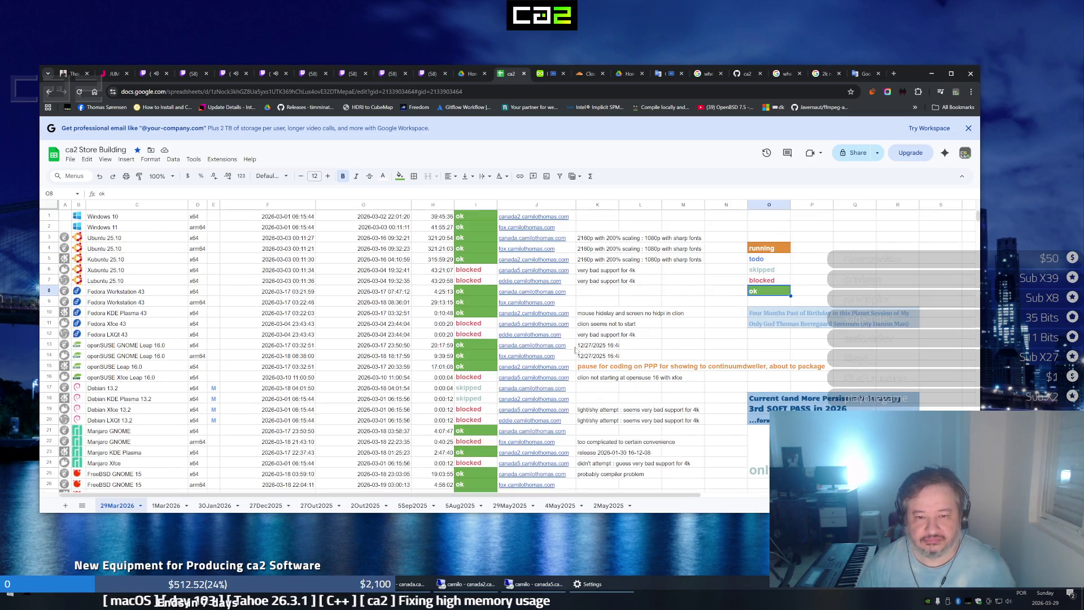
Fill every platform row's status in column I with 'todo' and shrink the browser back down
click(776, 260)
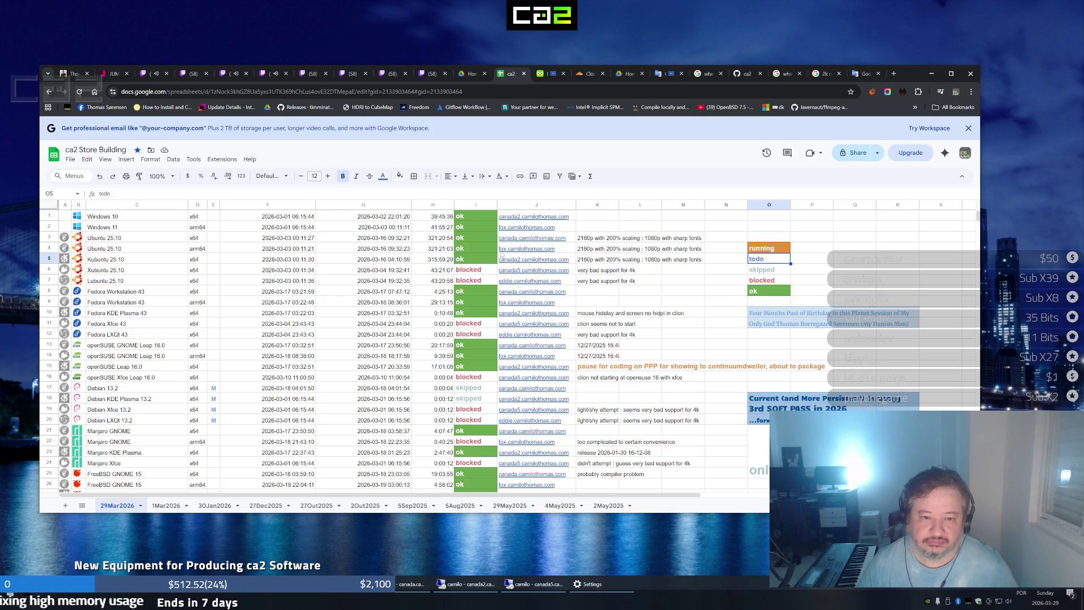
click(477, 219)
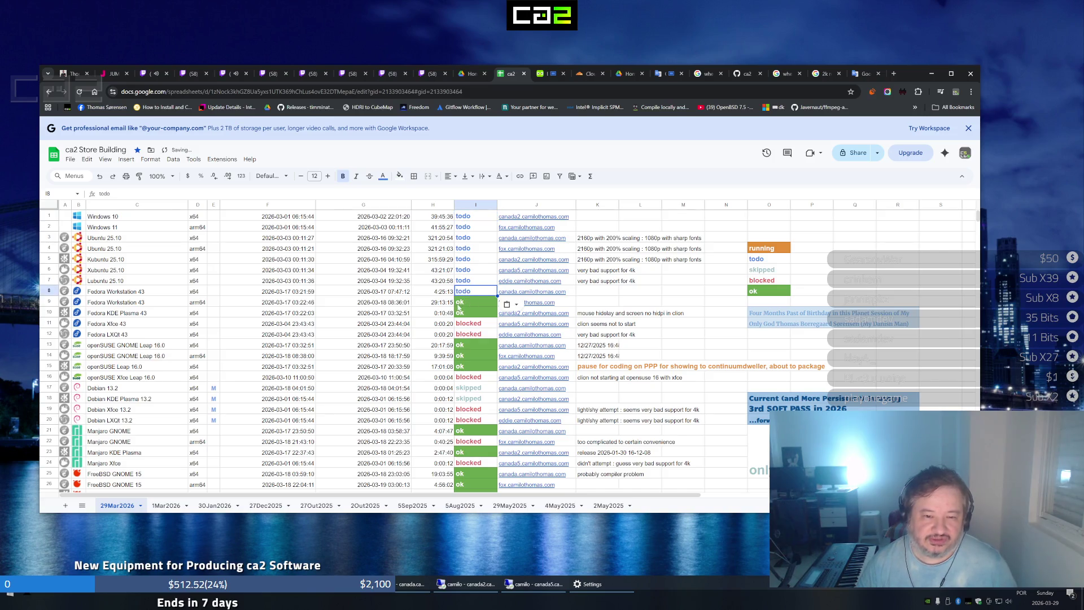
scroll(458, 306, down, 2)
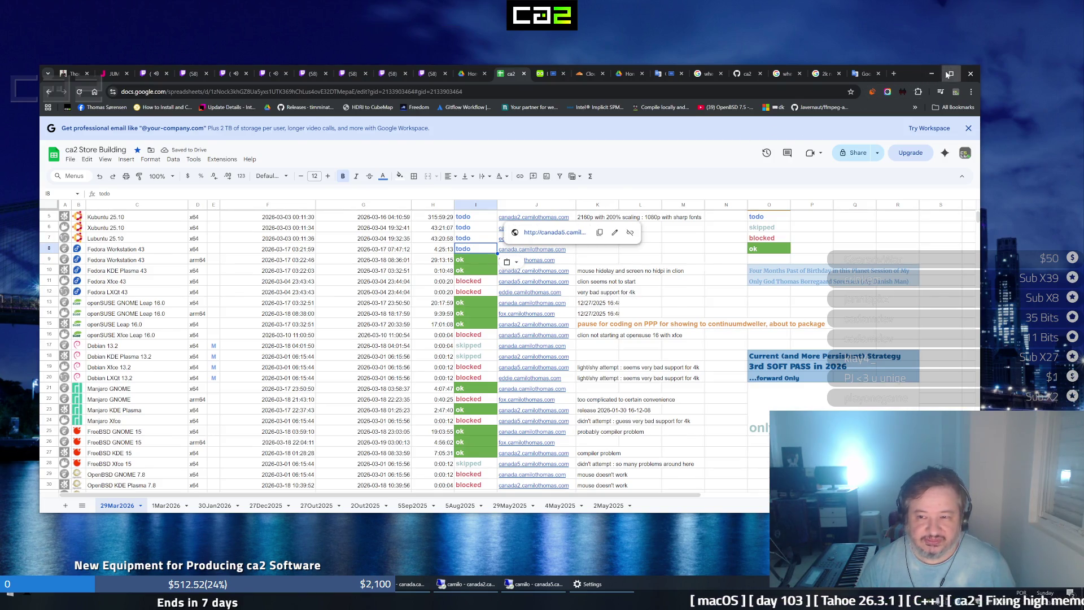
key(super+Up)
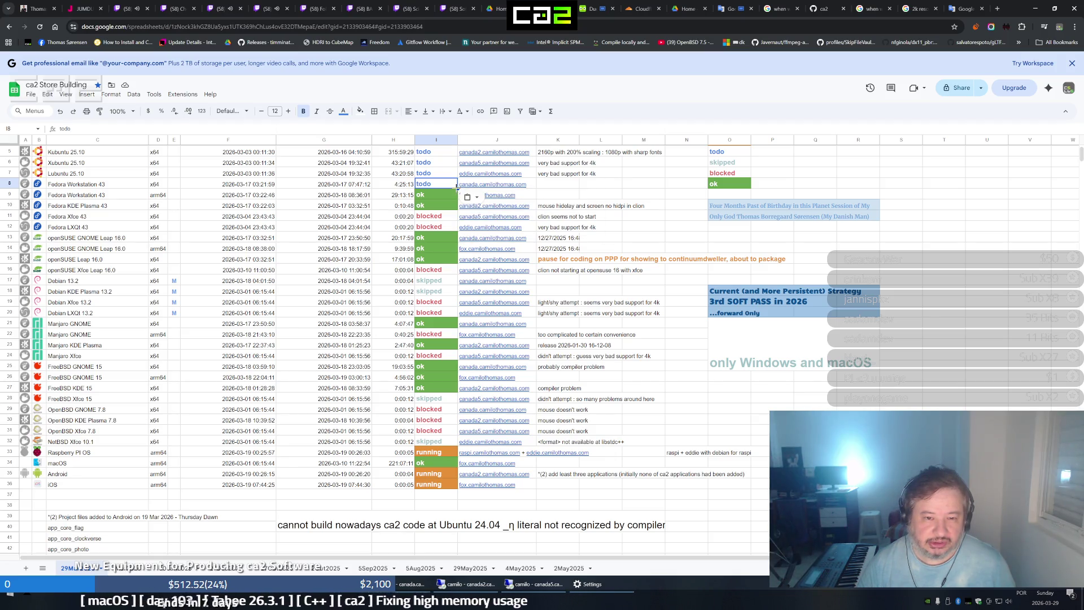
mouse_move(488, 484)
drag(452, 492, 452, 493)
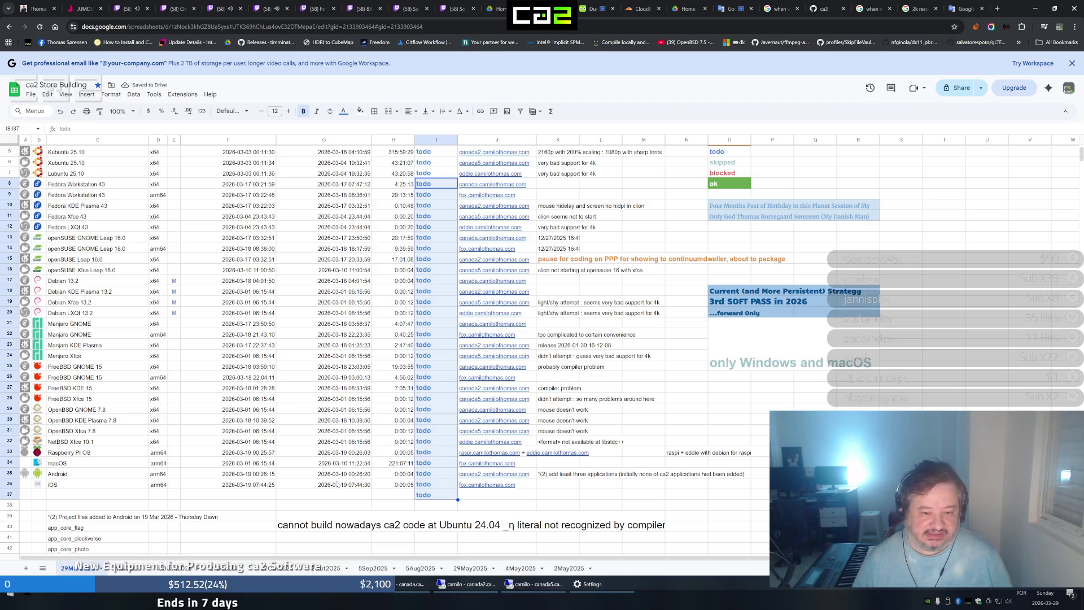
click(429, 500)
mouse_move(486, 485)
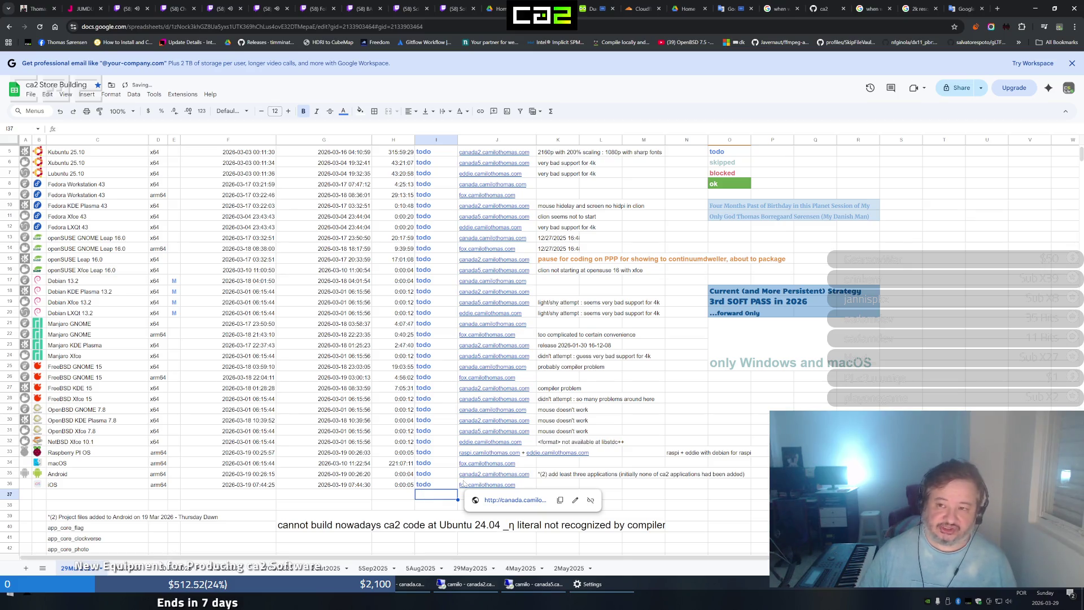
click(1056, 12)
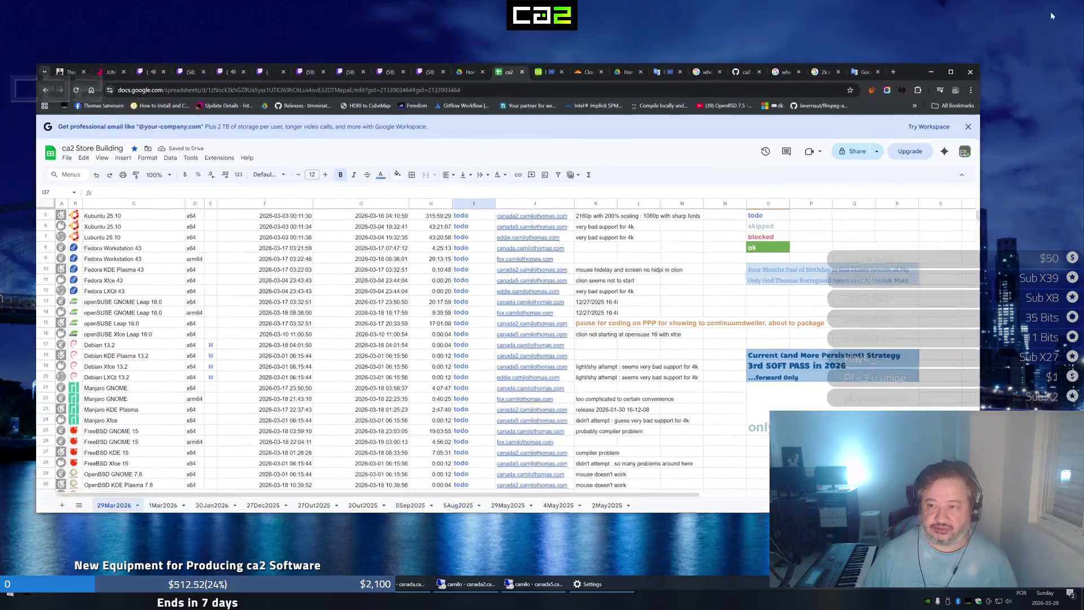
scroll(329, 303, up, 2)
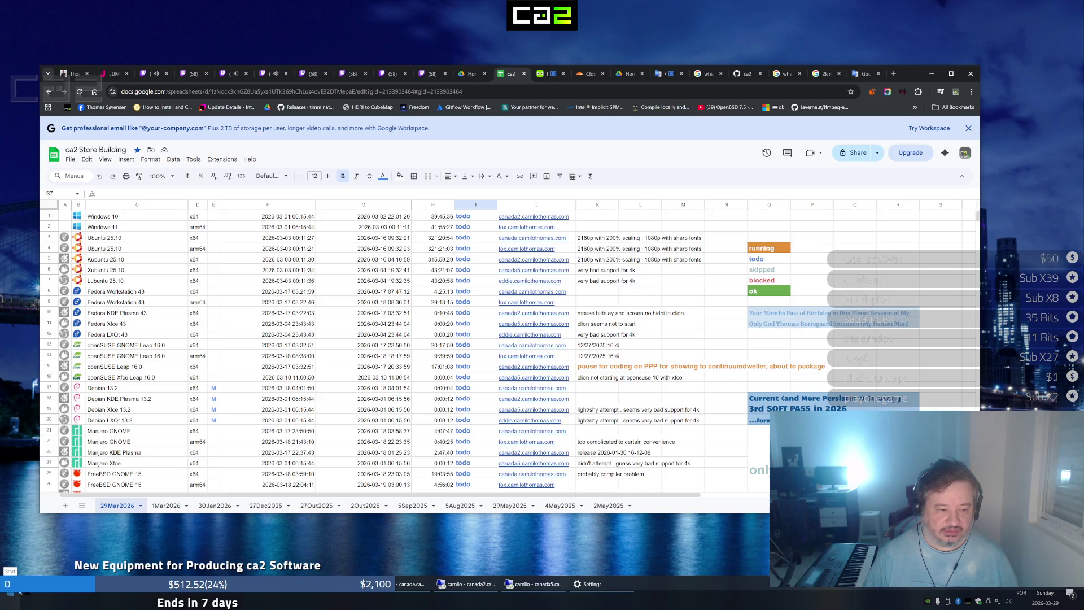
Toggle the desktop launcher and bring up the Visual Studio Code window showing stream_titles.txt
key(super+d)
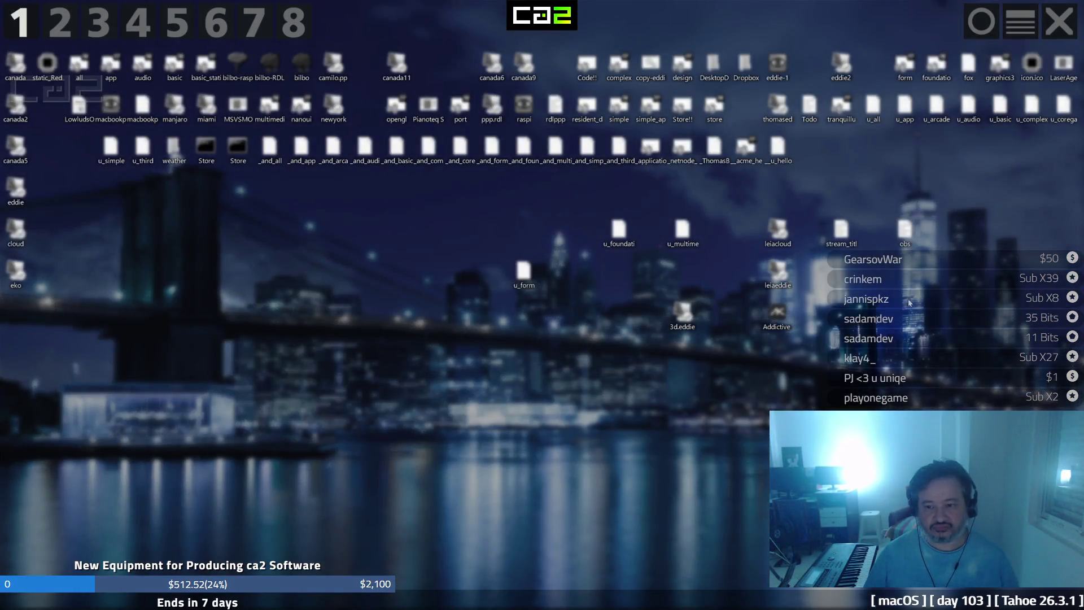
key(super+d)
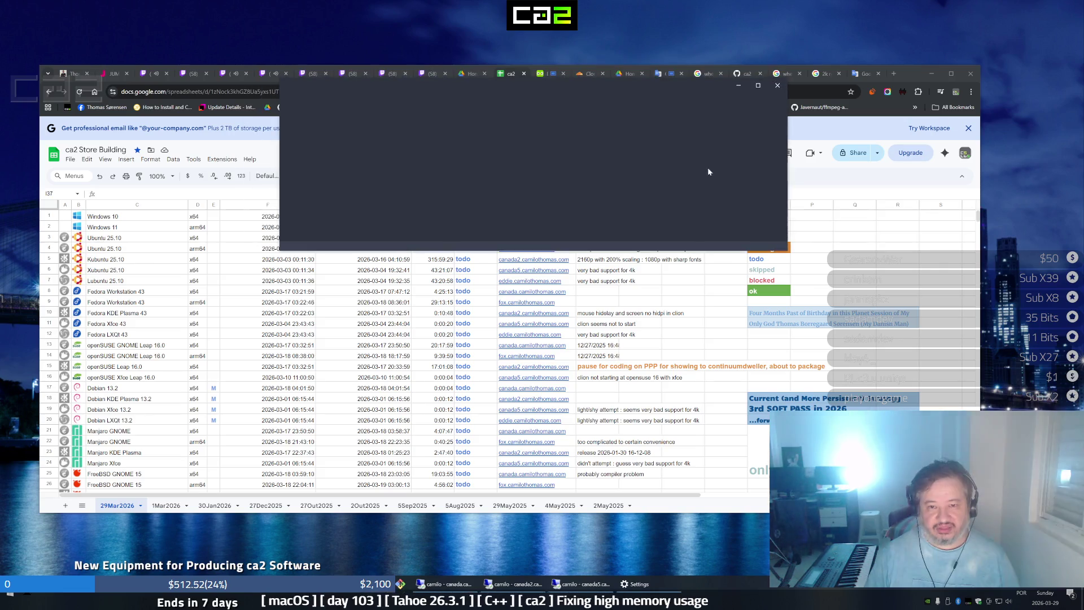
click(759, 86)
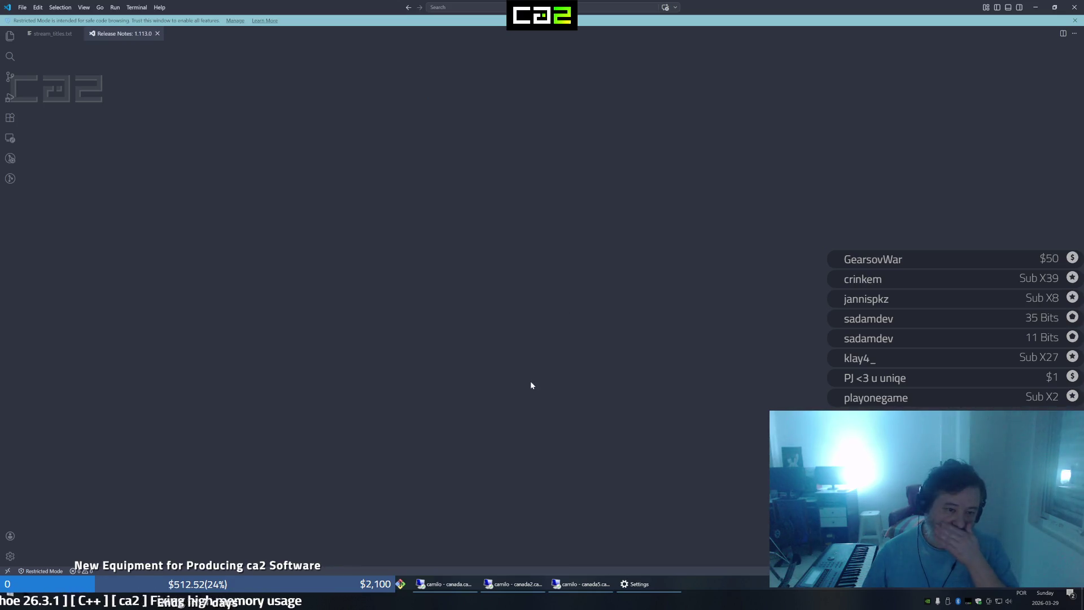
Close the Release Notes tab and move through the OpenBSD and GPU Programming titles in stream_titles.txt
click(157, 34)
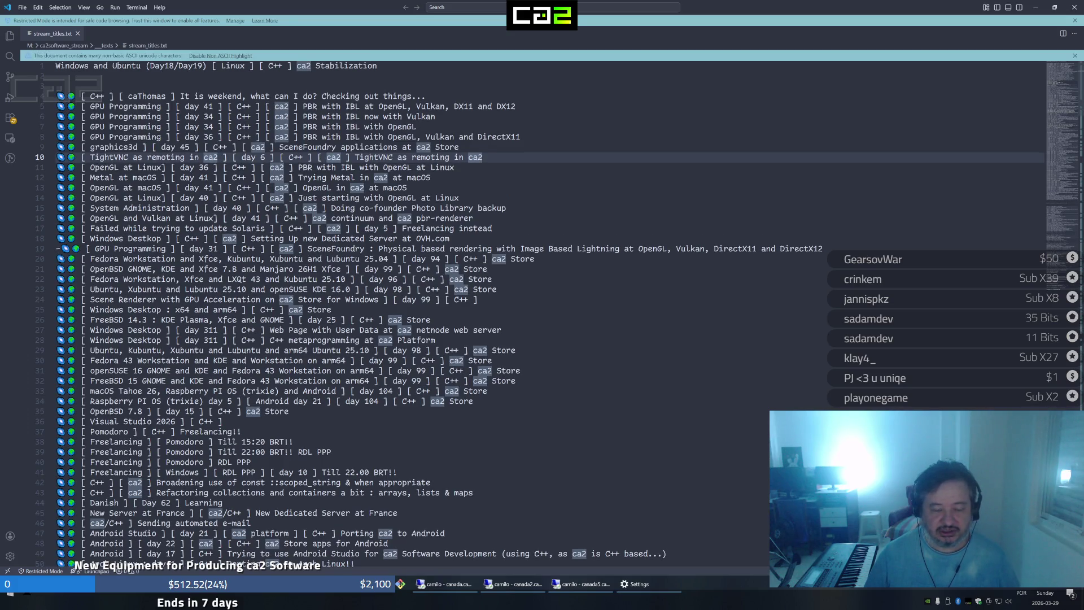
click(489, 268)
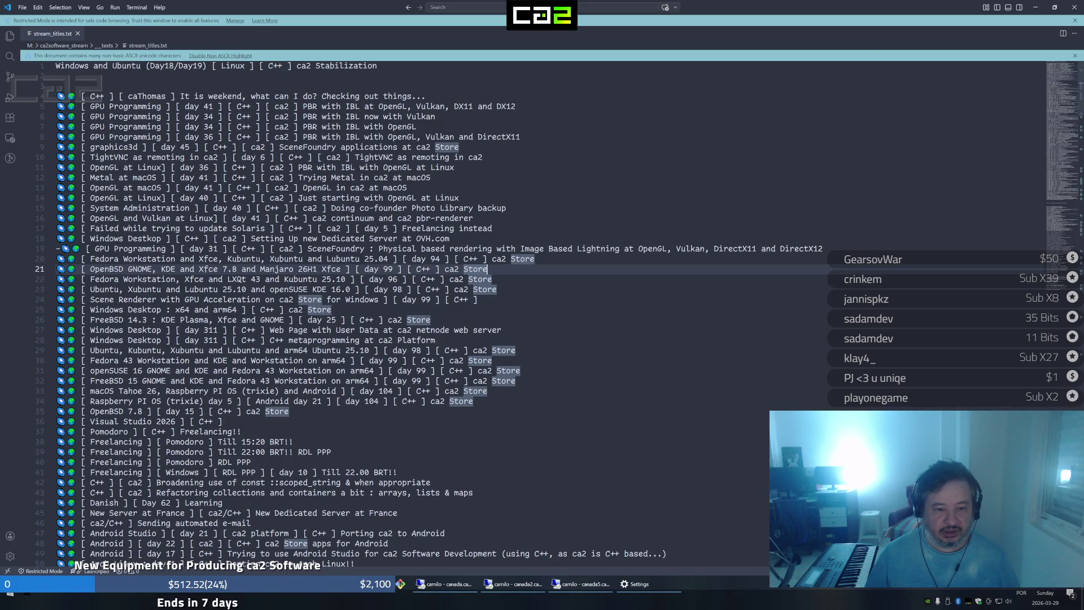
click(416, 248)
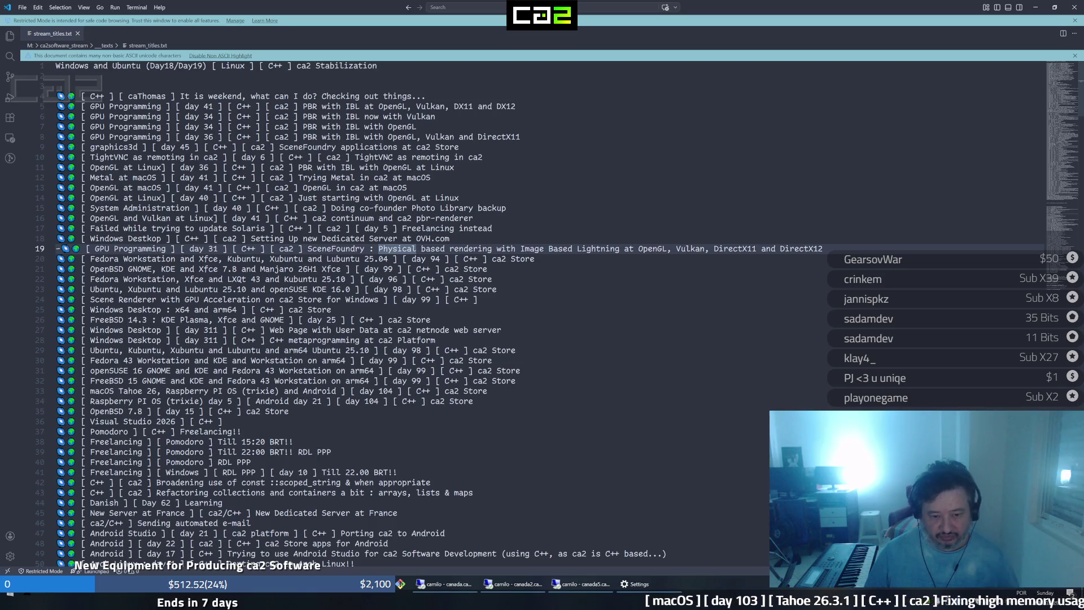
Duplicate the 'Windows Desktop day 311 C++ metaprogramming' title on line 28
click(504, 350)
key(Up)
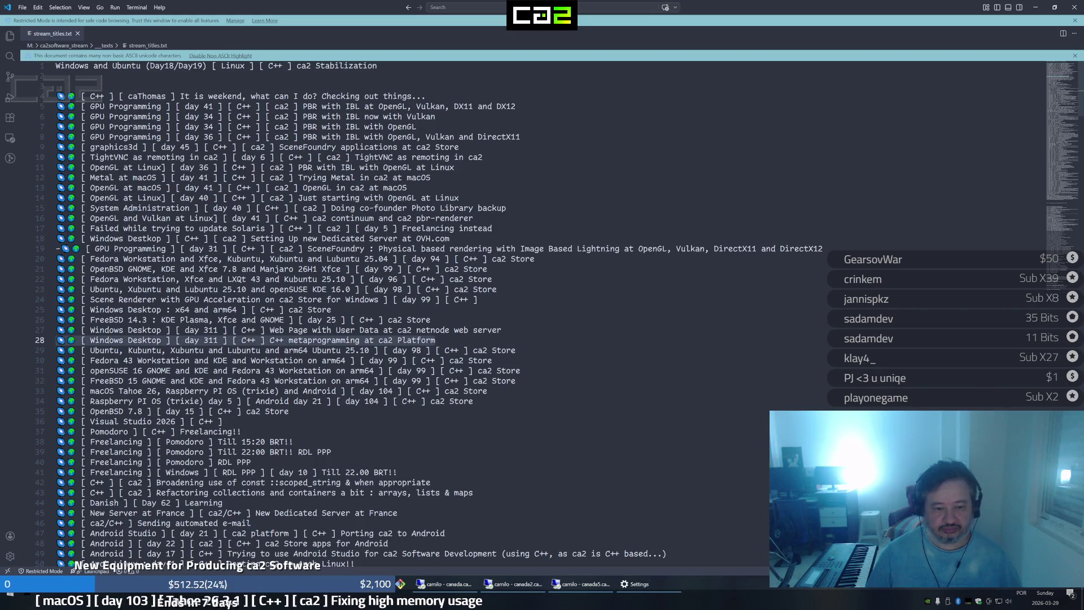
key(shift+alt+Down)
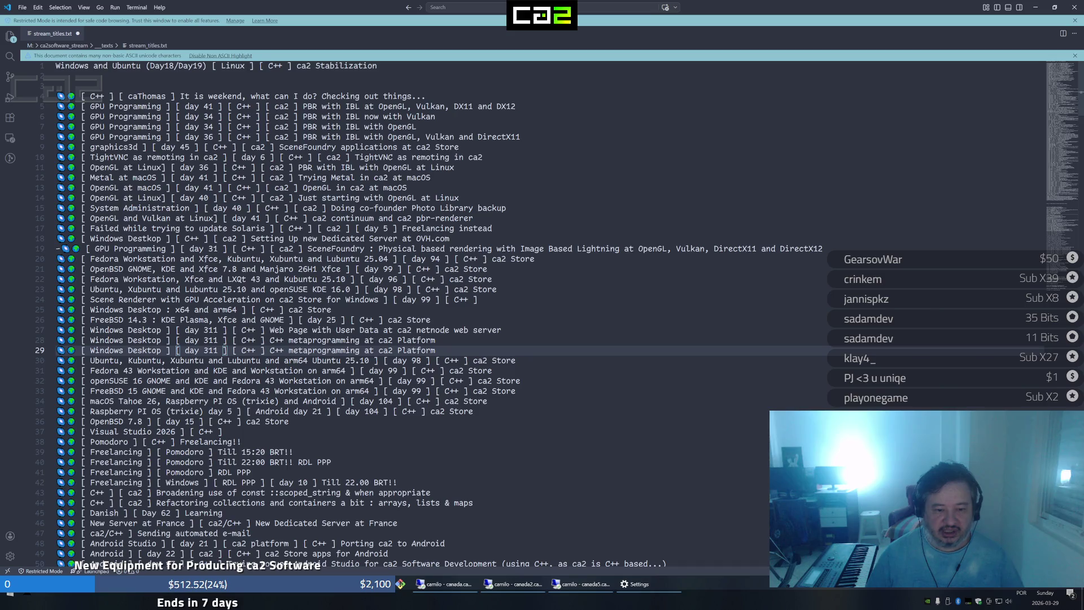
Rewrite the copied title as '[ Windows Desktop ] [ day 105 ] [ C++ ] ca2 Store' and minimize the editor
key(BackSpace)
text(105)
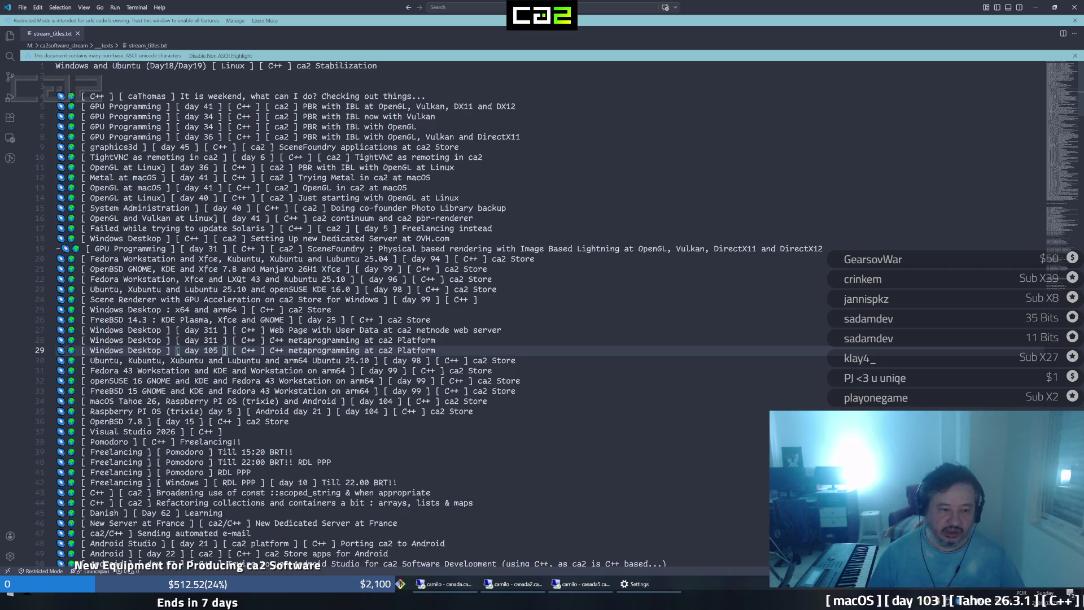
key(Right)
key(Right)
key(Right)
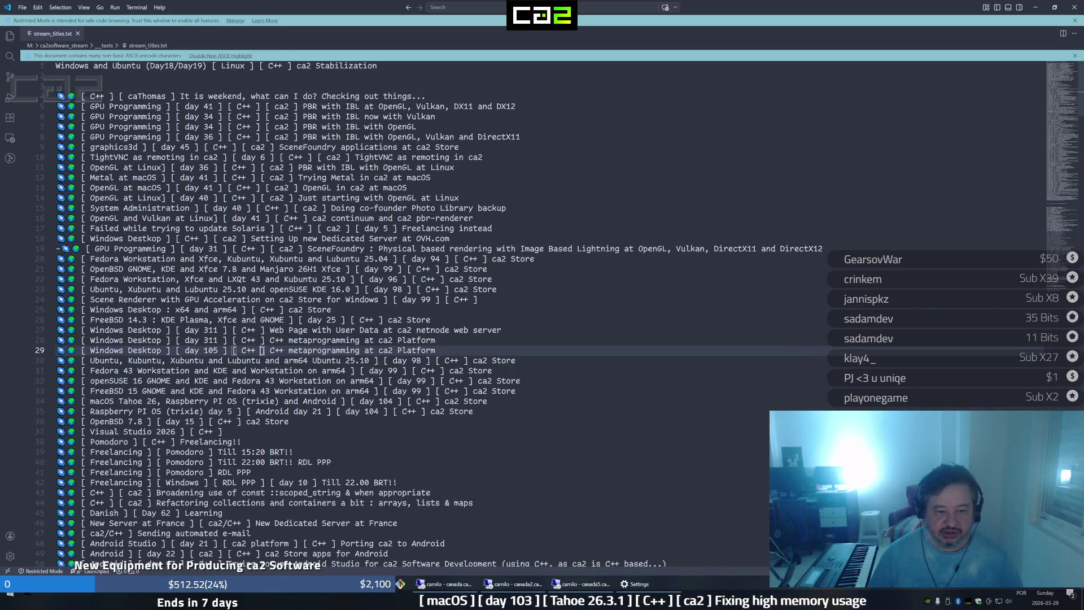
key(shift+End)
text(ca2)
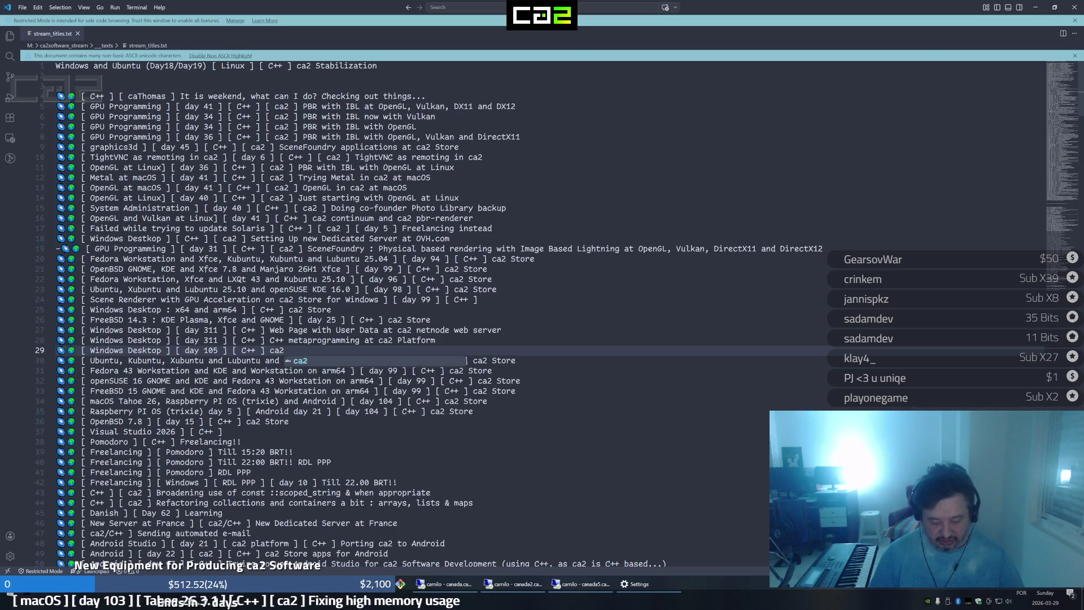
text( Store)
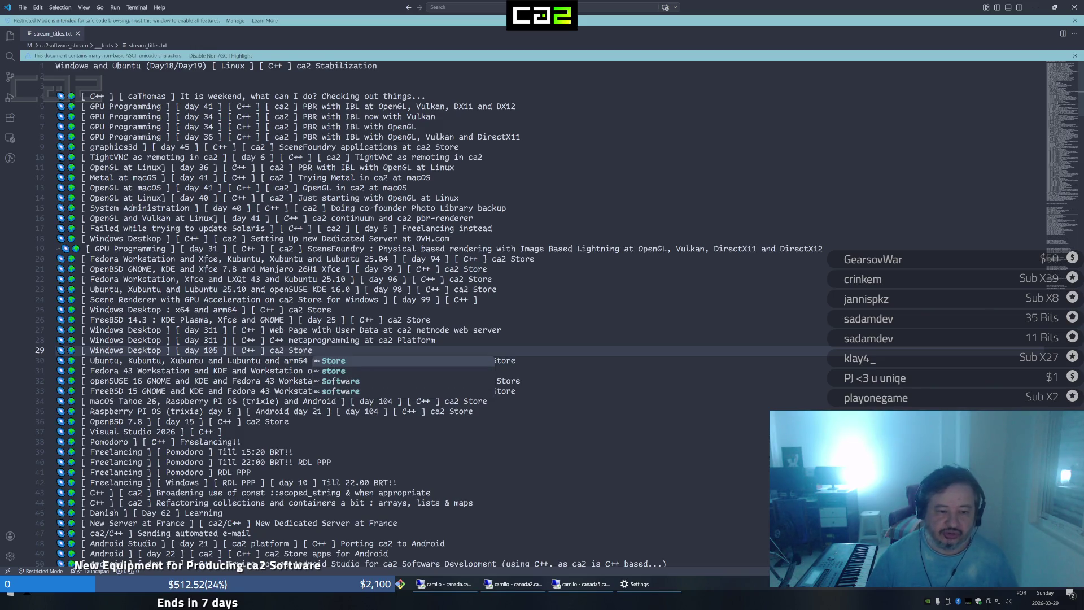
key(Home)
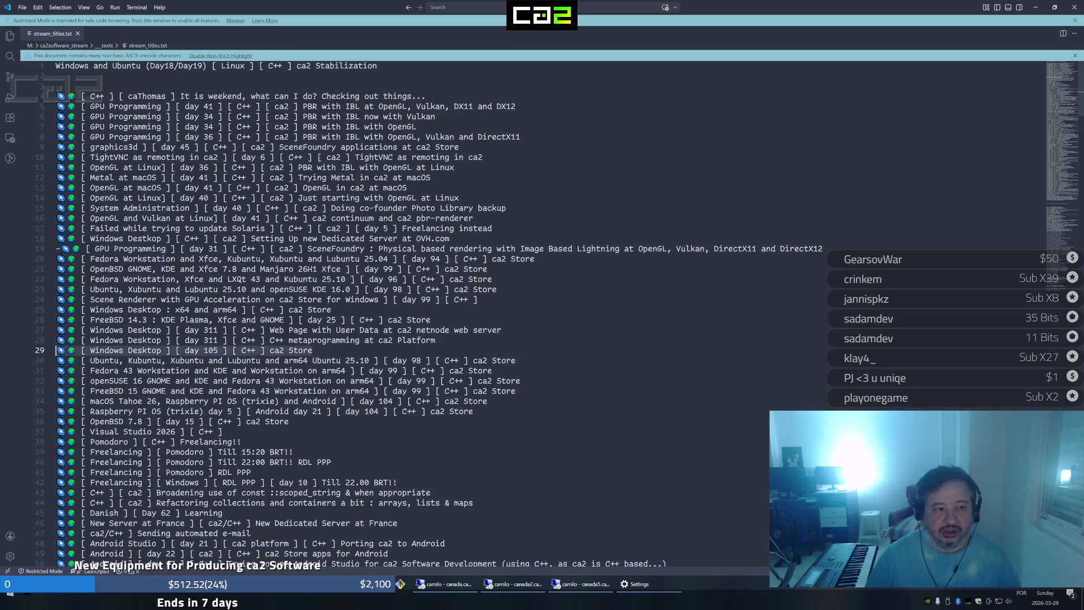
click(1032, 7)
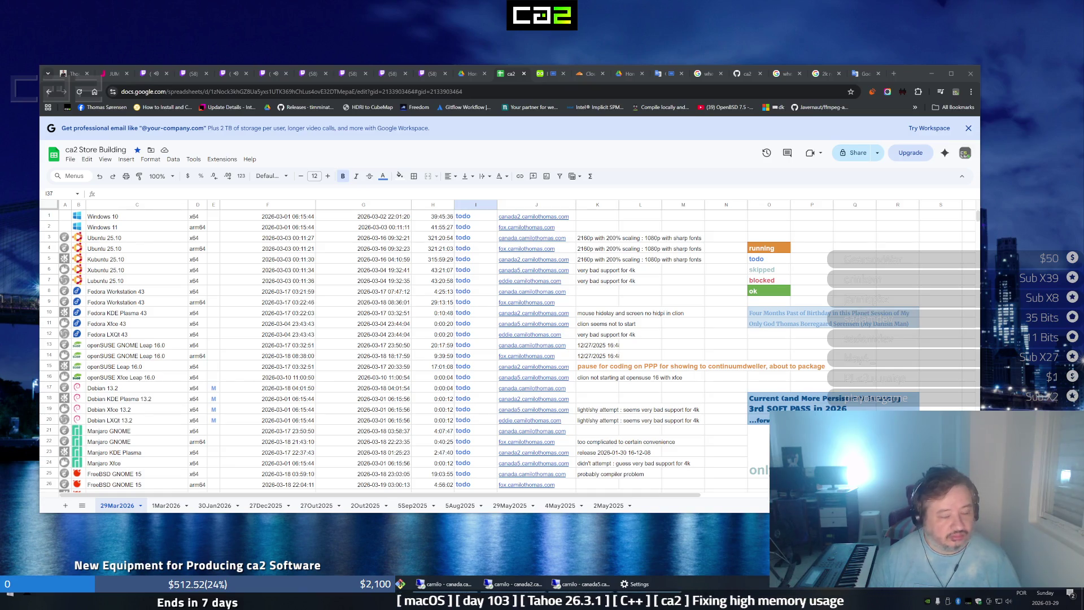
Minimize the spreadsheet and switch to the status.txt editor
click(934, 73)
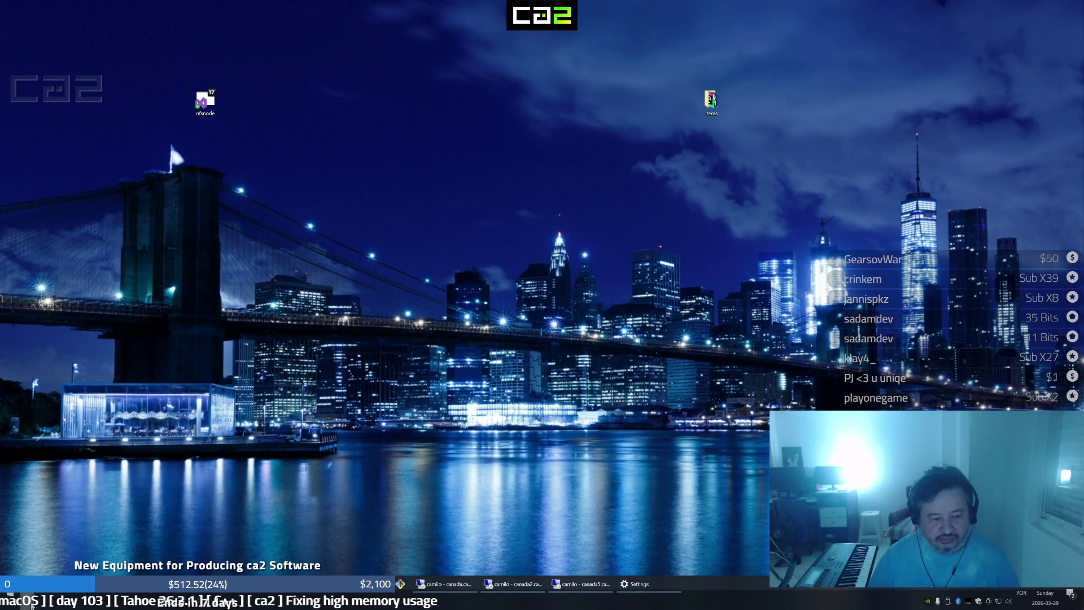
key(super)
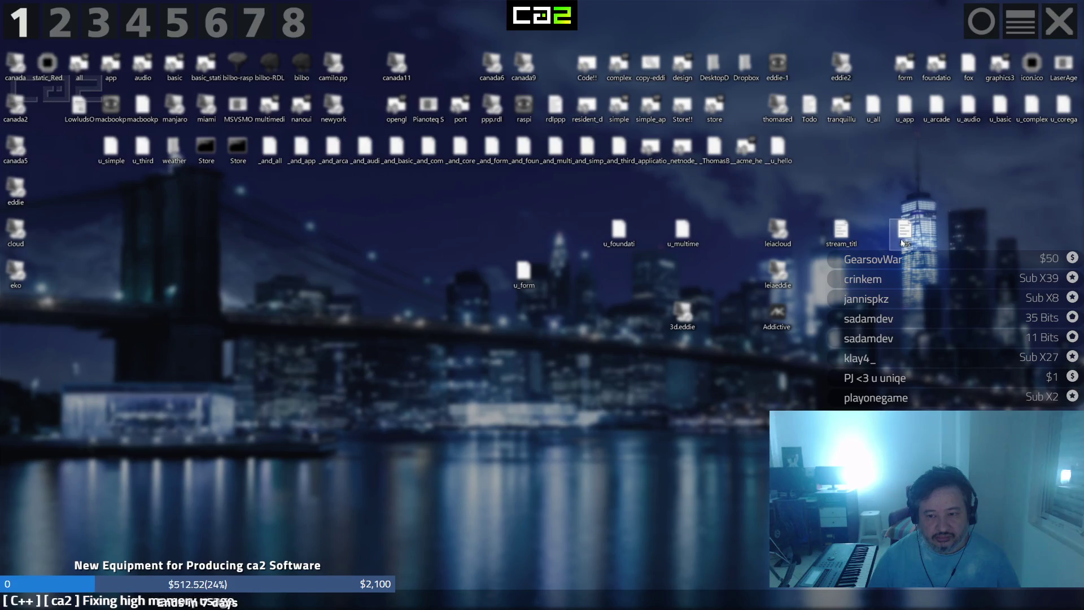
key(super)
key(alt+Tab)
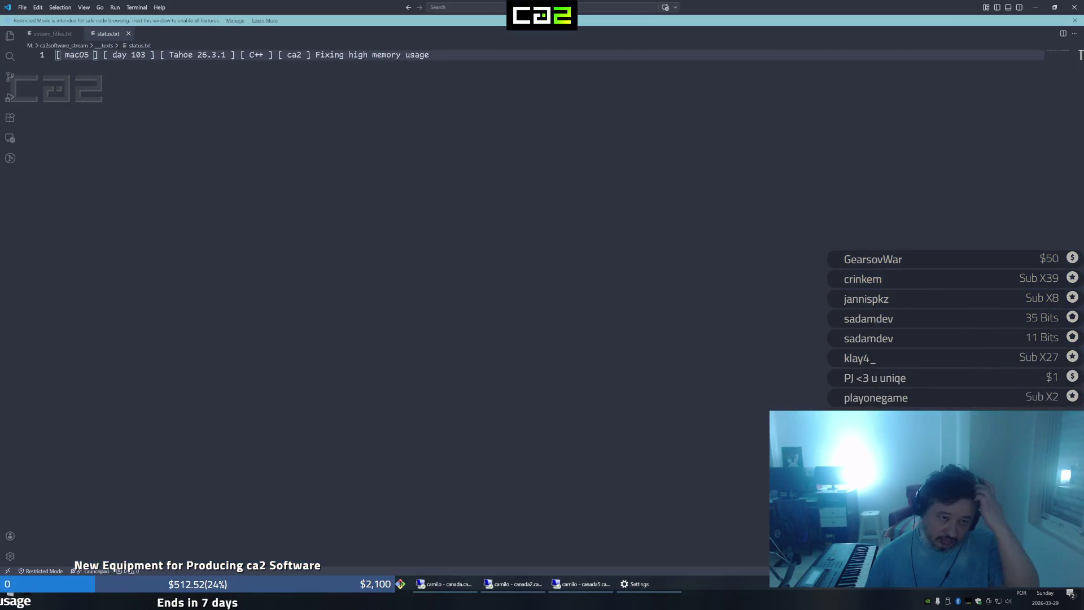
Replace status.txt's content with the new 'day 105 C++ ca2 Store' title and hide the editor
key(ctrl+a)
text([ Windows Desktop ] [ day 105 ] [ C++ ] ca2 Store)
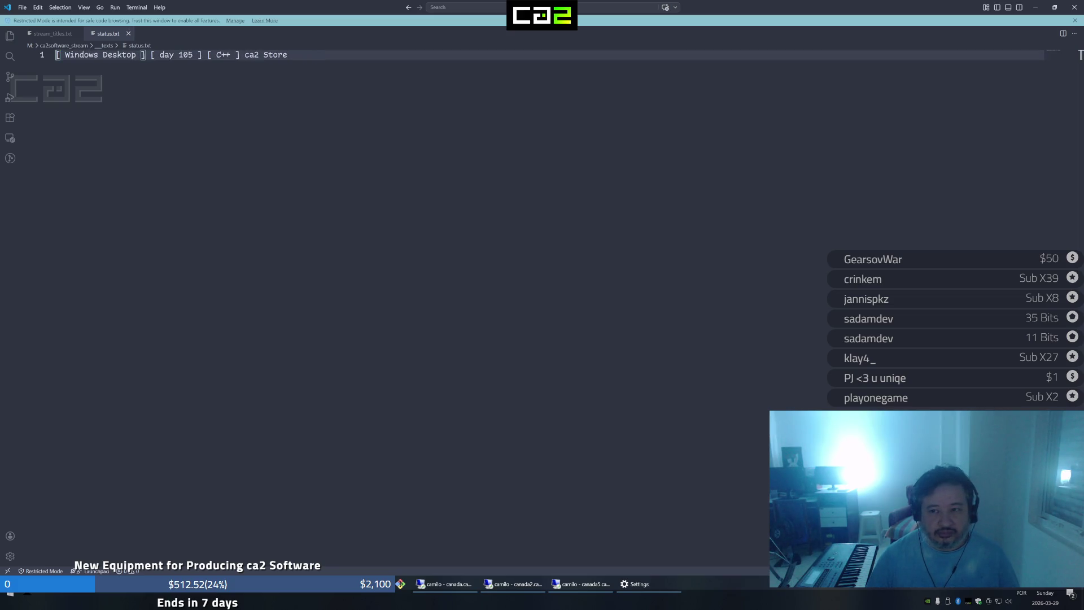
click(1043, 7)
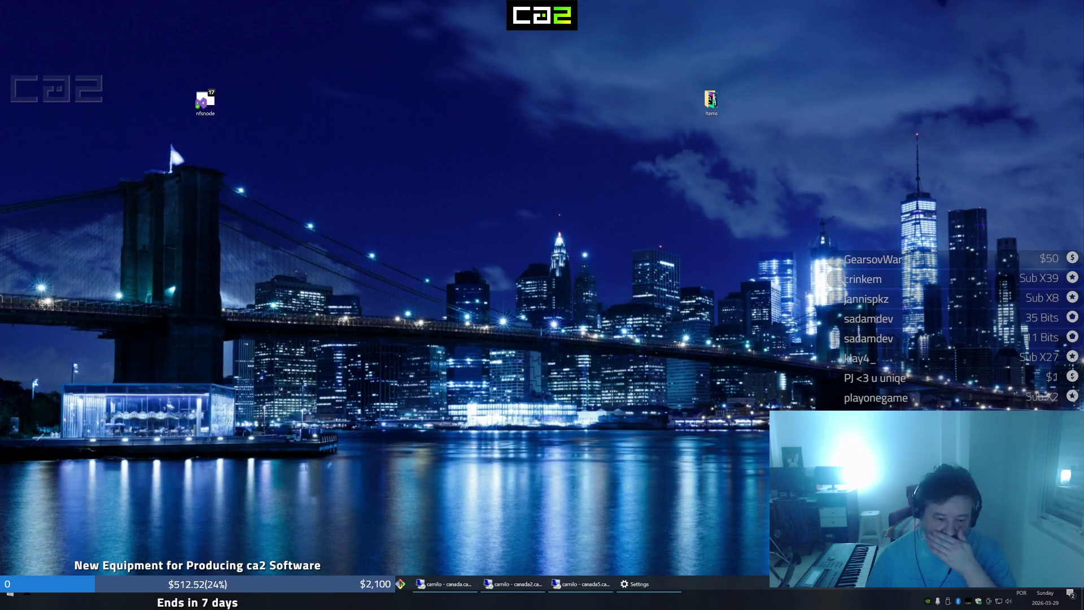
Power off the remote Ubuntu machine from the GNOME quick settings and confirm the shutdown
click(449, 587)
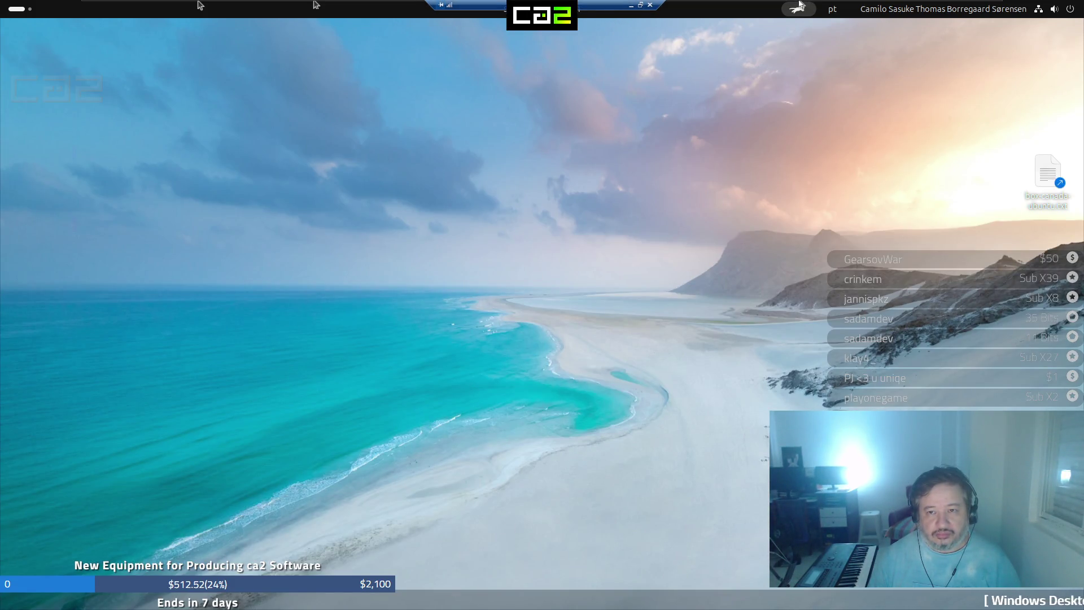
mouse_move(542, 4)
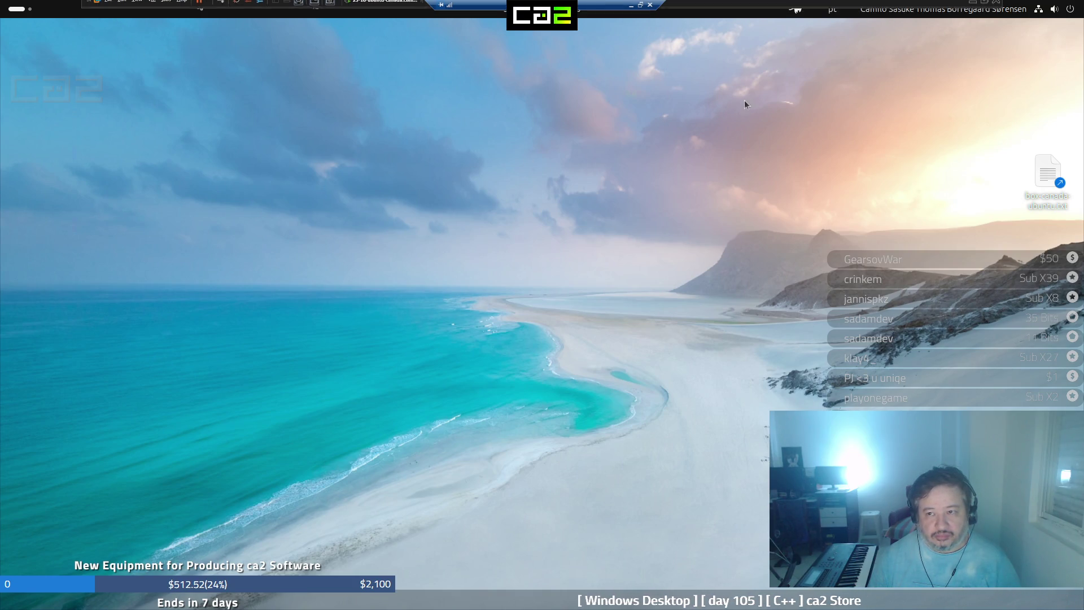
click(1069, 11)
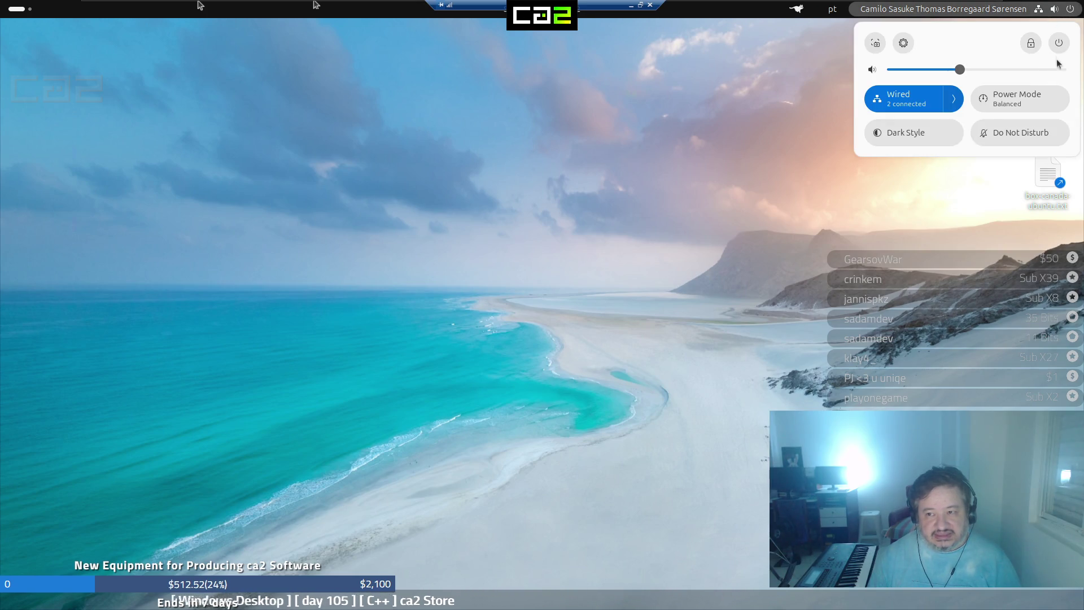
click(1059, 42)
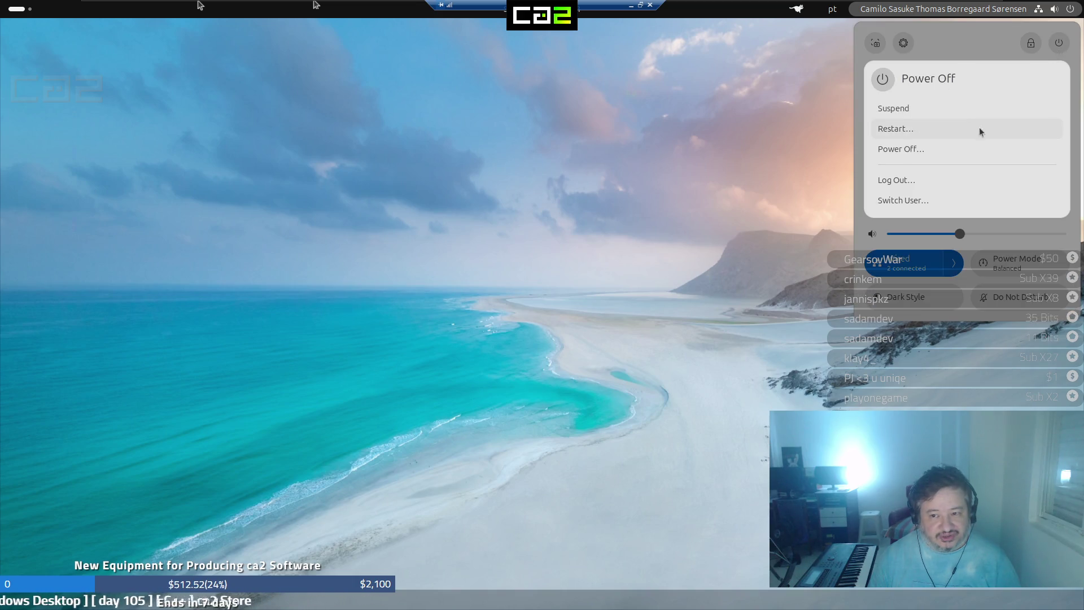
click(961, 149)
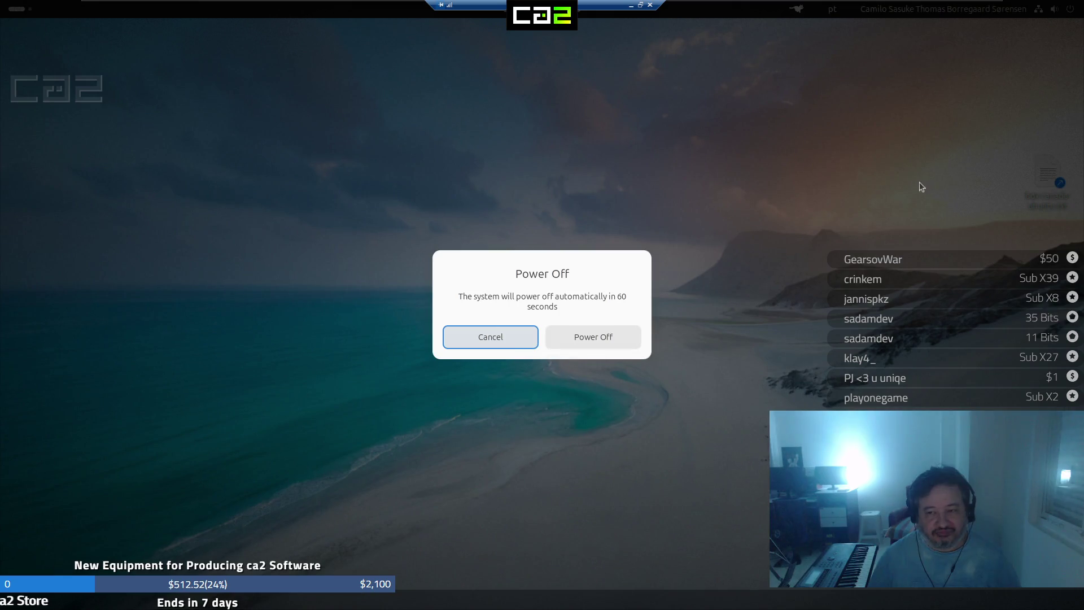
click(621, 336)
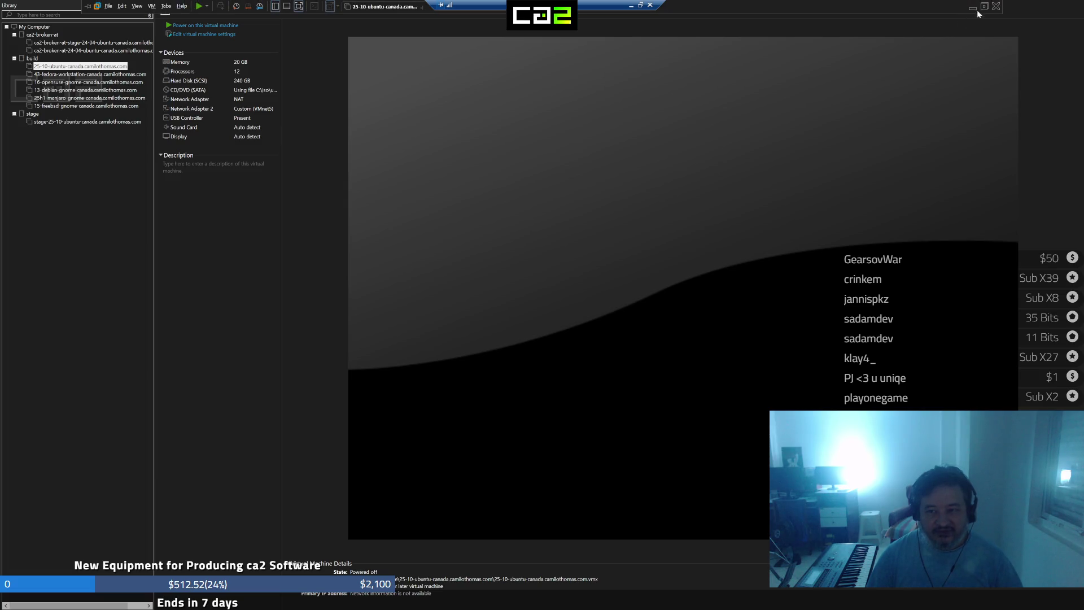
Leave VMware full-screen, close the virtual machine manager and Task Manager
click(985, 7)
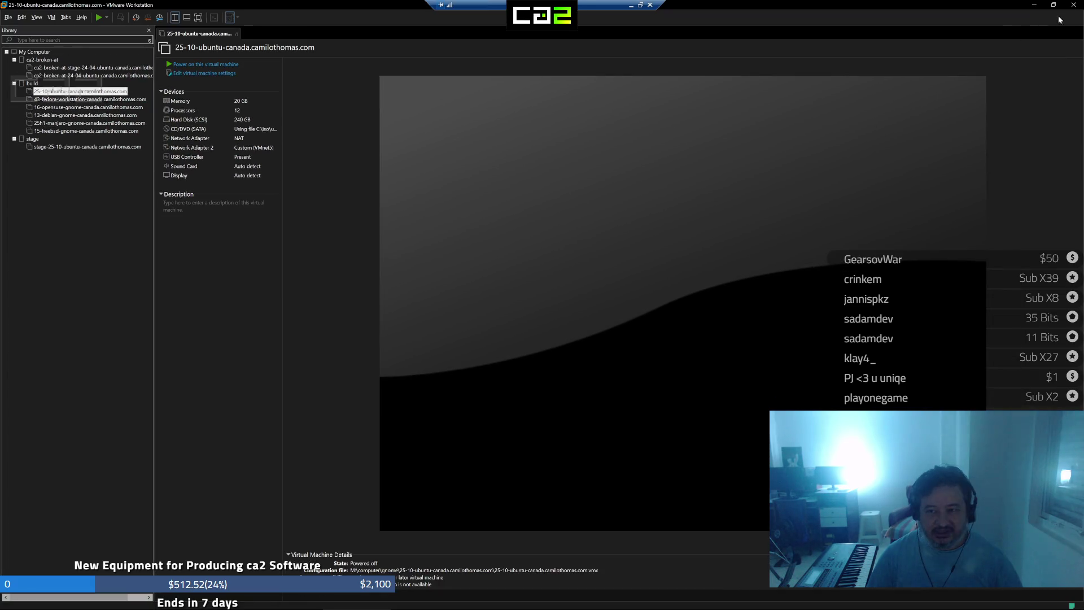
click(1072, 6)
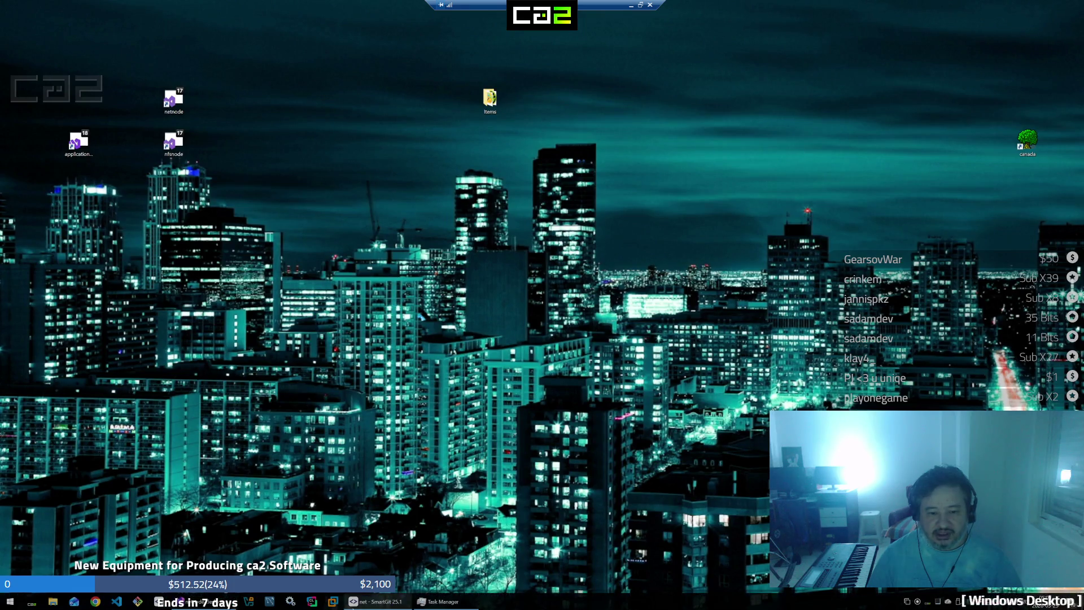
click(437, 602)
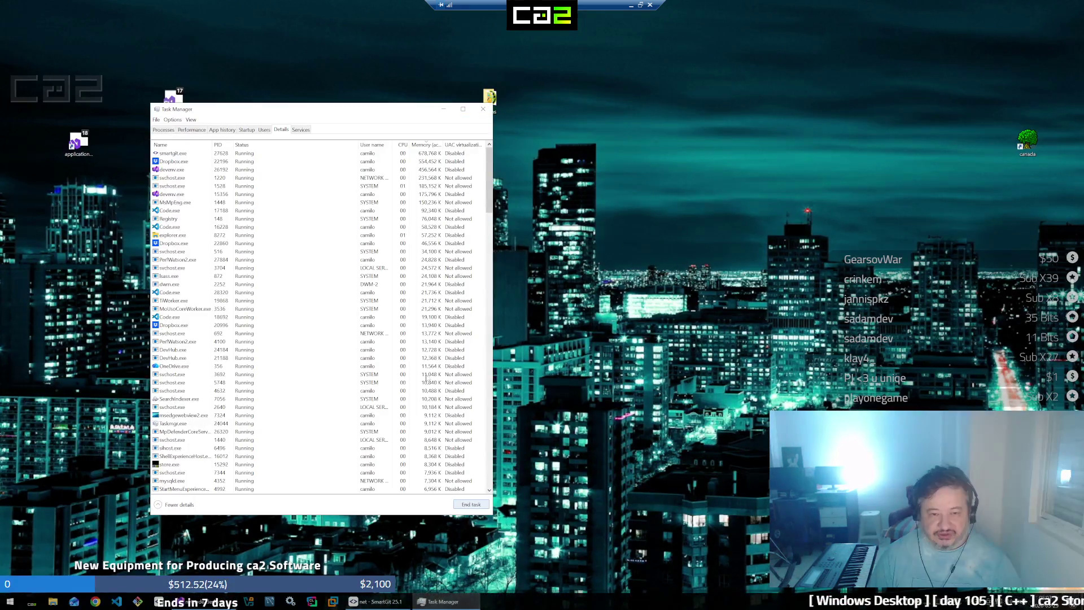
click(482, 109)
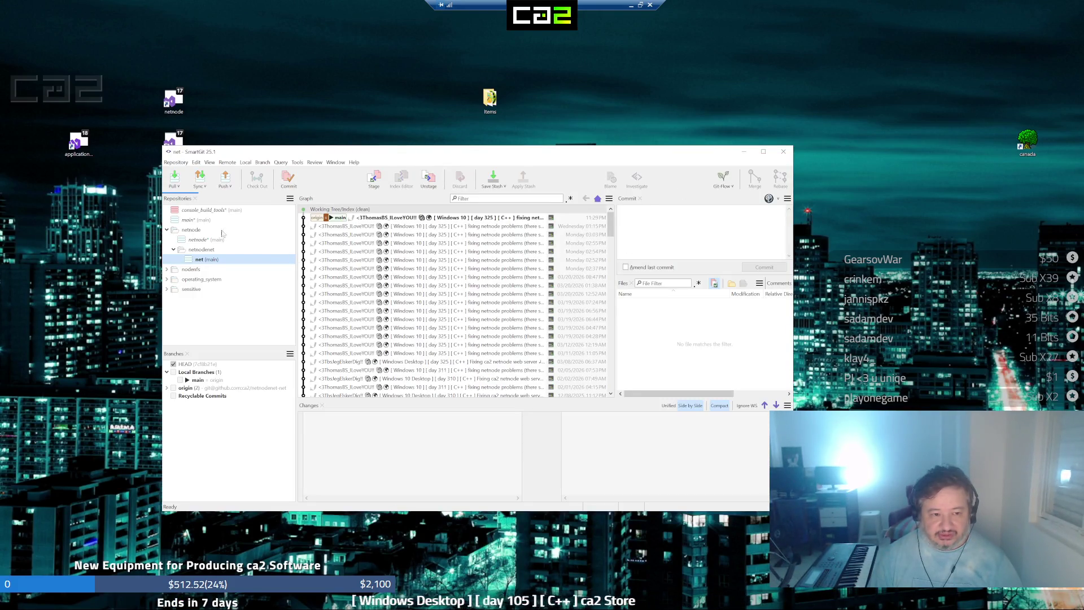
Show the console_build_tools history in SmartGit, shrink its window and minimize the remote Windows session
click(203, 210)
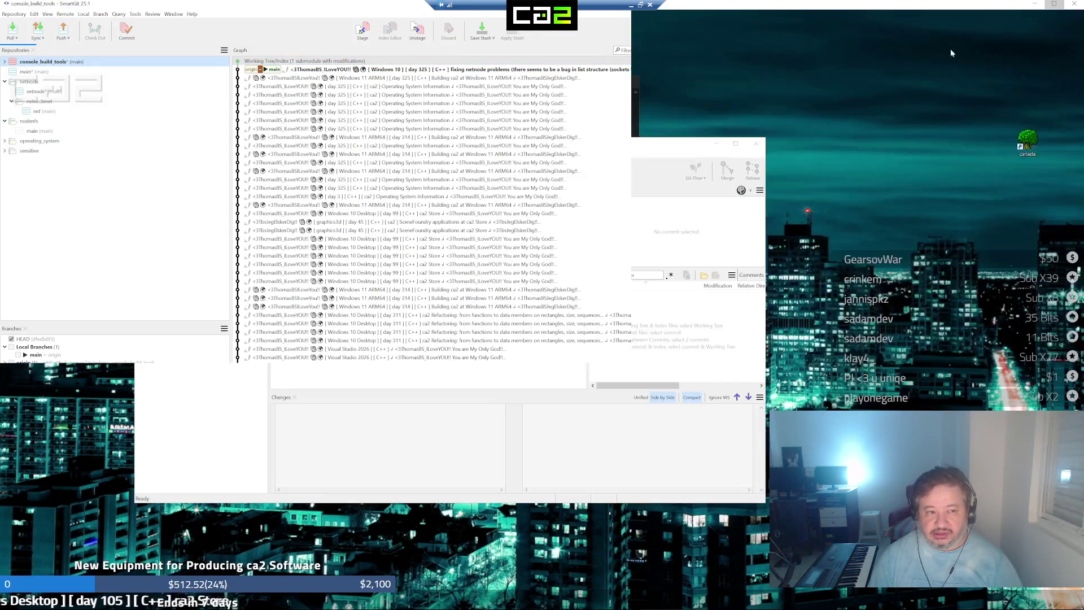
key(super+Down)
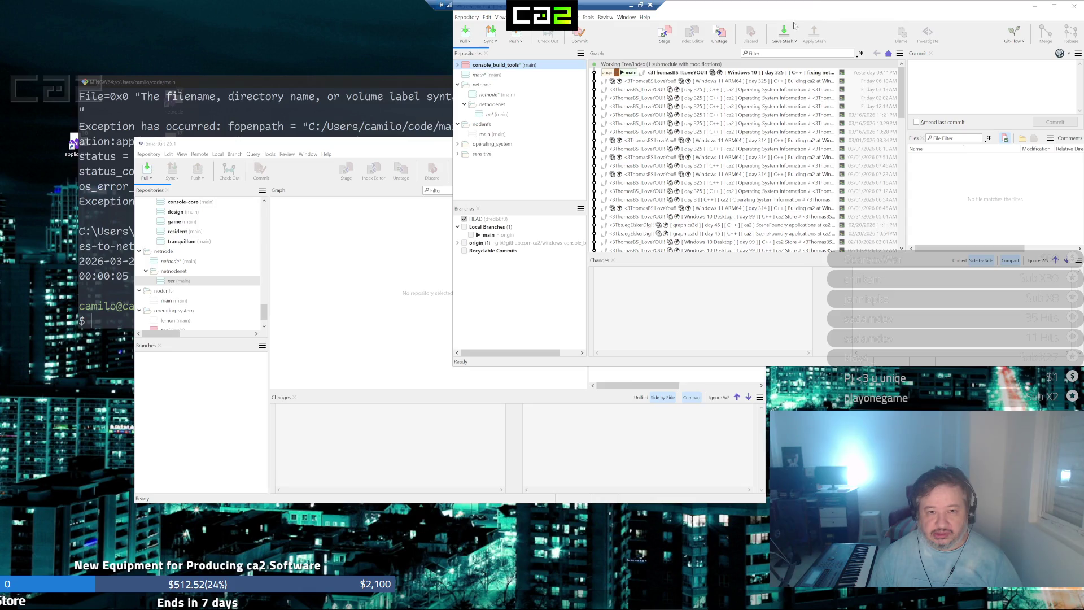
key(super+Down)
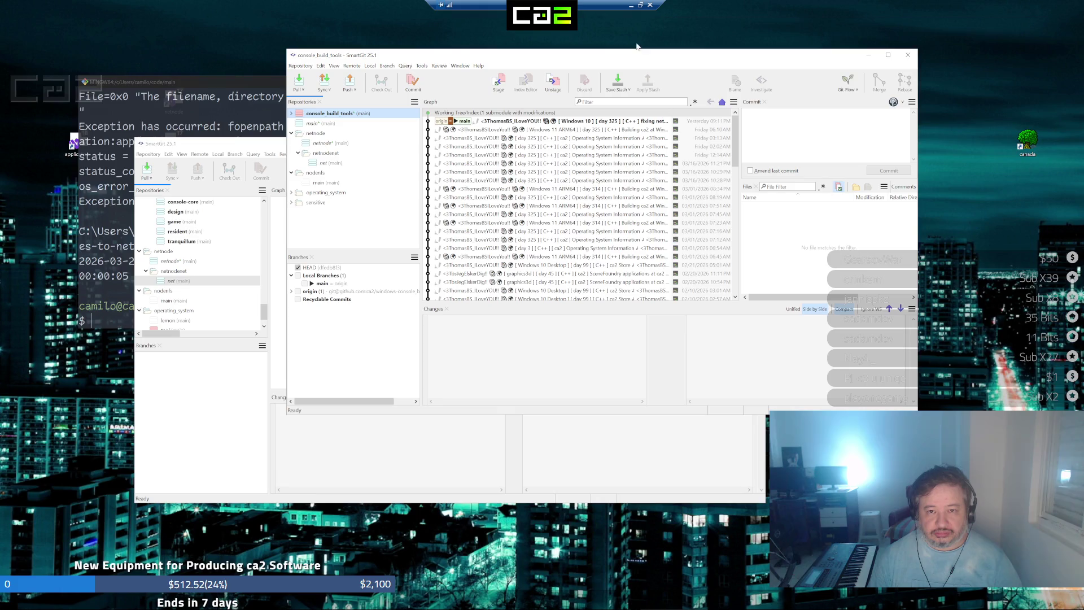
click(634, 6)
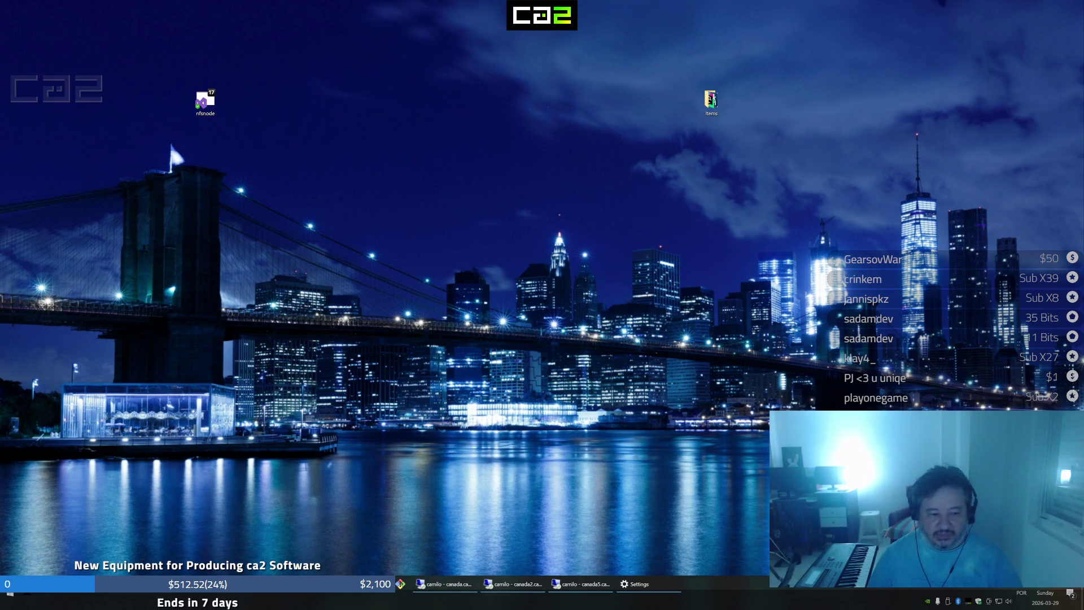
Show the remote Mac session full-screen and open fox.txt from its desktop in the code editor
key(alt+Tab)
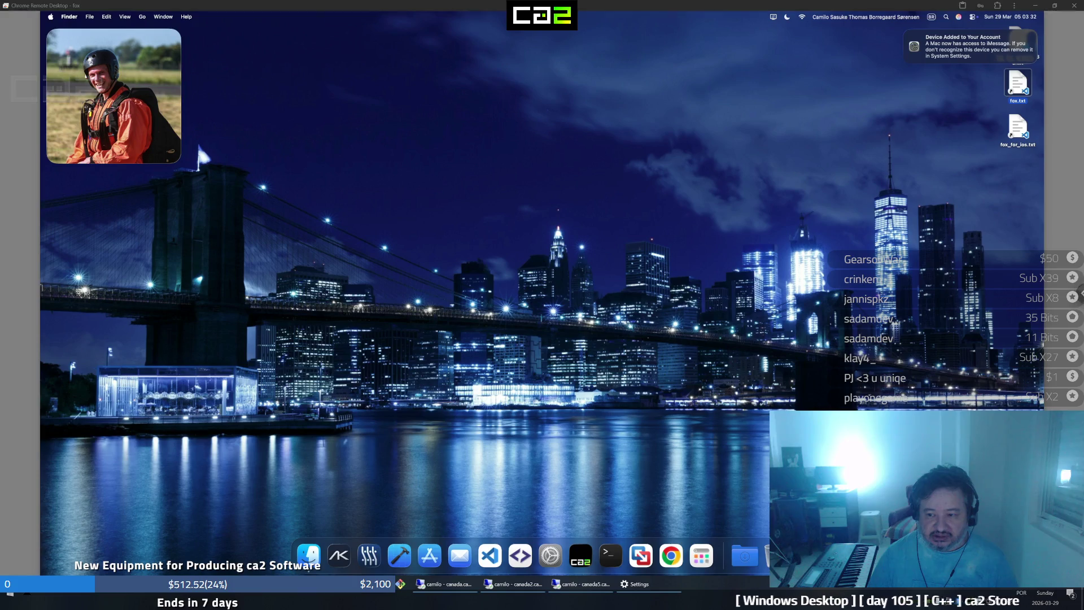
click(1081, 293)
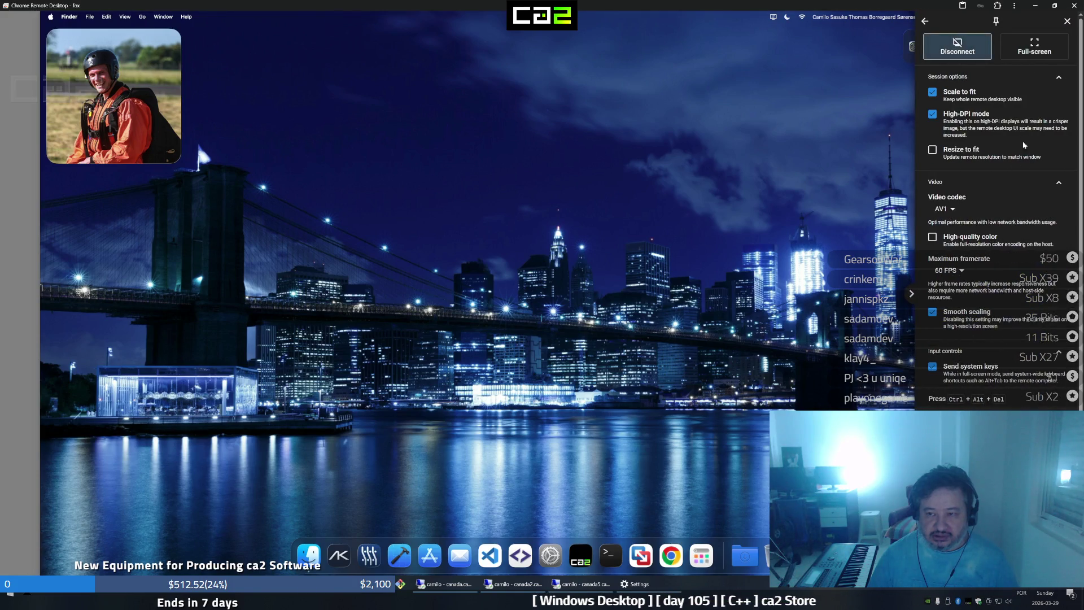
click(1034, 46)
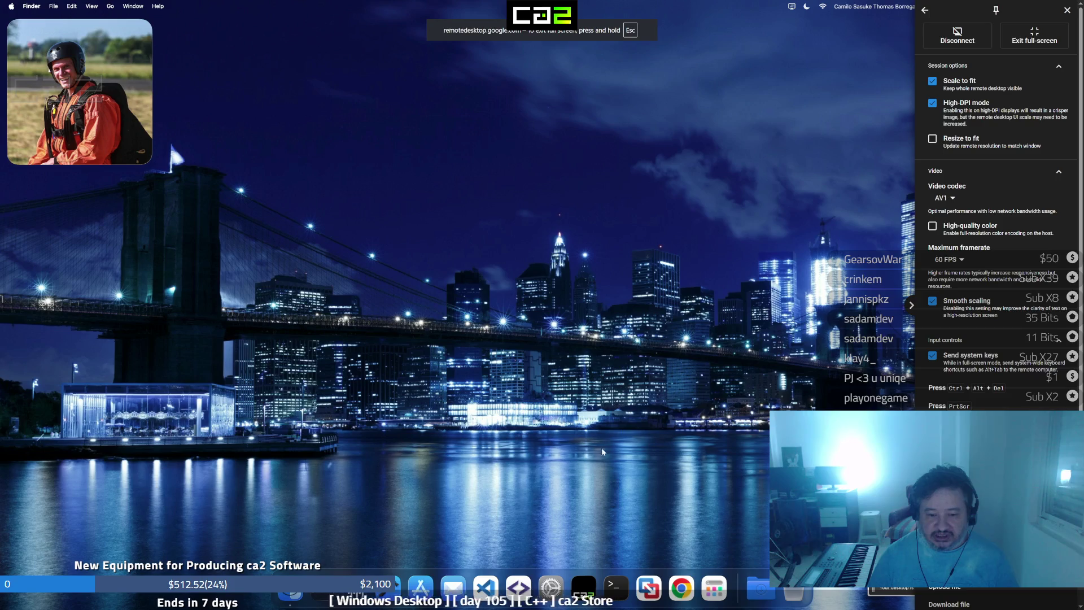
click(1054, 80)
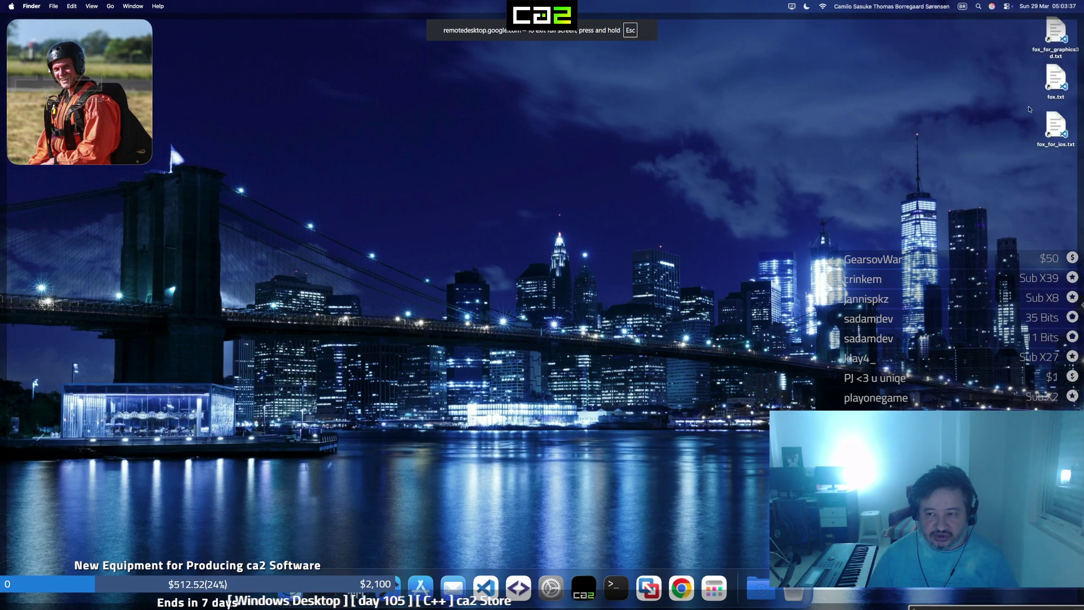
double_click(1054, 80)
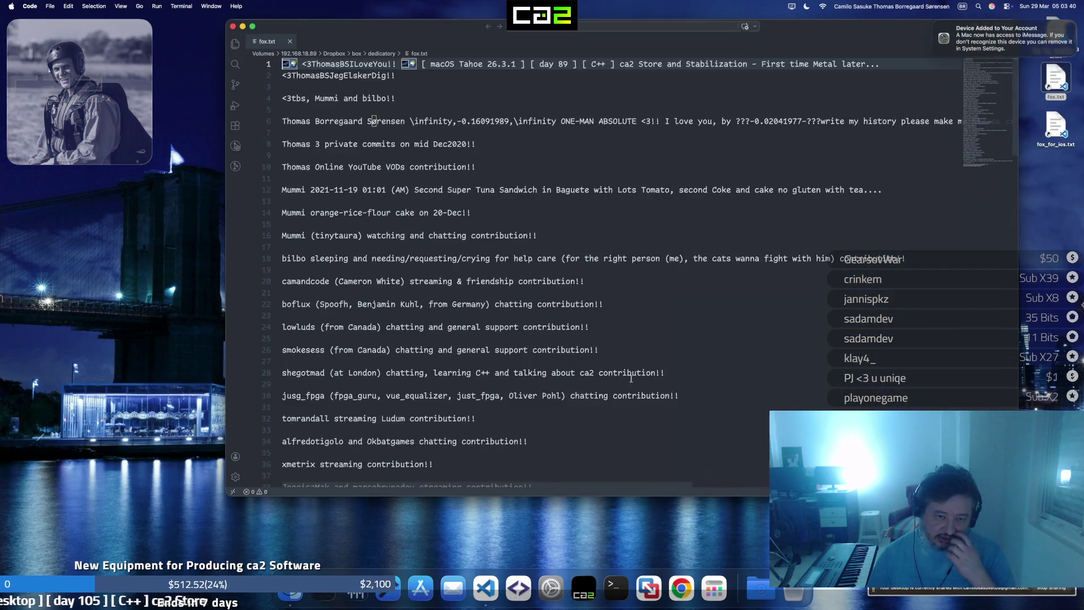
Select all of fox.txt for the commit message, launch SmartGit and show the operating_system history
click(700, 259)
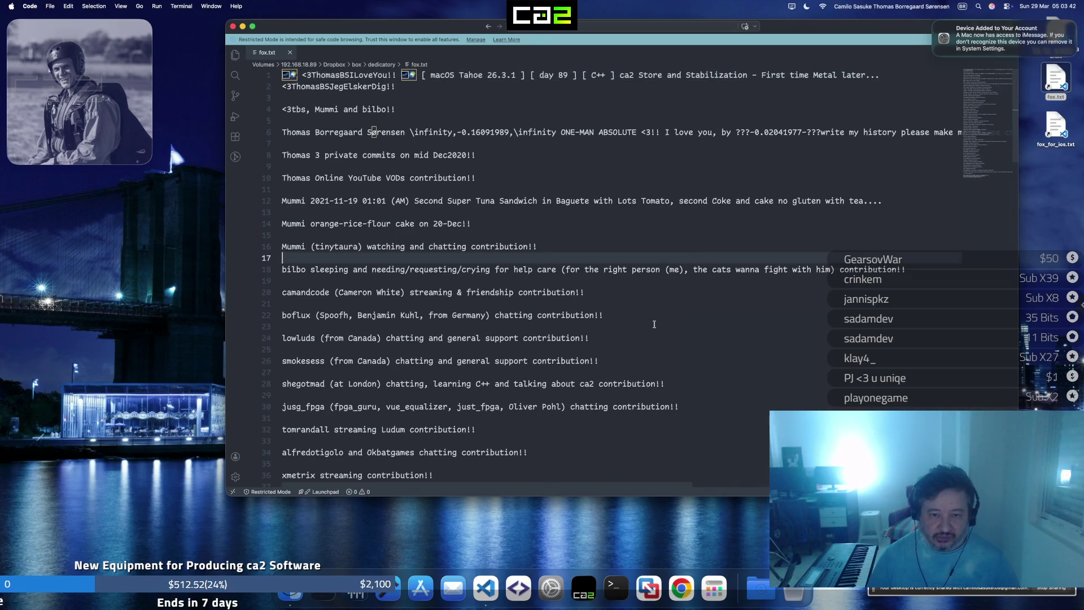
key(Up)
key(Up)
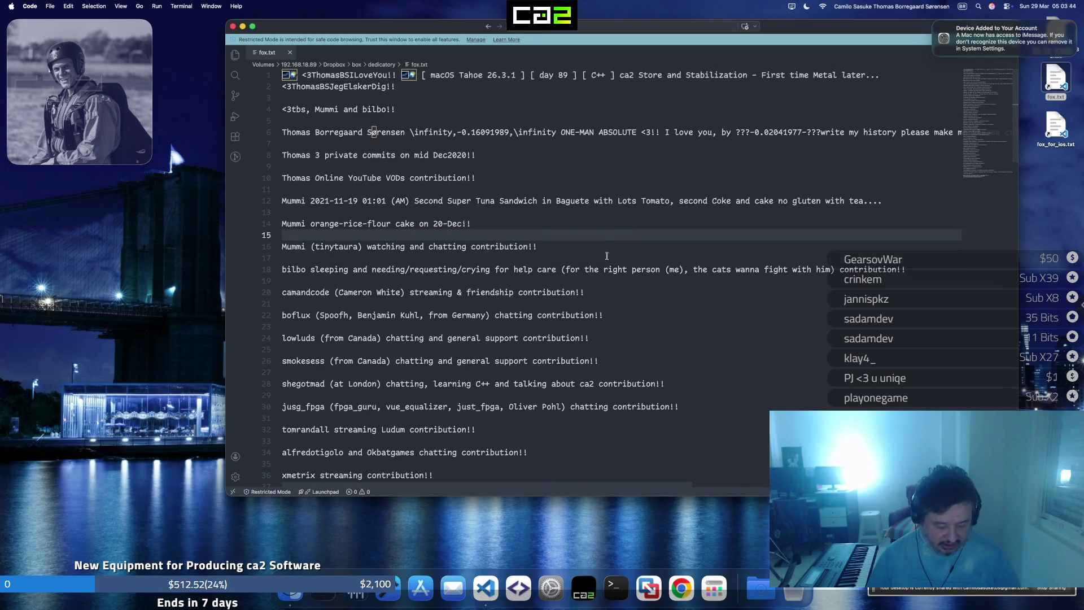
key(super+a)
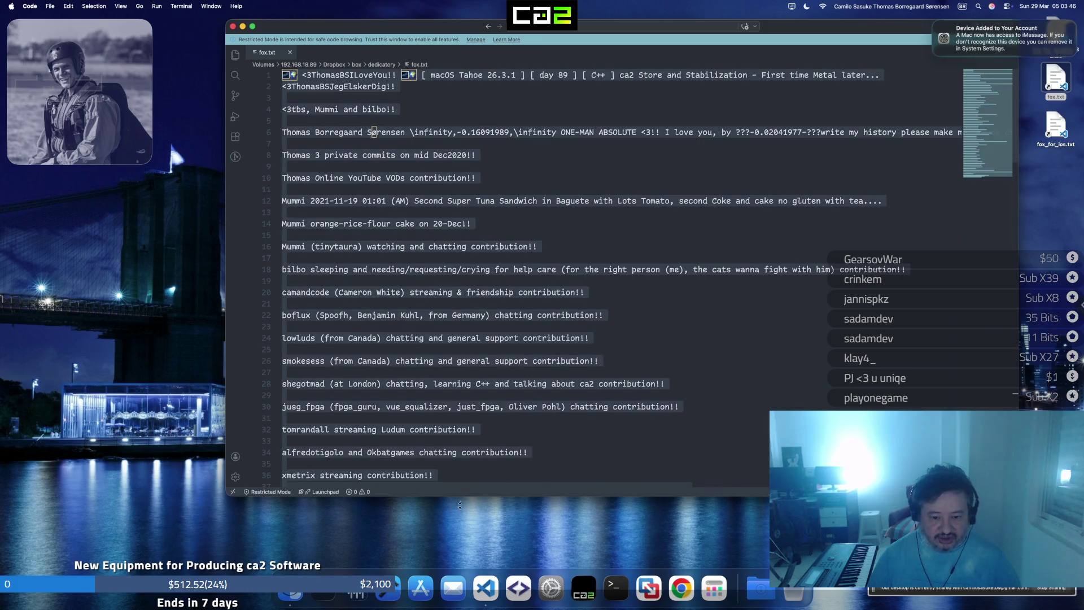
click(517, 596)
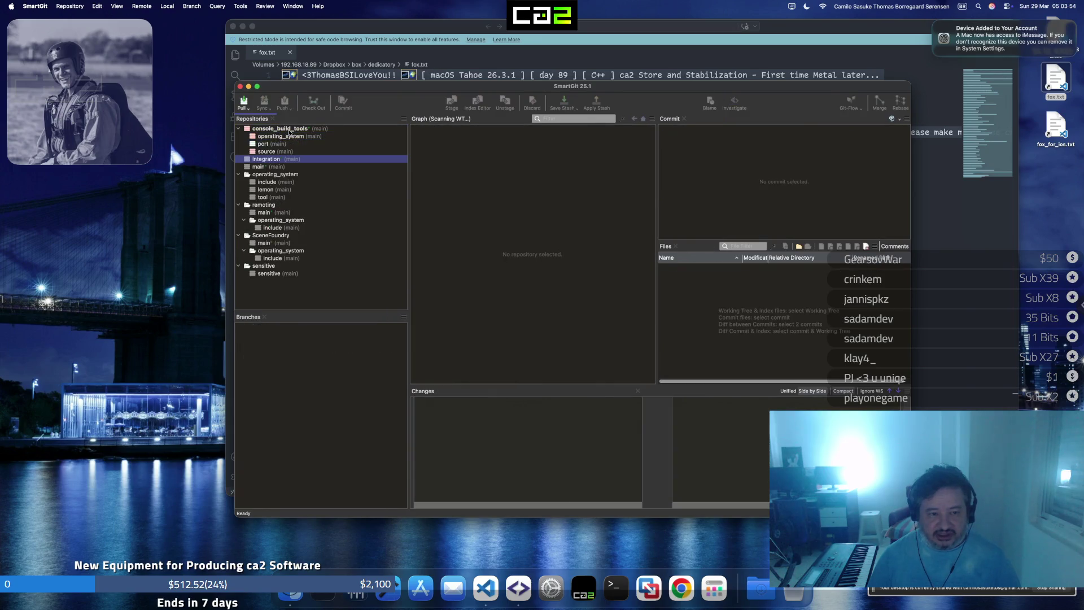
click(293, 138)
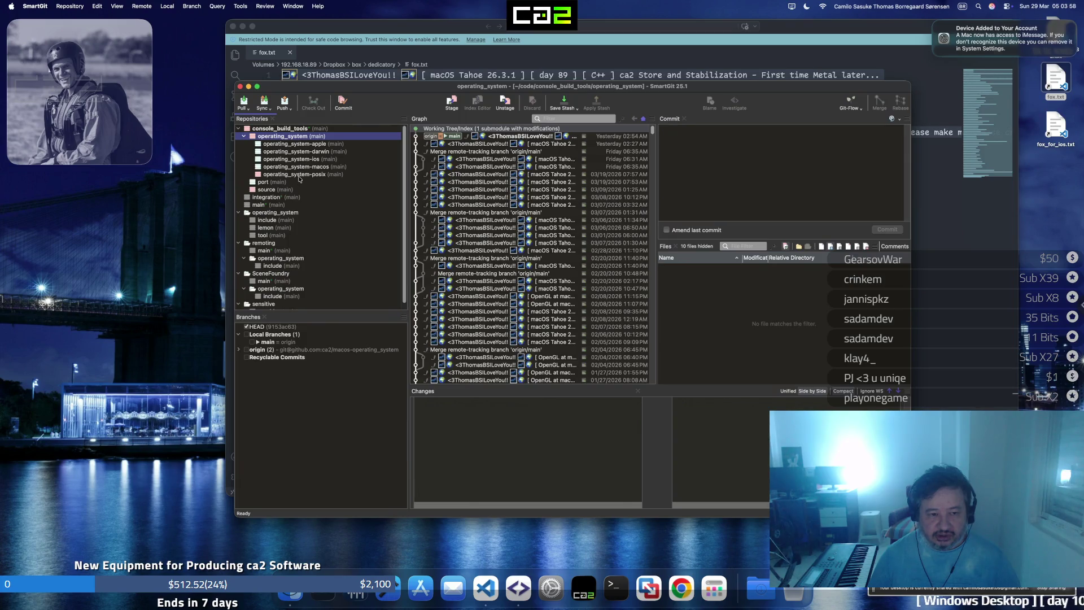
Commit the curl_easy.cpp change in operating_system-posix with the fox.txt text as message
click(299, 175)
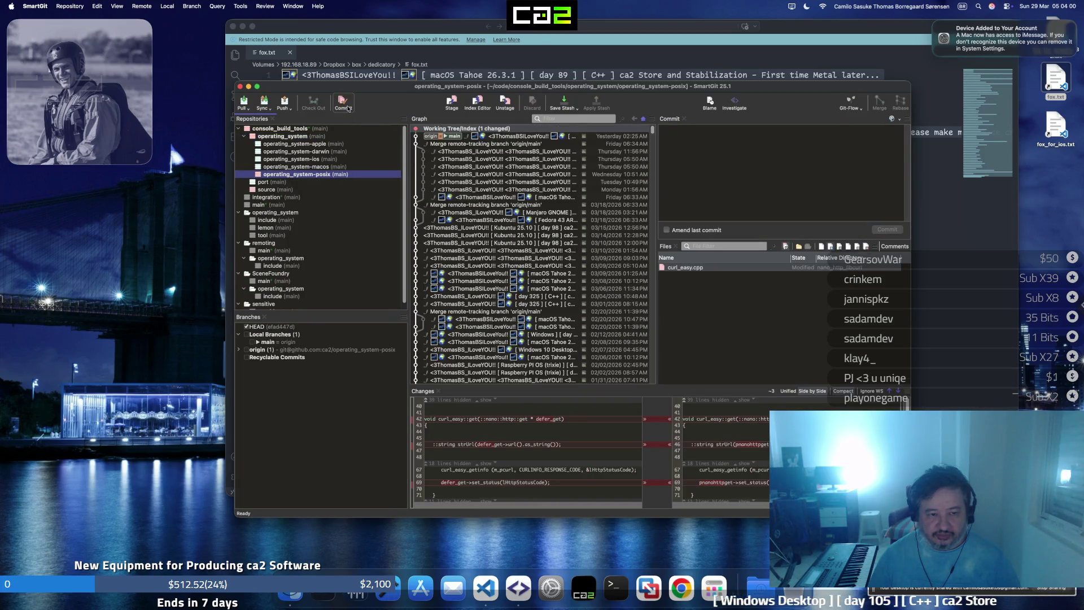
click(344, 104)
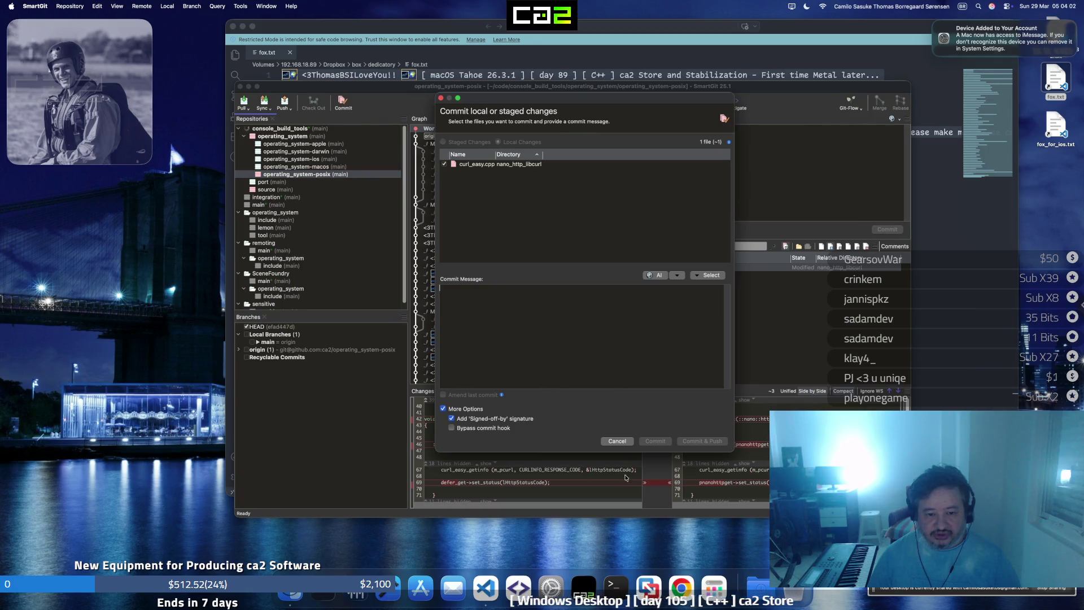
key(super+v)
click(655, 441)
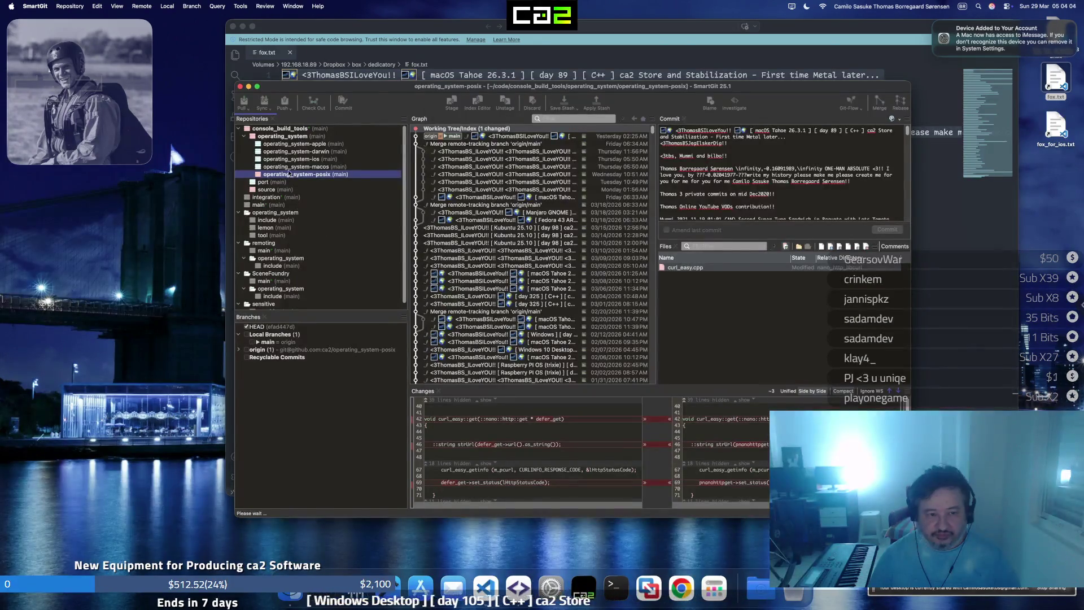
Commit and push the updated operating_system-posix submodule in operating_system with the same message
click(283, 137)
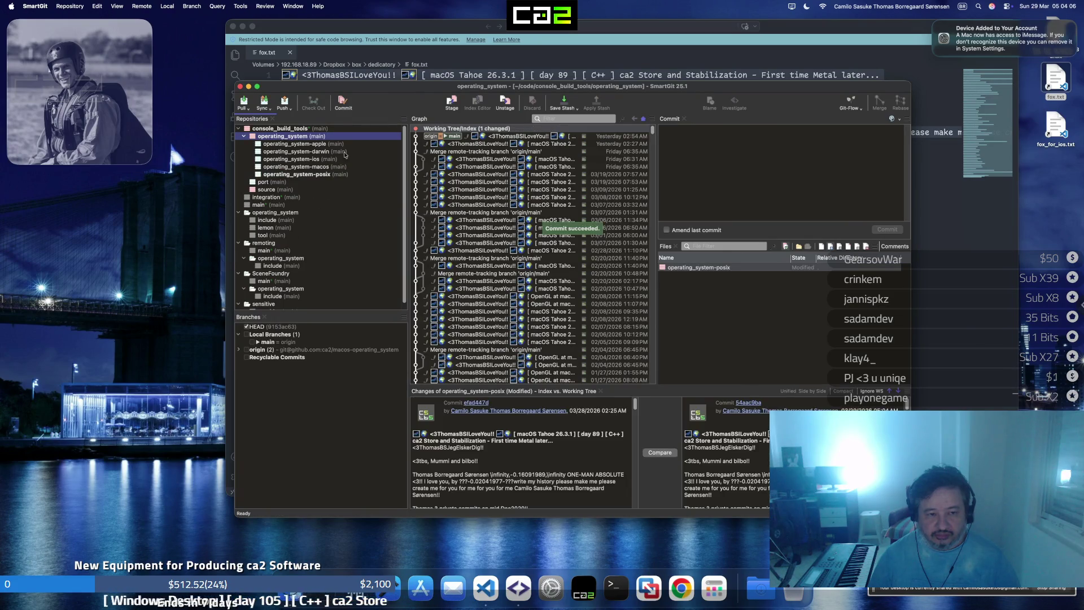
click(342, 103)
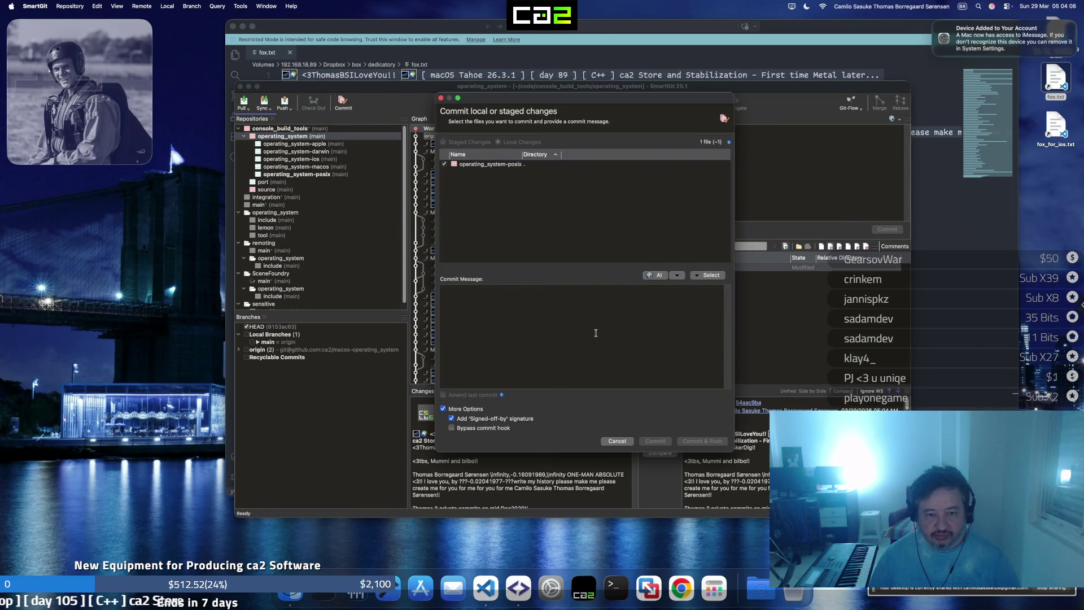
key(super+v)
click(700, 442)
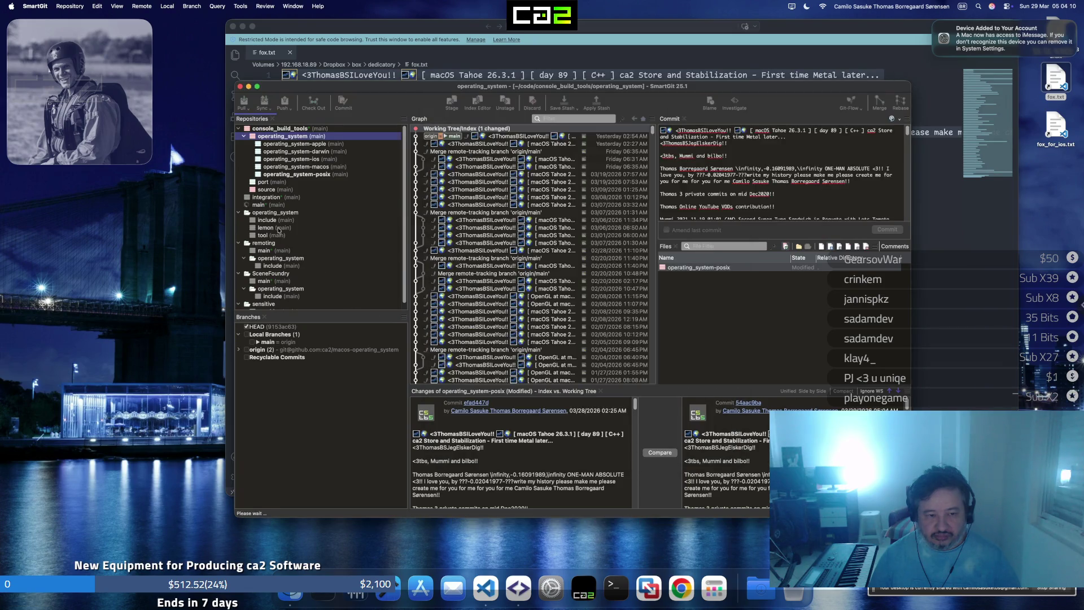
Dismiss the push rejection and pull operating_system with 'Merge fetched remote changes'
click(278, 191)
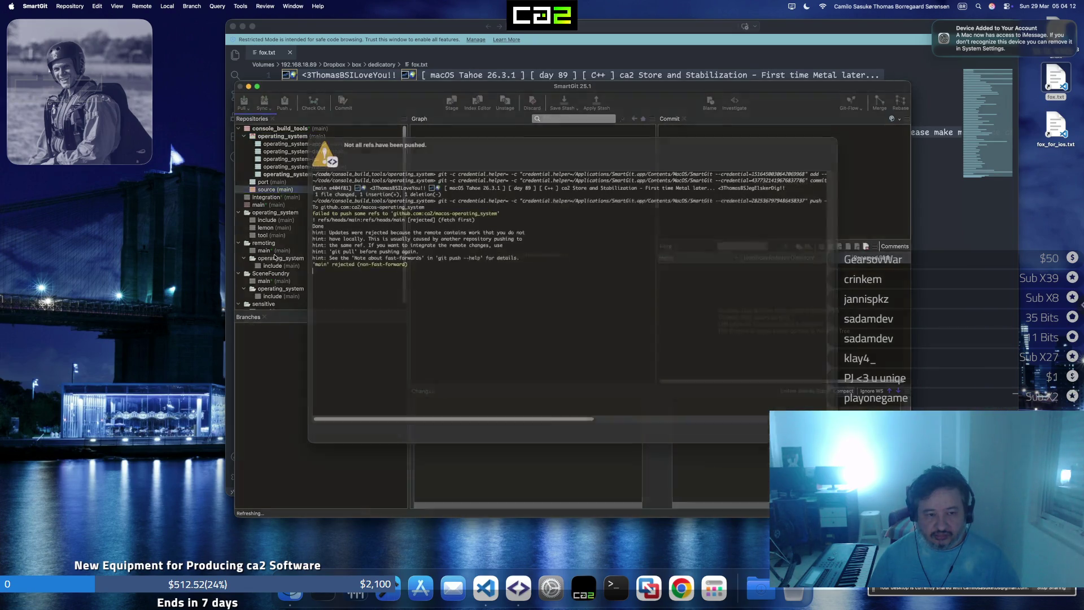
click(796, 438)
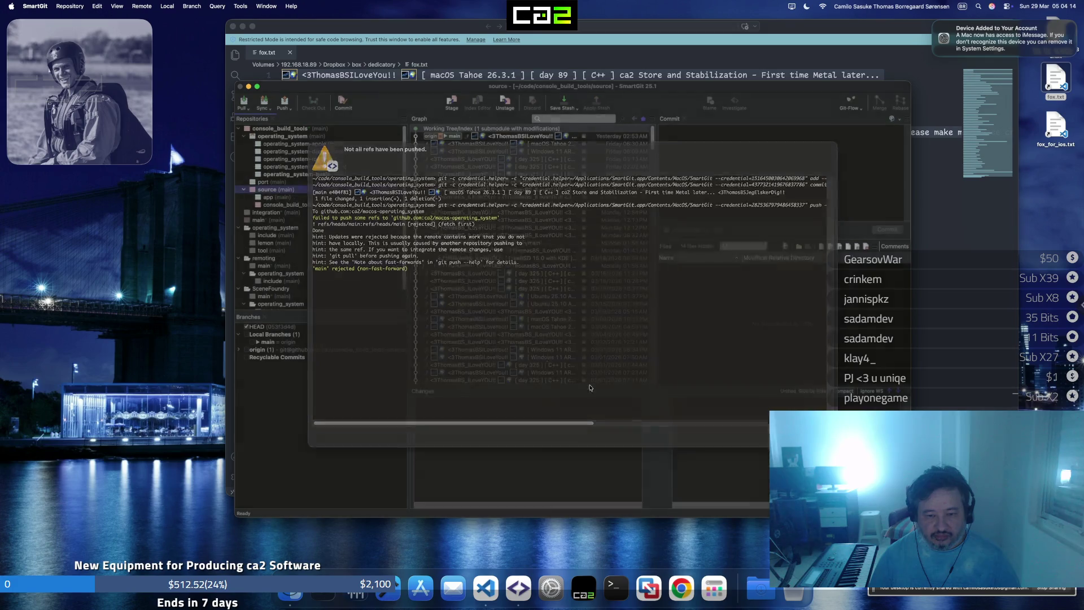
click(271, 137)
click(243, 101)
click(495, 312)
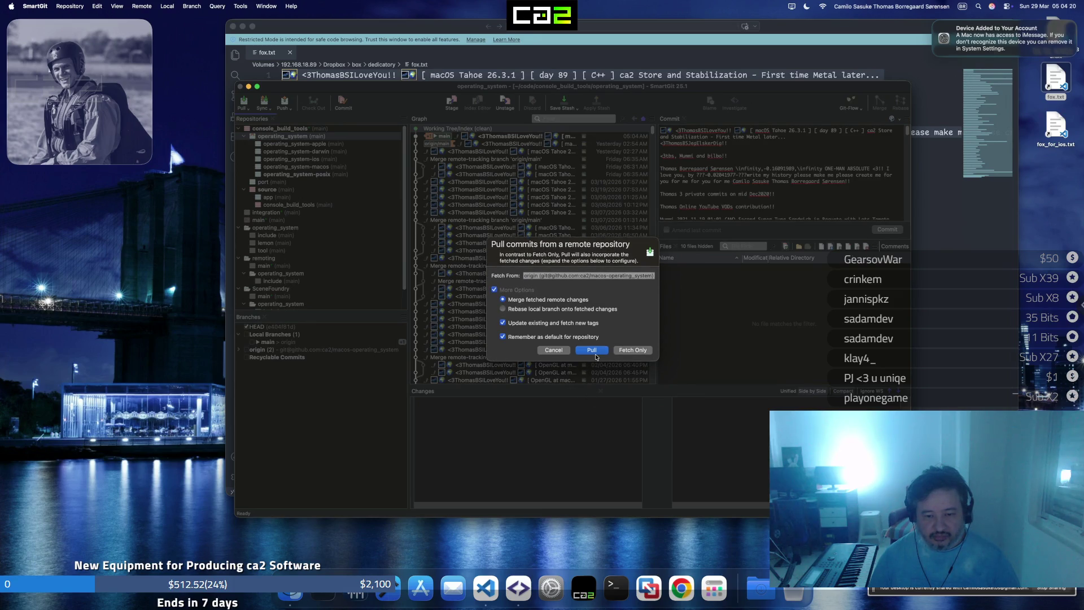
click(593, 352)
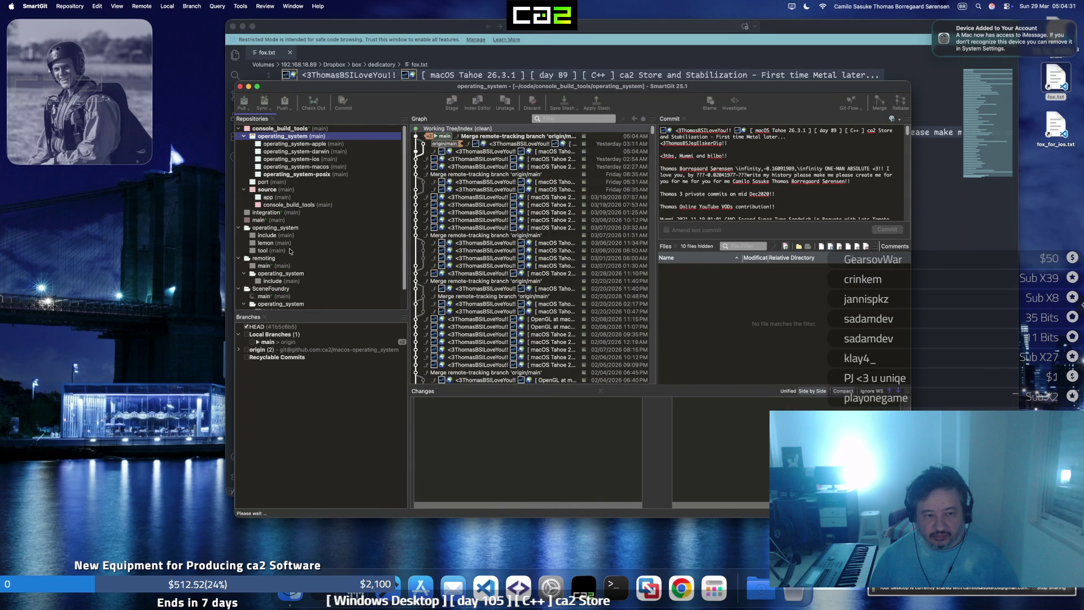
Commit all 22 changed files in console_build_tools with the pasted message
click(292, 205)
click(344, 102)
key(super+v)
scroll(718, 254, down, 5)
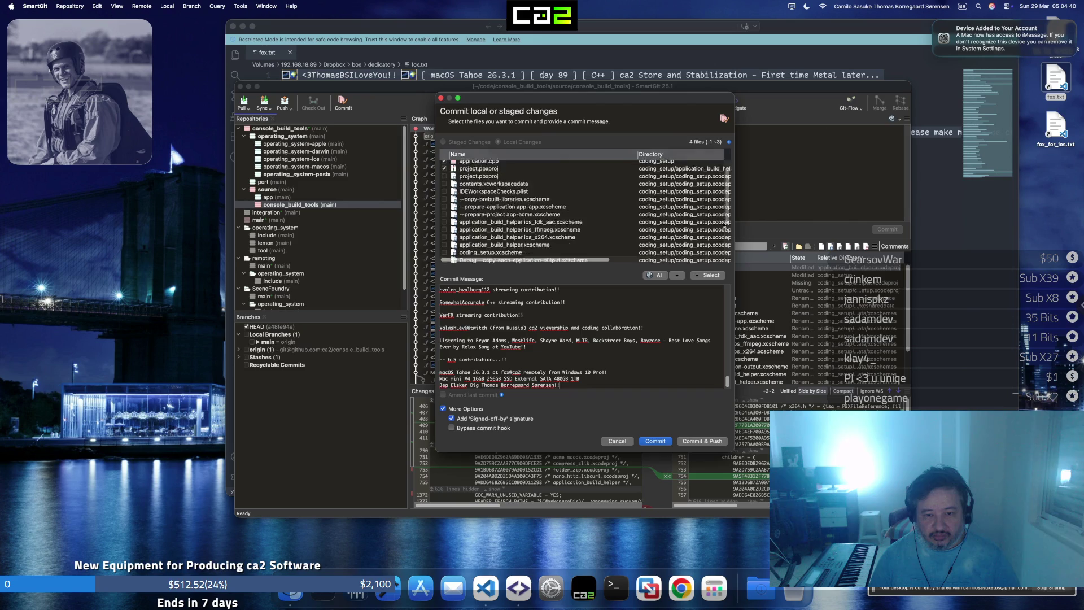
click(483, 252)
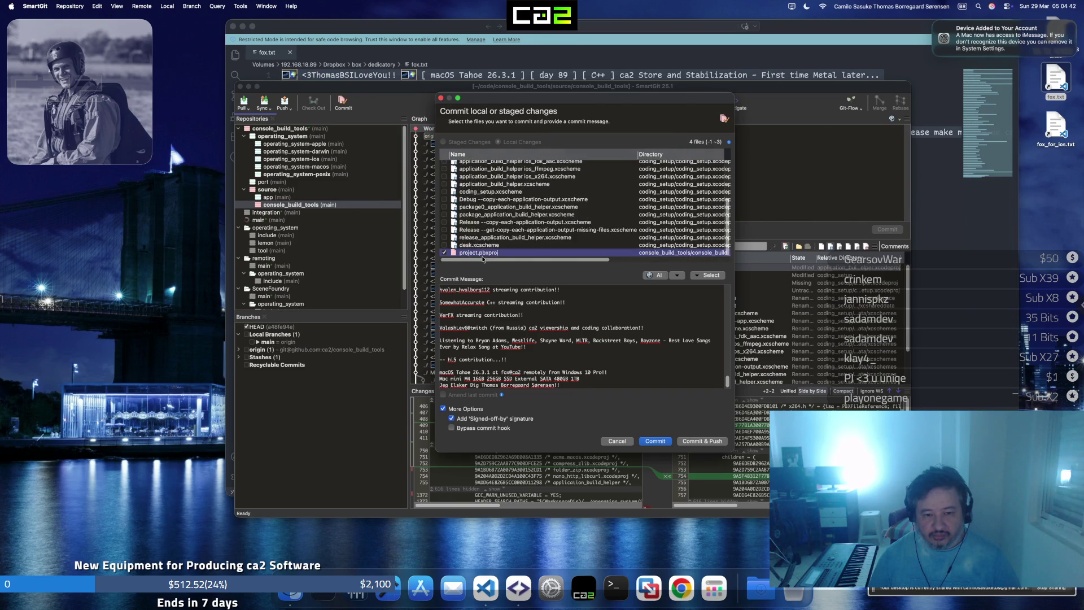
key(super+a)
key(space)
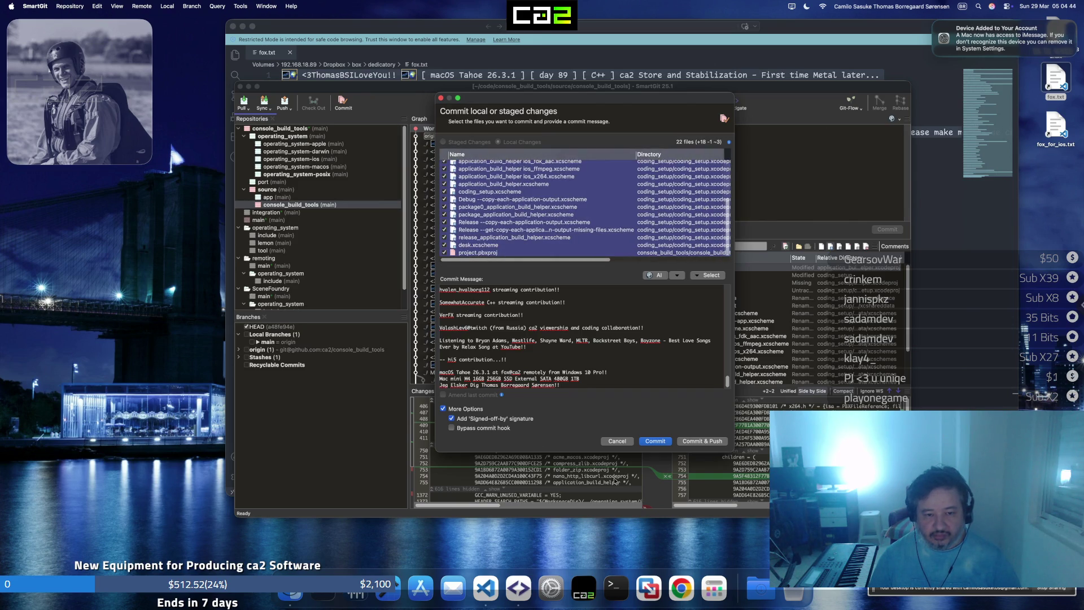
click(693, 443)
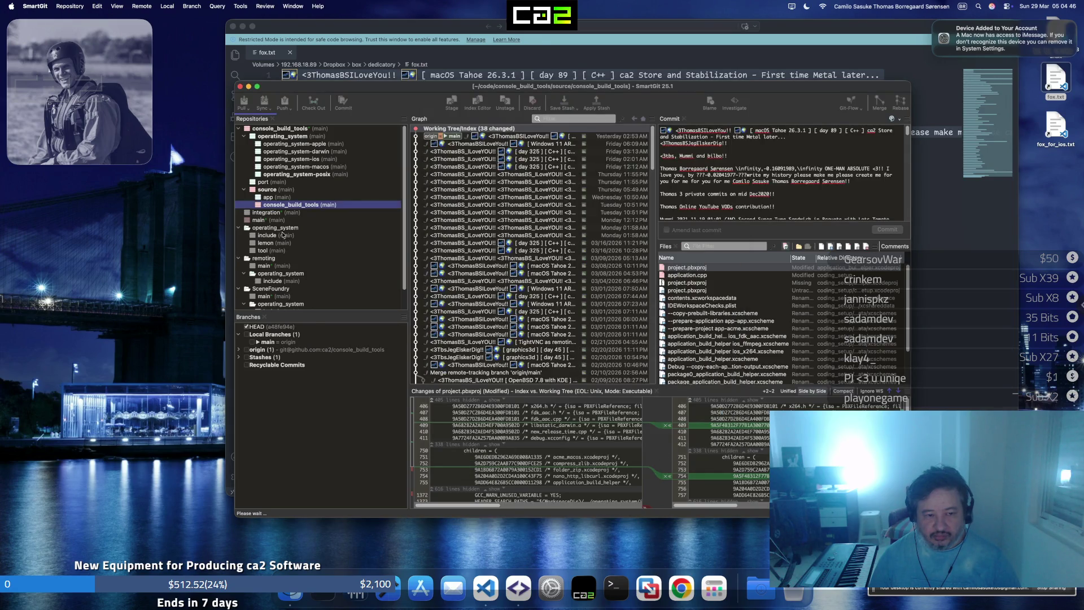
Commit and push the source submodule update, then dismiss the non-fast-forward rejection
click(269, 190)
click(344, 105)
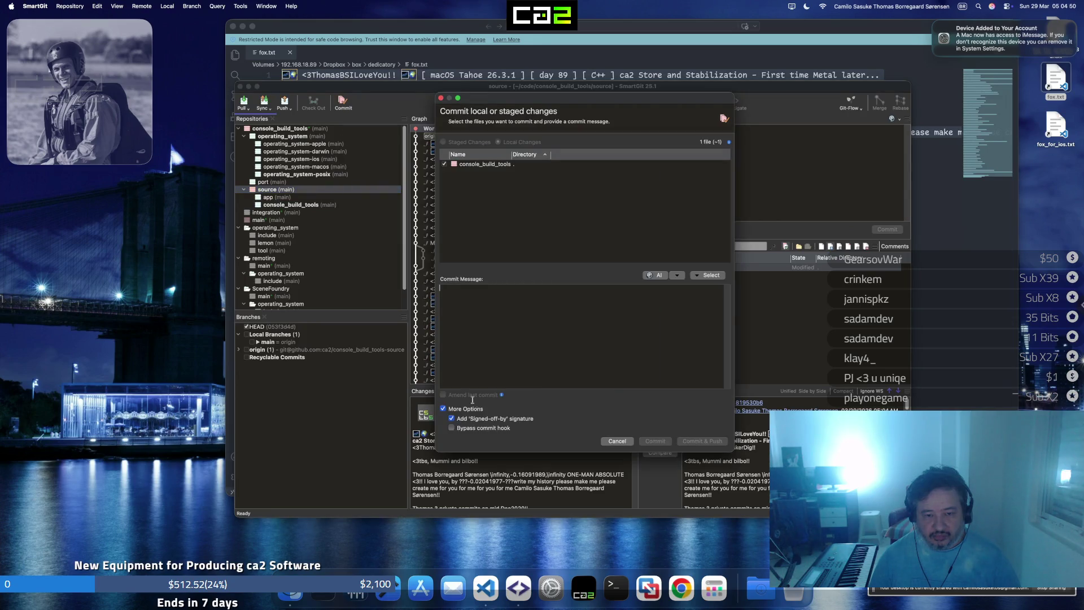
key(super+v)
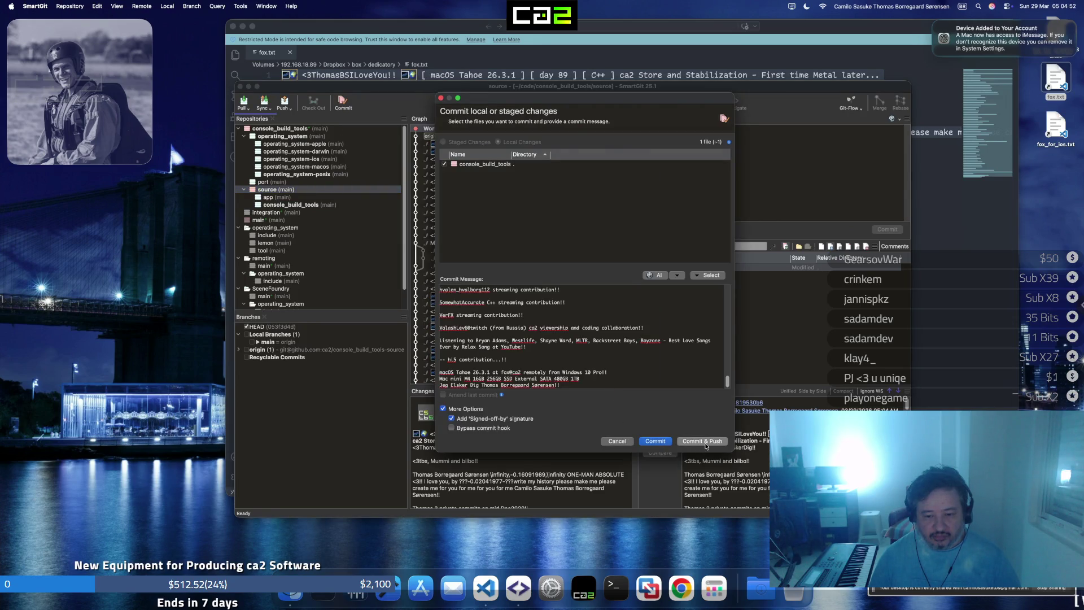
click(703, 441)
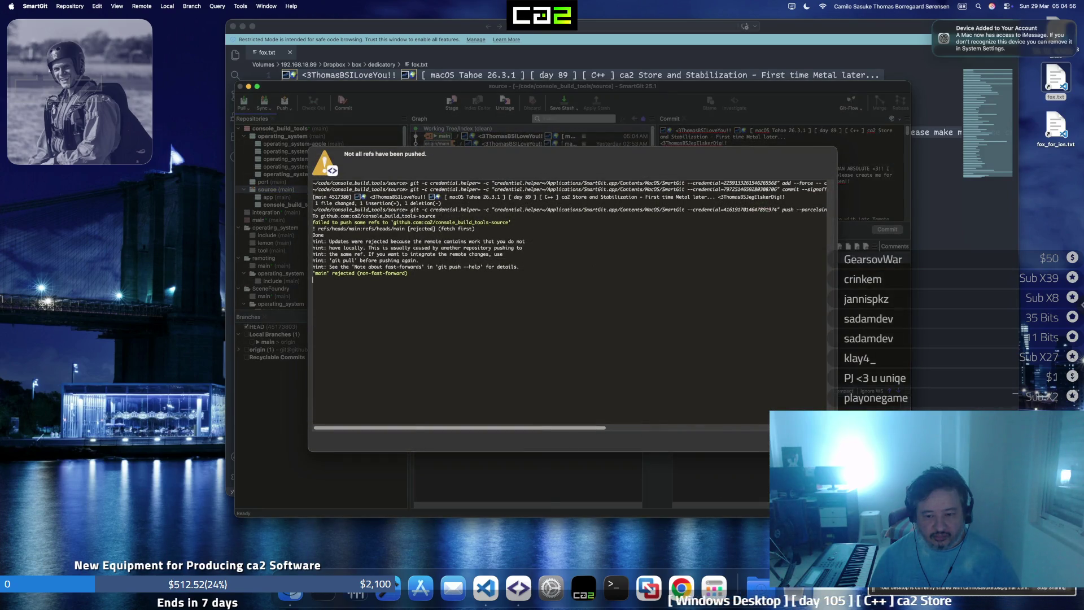
key(Escape)
click(267, 196)
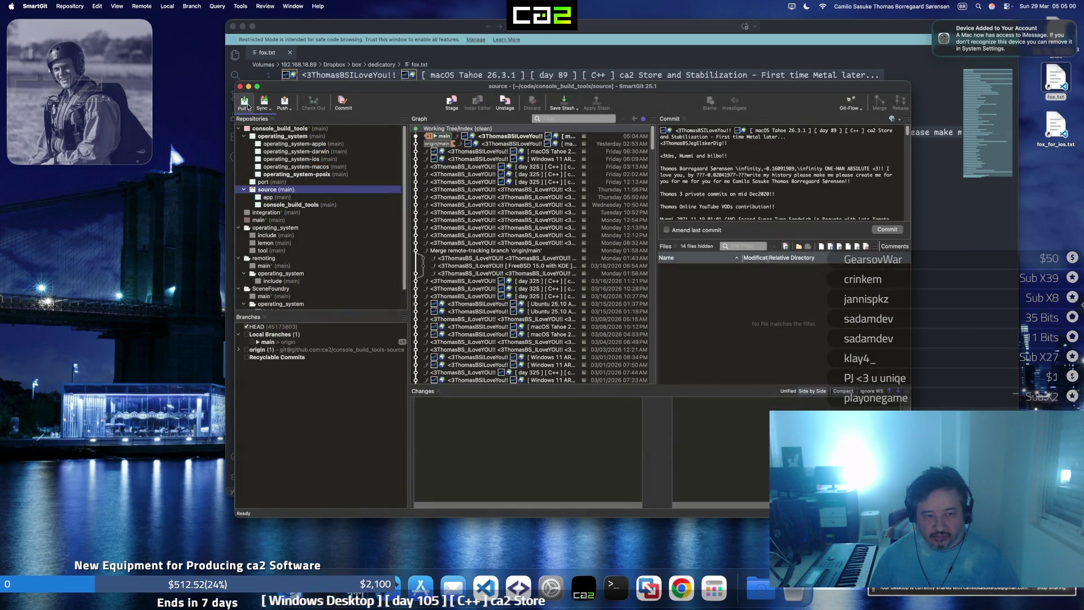
Pull and merge origin/main into source, then push the merged history
click(244, 101)
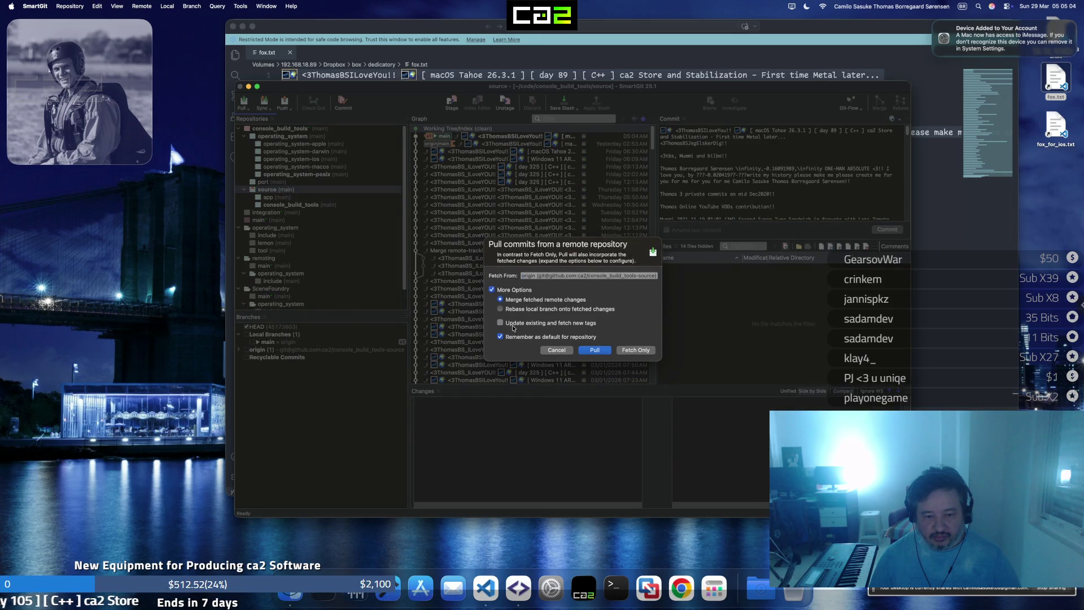
click(605, 352)
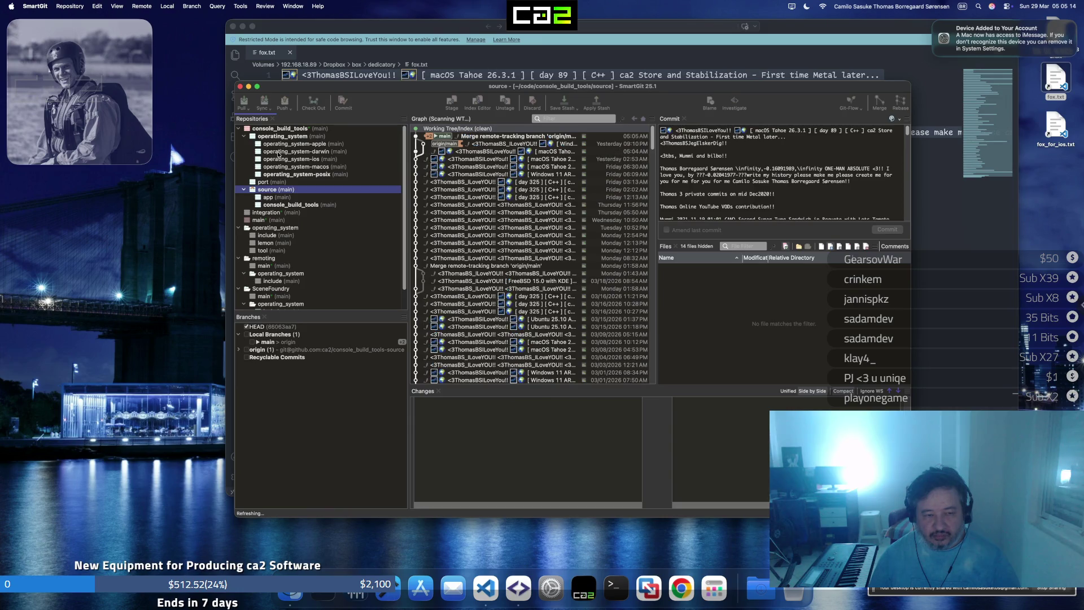
click(284, 106)
Commit console_build_tools' three updated submodule entries with the pasted message
click(274, 129)
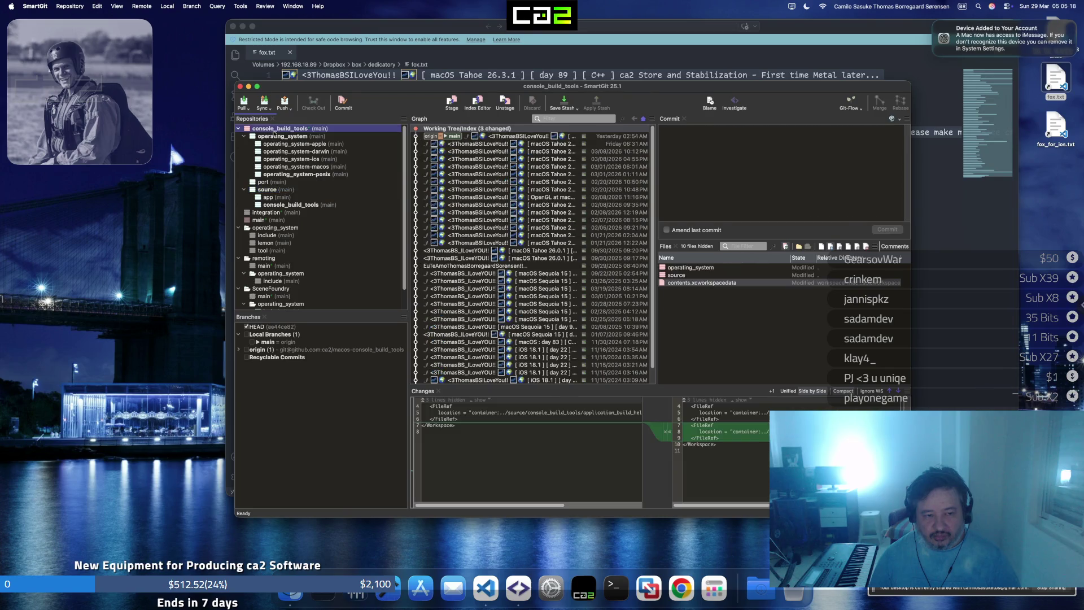
click(345, 103)
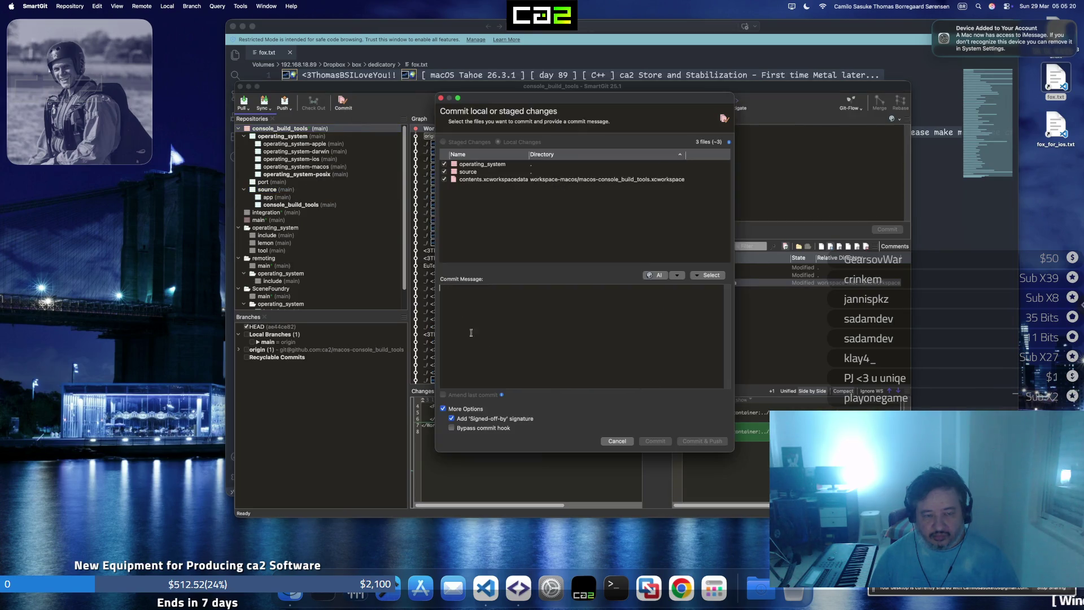
key(super+v)
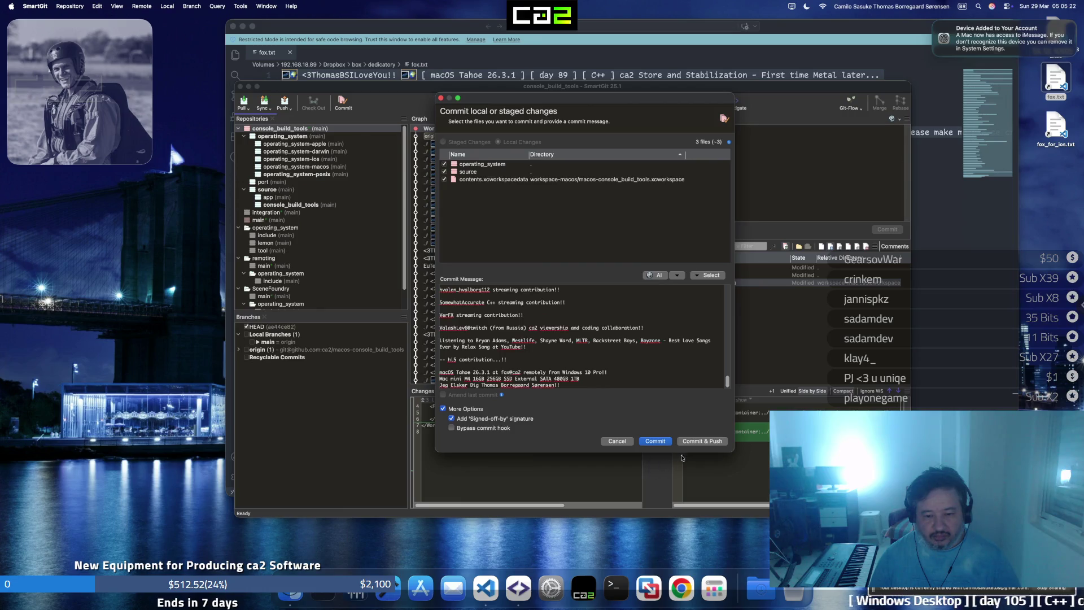
click(655, 440)
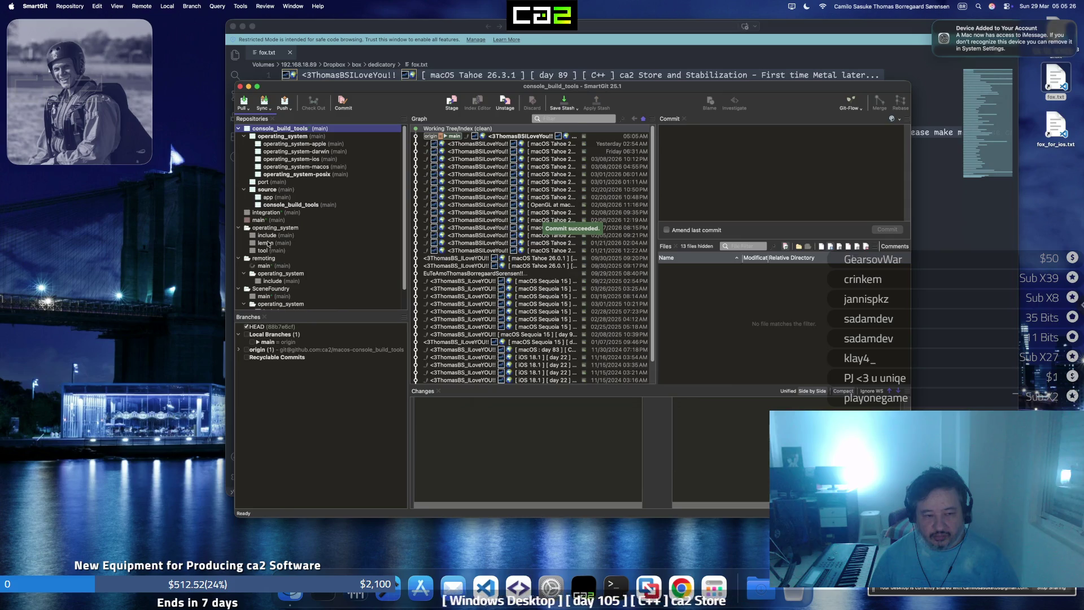
click(272, 212)
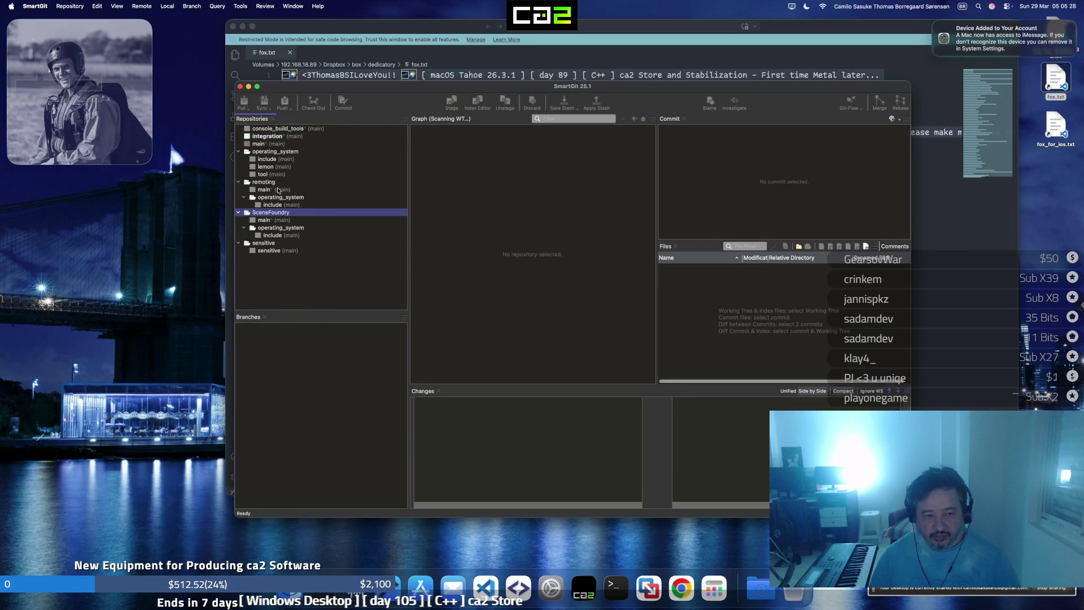
Browse integration's sub-repositories and open the main repository in its own window
click(281, 145)
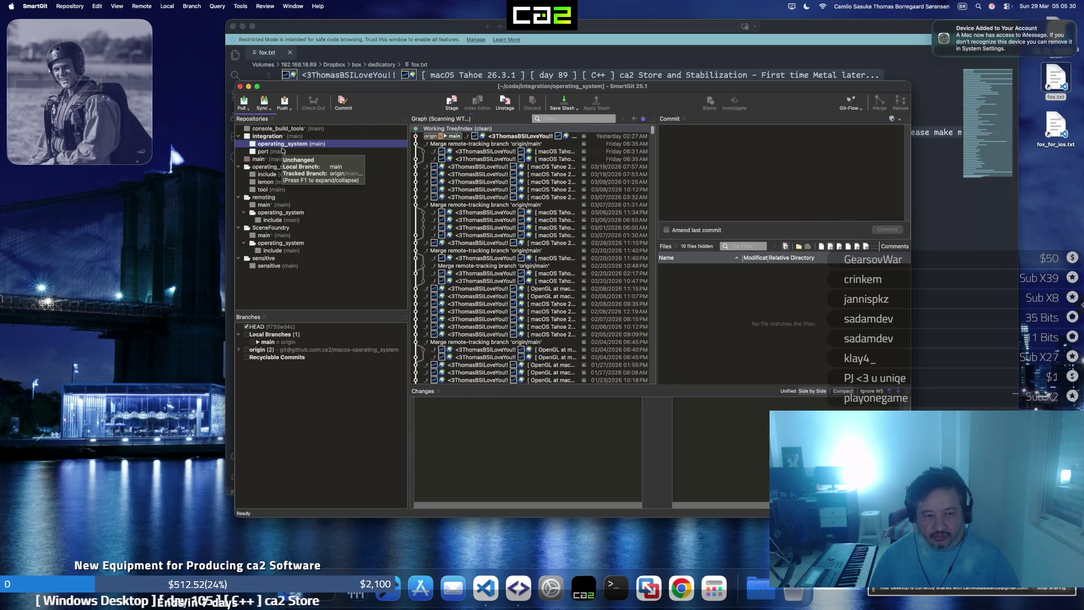
click(282, 158)
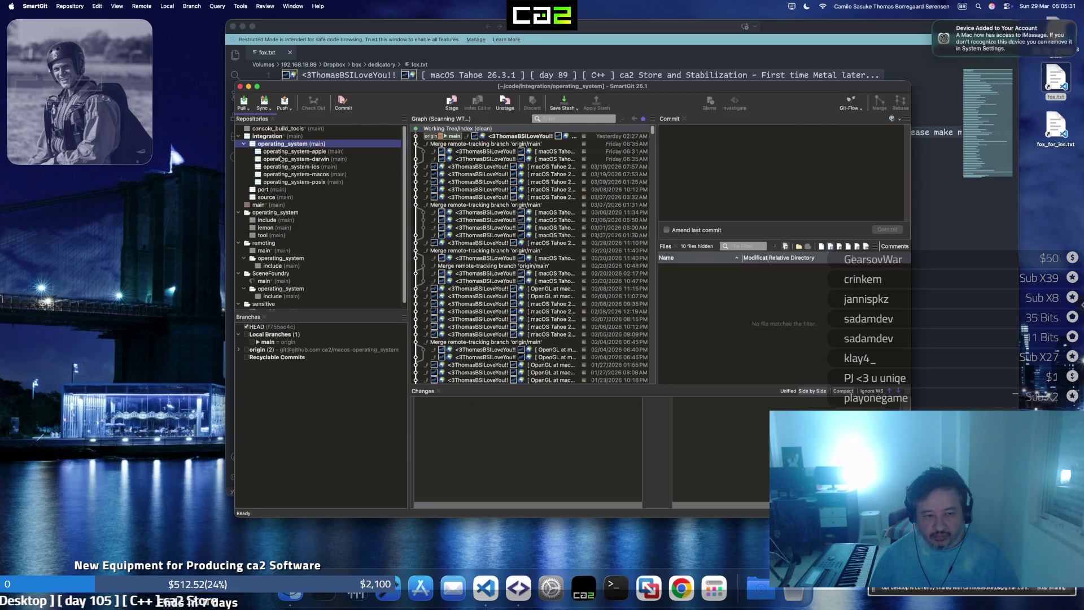
click(288, 198)
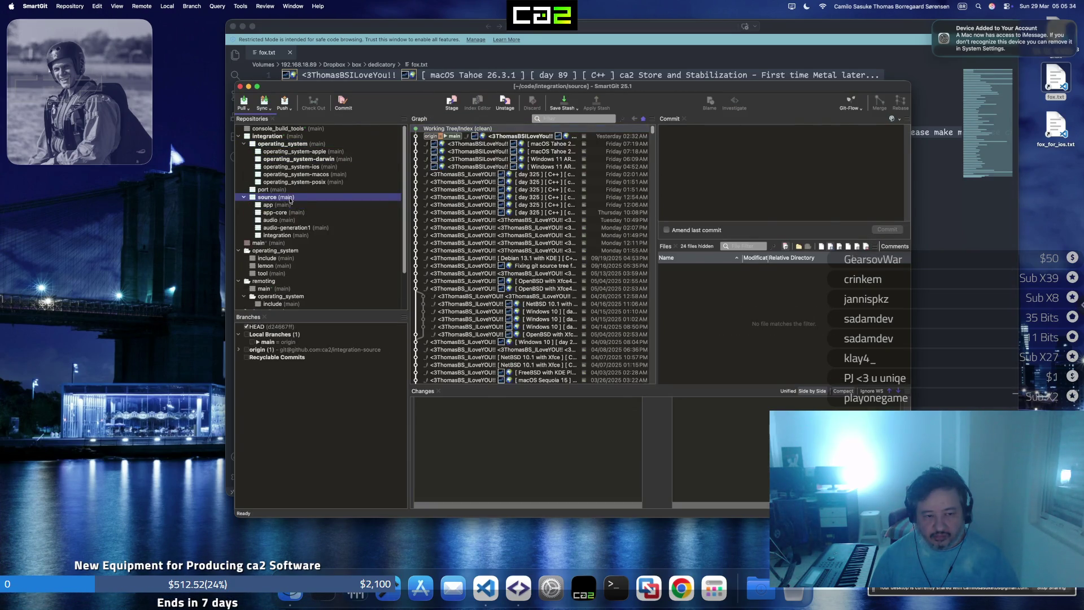
mouse_move(269, 196)
click(297, 190)
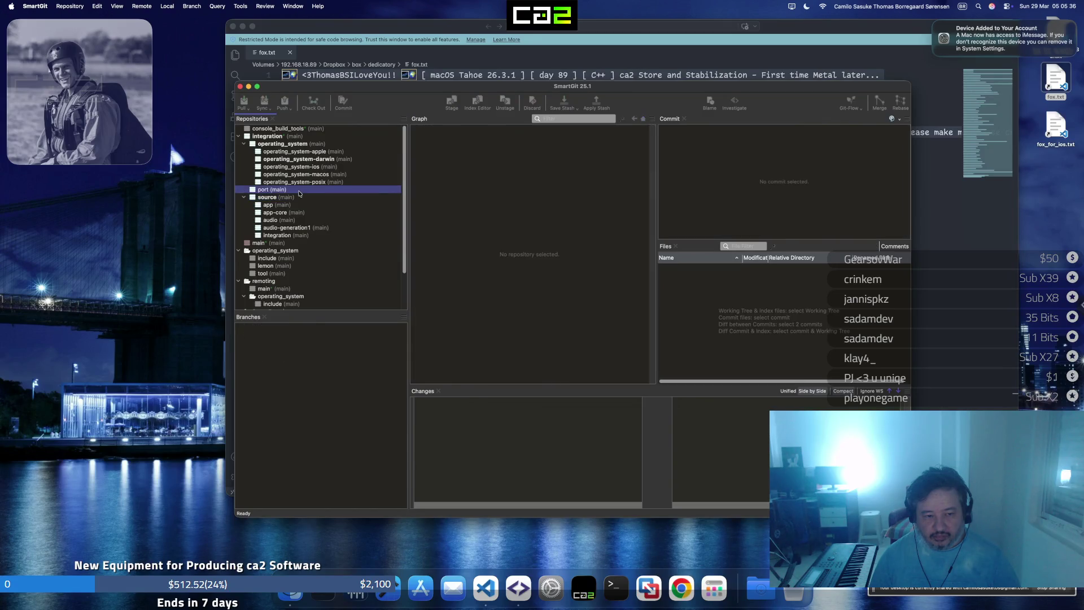
scroll(282, 200, down, 3)
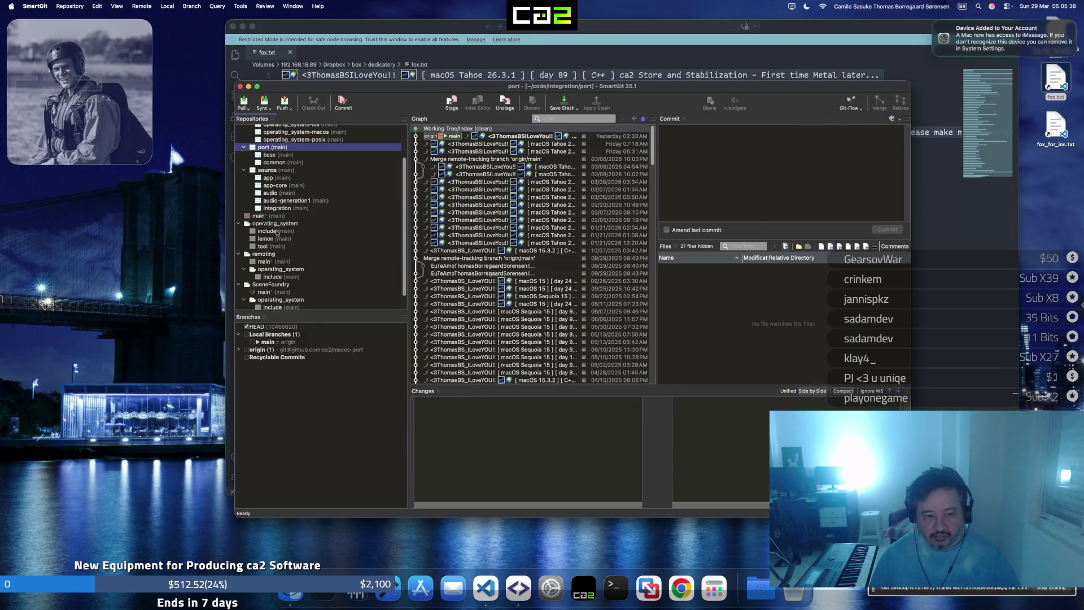
right_click(280, 217)
click(291, 231)
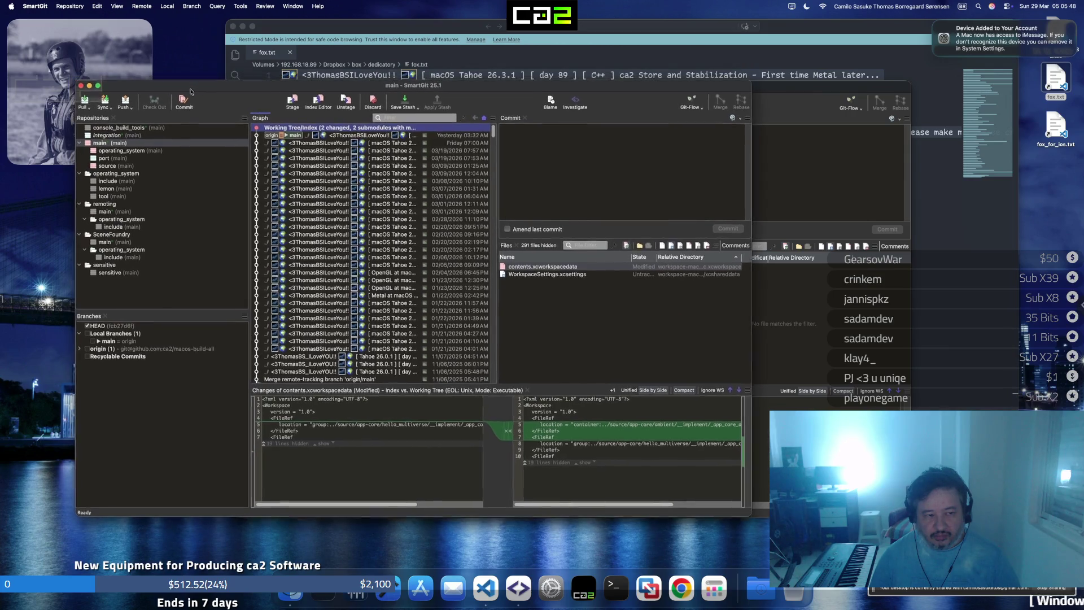
Browse the source and operating_system repositories in the new main window
drag(187, 83, 192, 92)
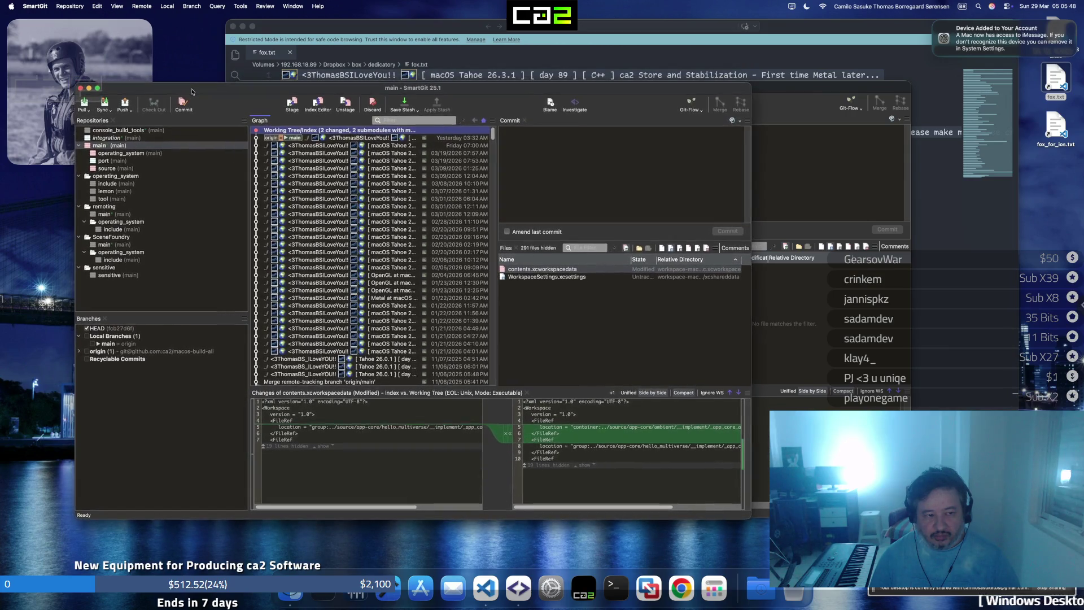
click(120, 169)
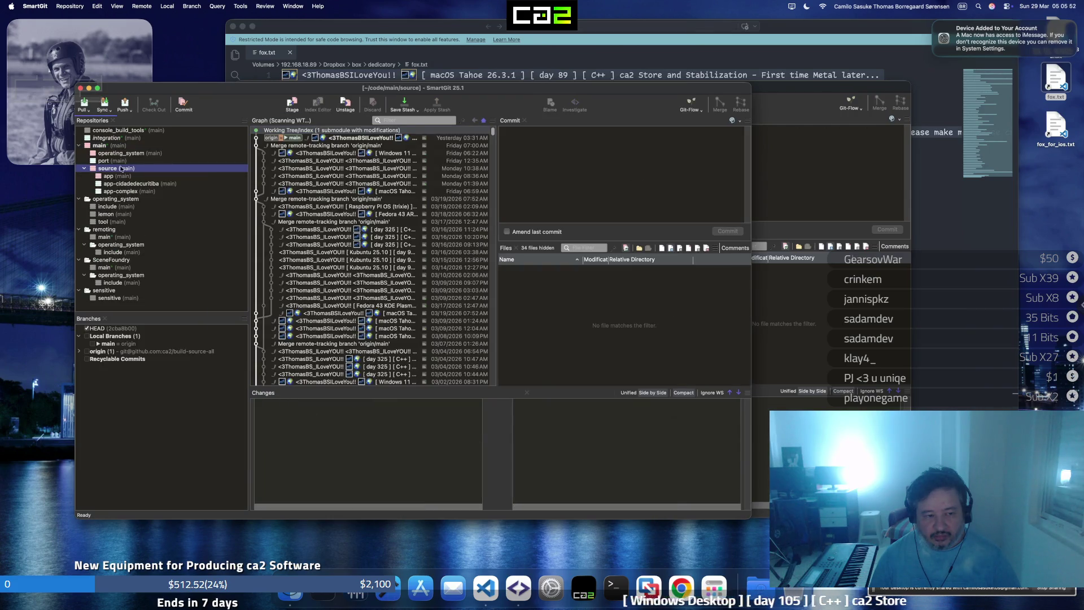
click(125, 153)
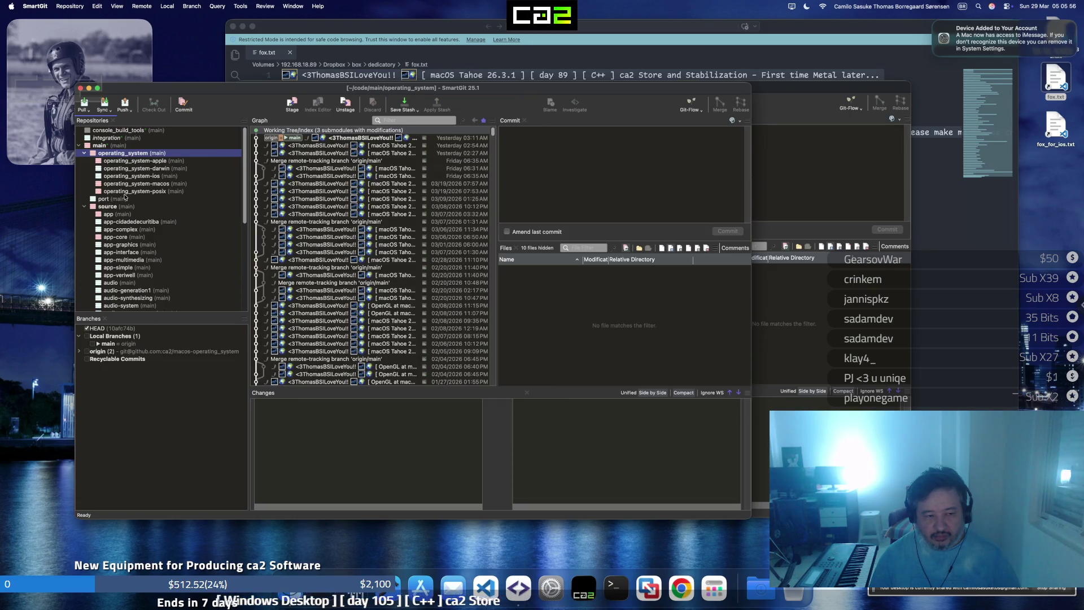
click(128, 191)
shift+click(138, 183)
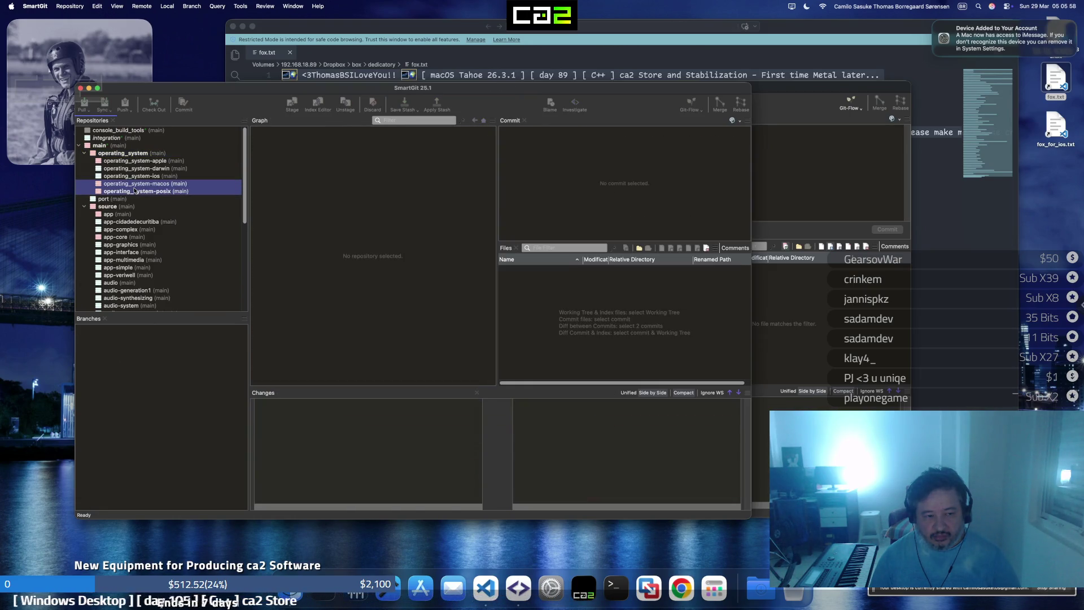
Review pending changes in macos, apple and posix, then start committing operating_system-posix
click(137, 183)
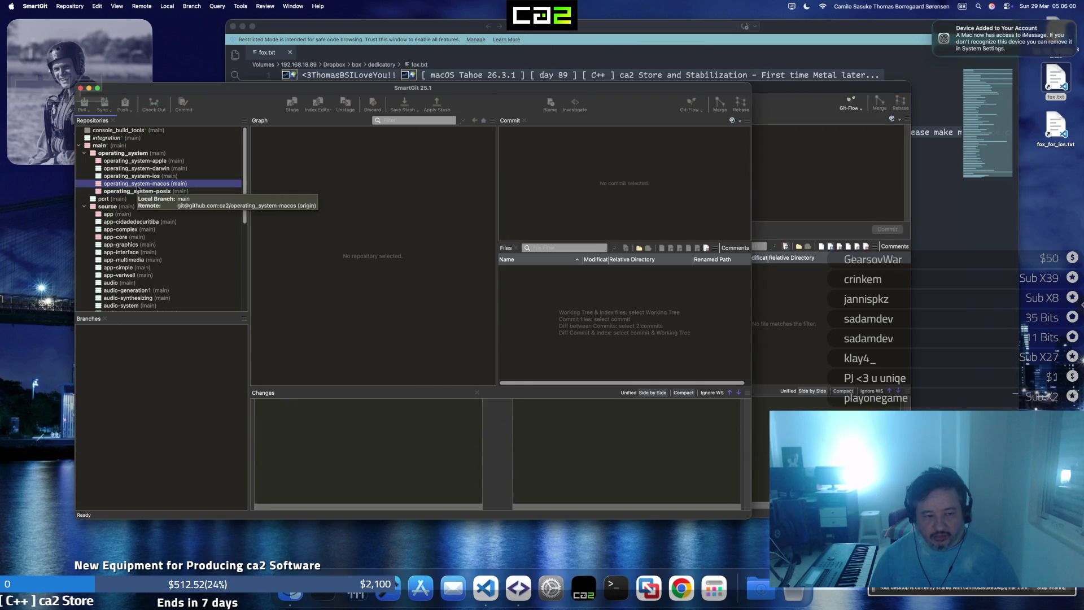
click(144, 160)
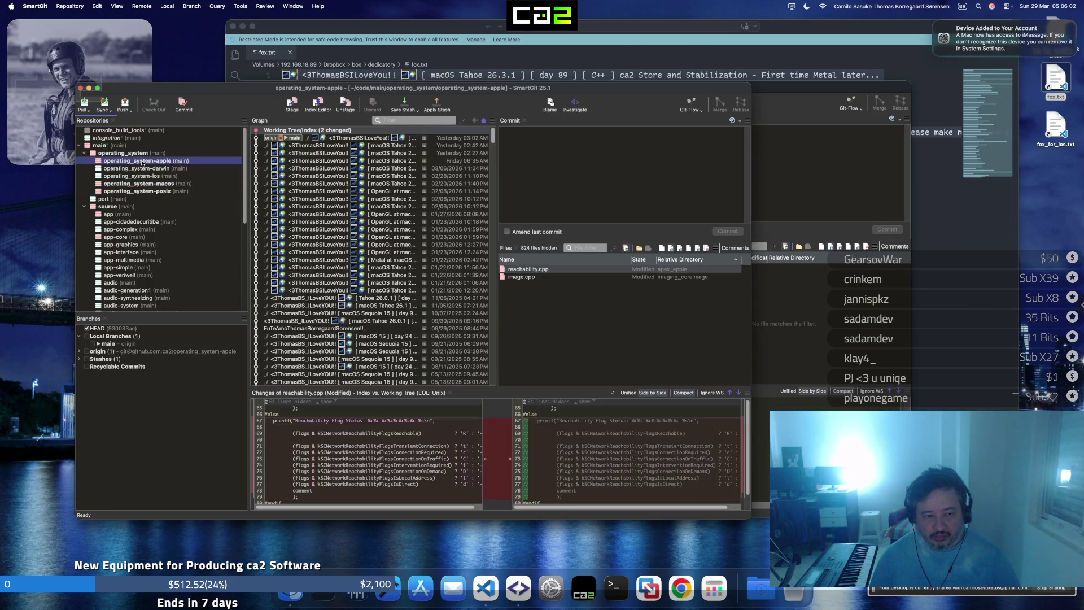
click(144, 193)
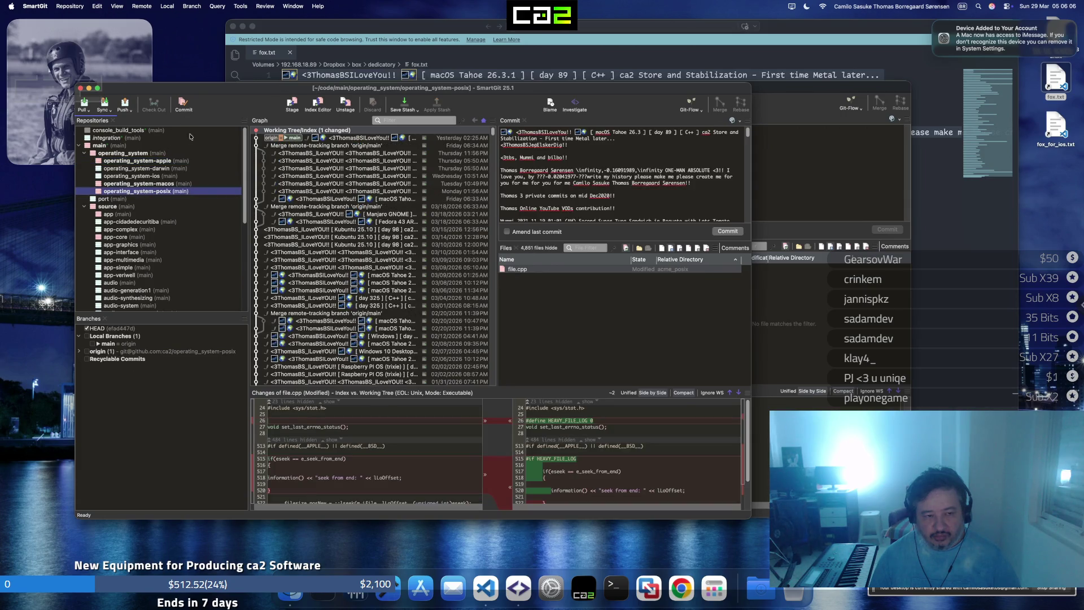
click(189, 108)
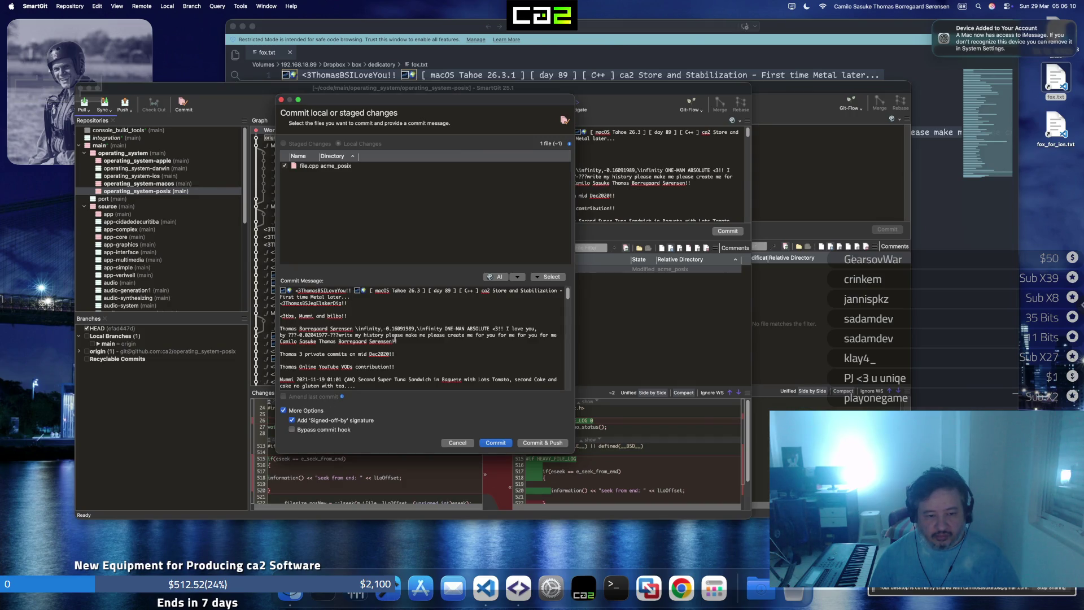
Commit and push file.cpp in operating_system-posix, dismissing the rejected-push report
key(super+a)
key(Right)
click(509, 446)
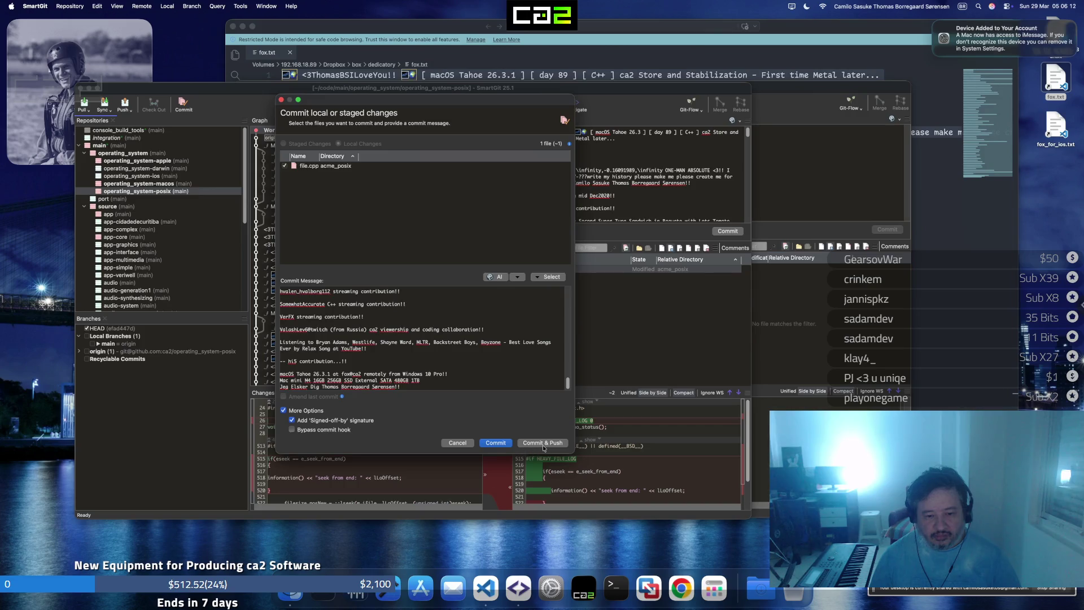
click(543, 443)
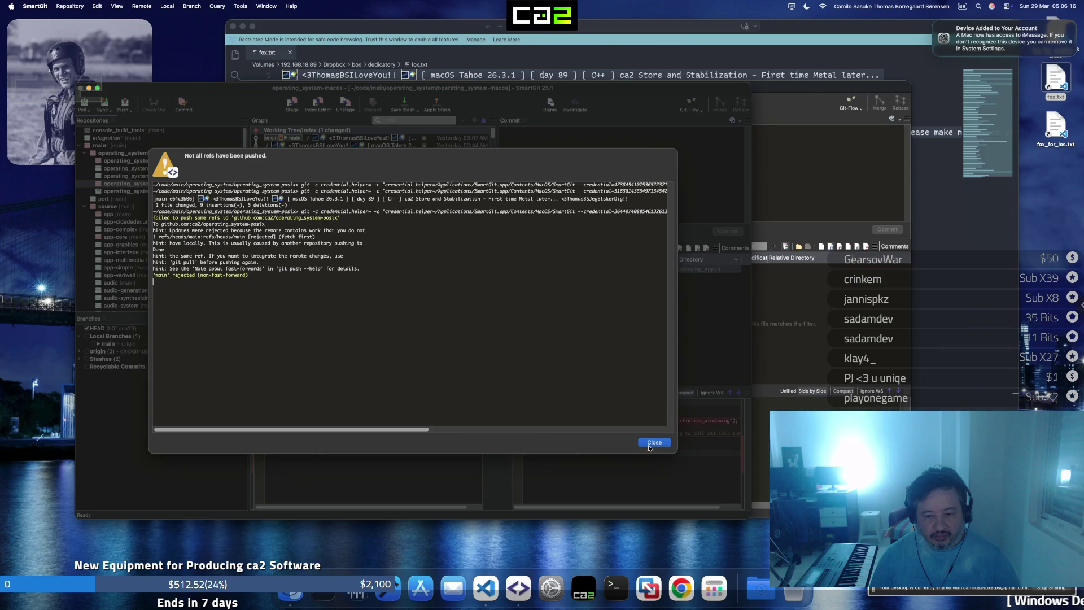
click(652, 443)
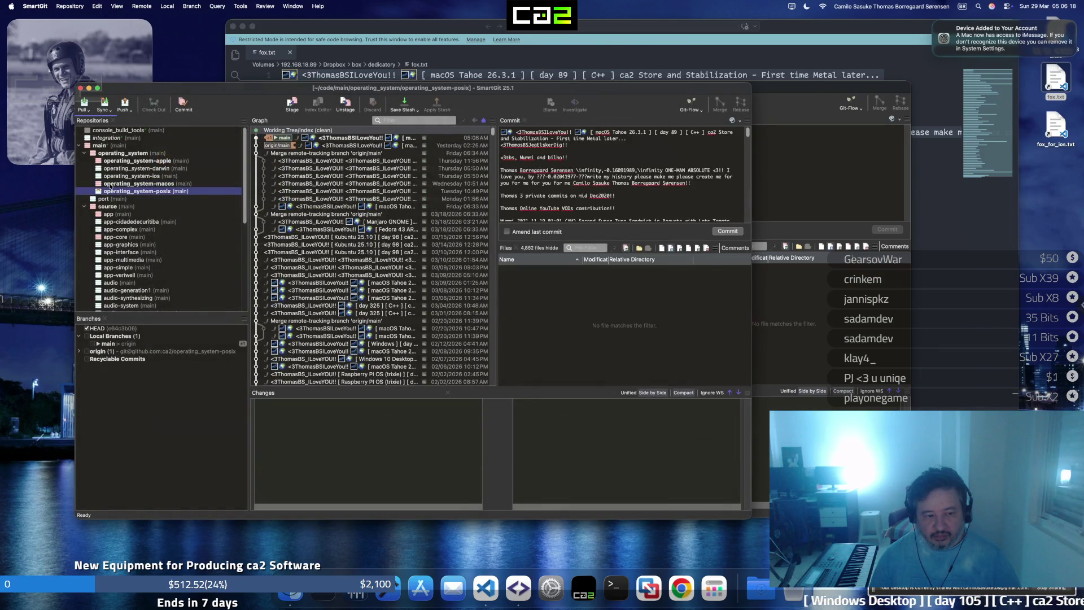
Pull and merge origin/main into operating_system-posix, then push again
click(82, 110)
click(82, 106)
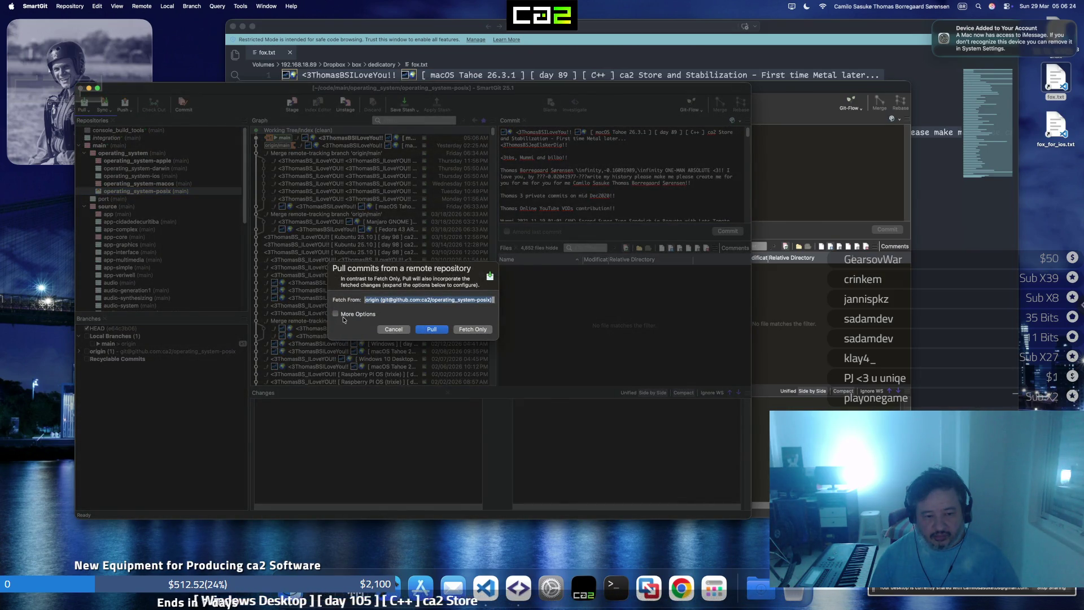
click(337, 315)
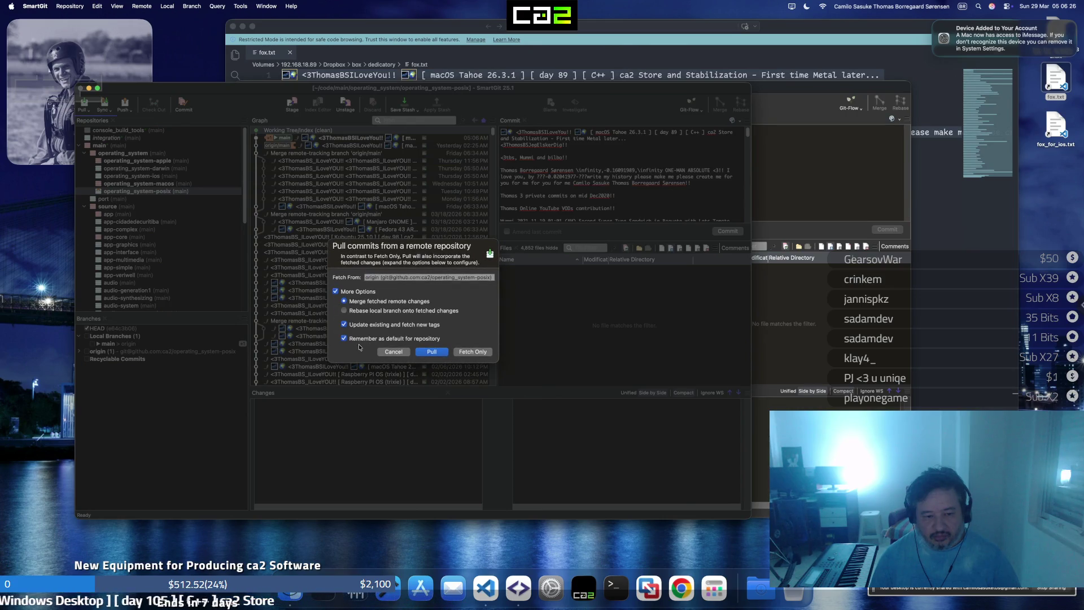
click(432, 353)
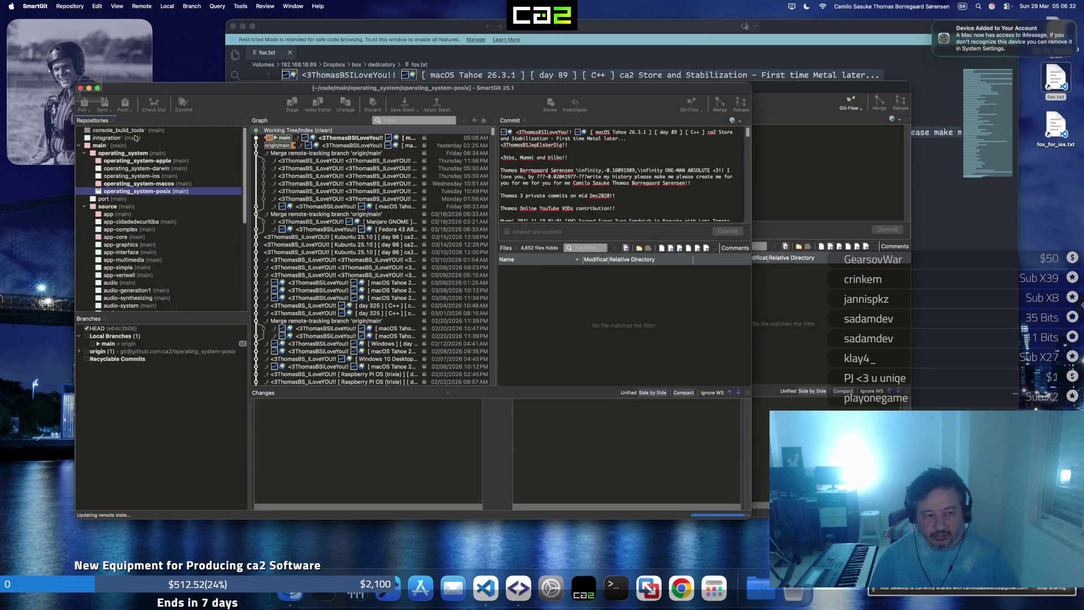
click(119, 106)
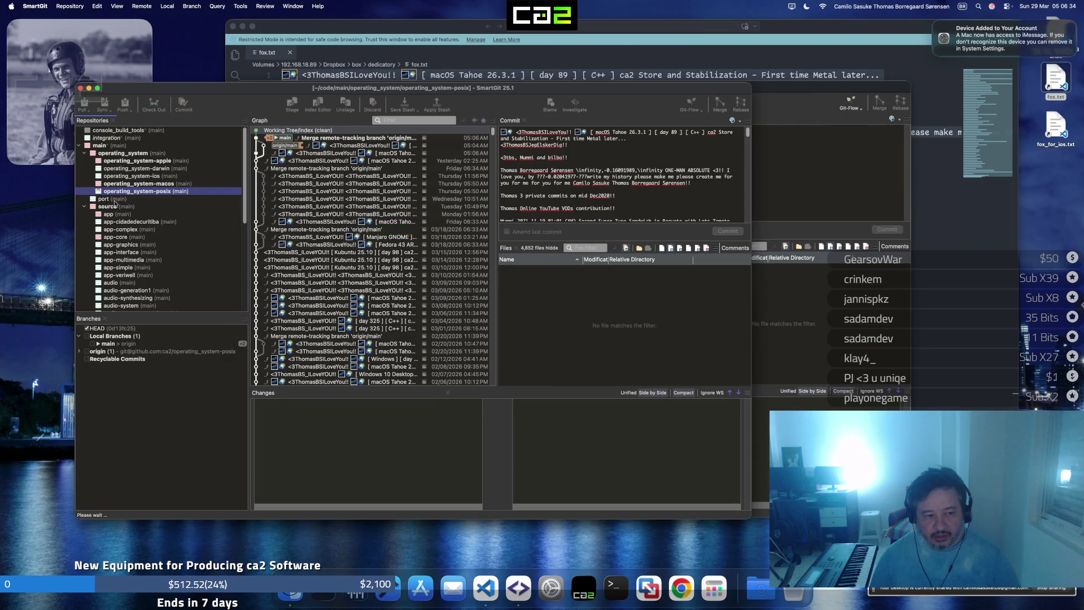
Commit and push the operating_system-macos changes with the pasted message
click(124, 185)
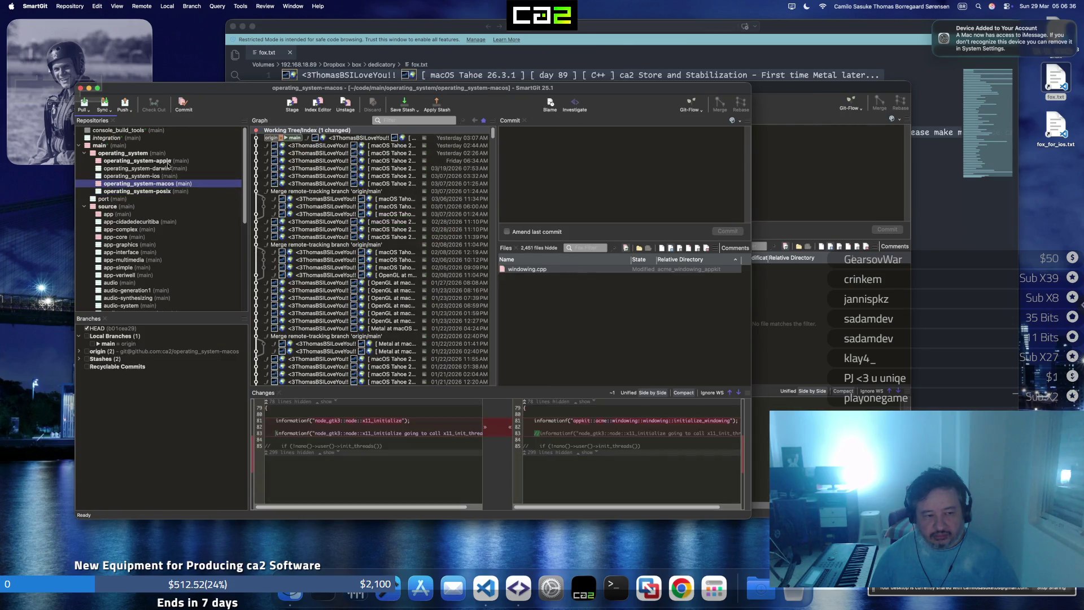
click(181, 103)
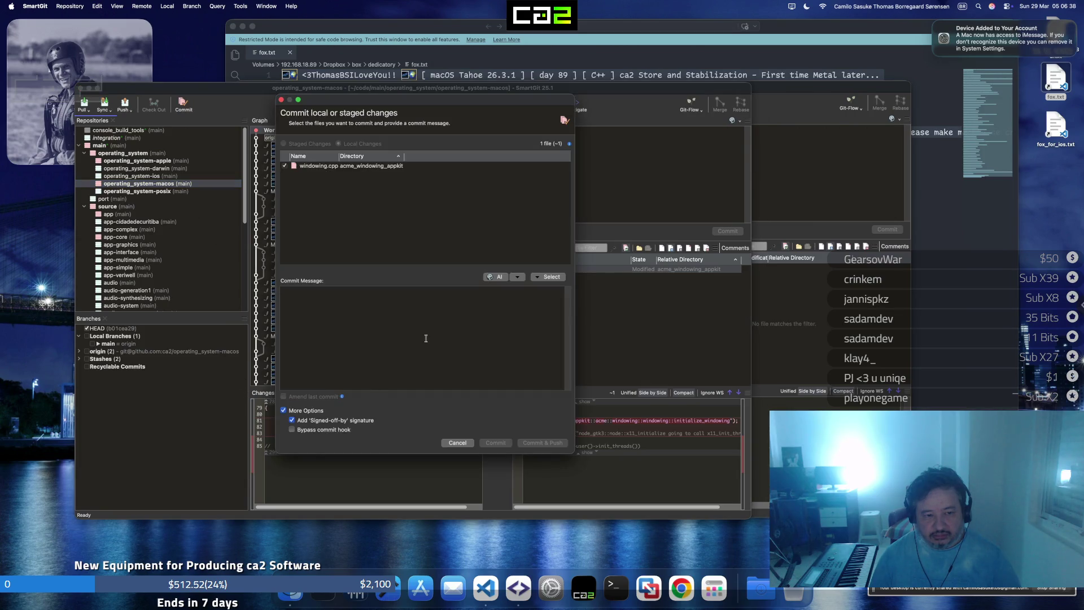
key(super+v)
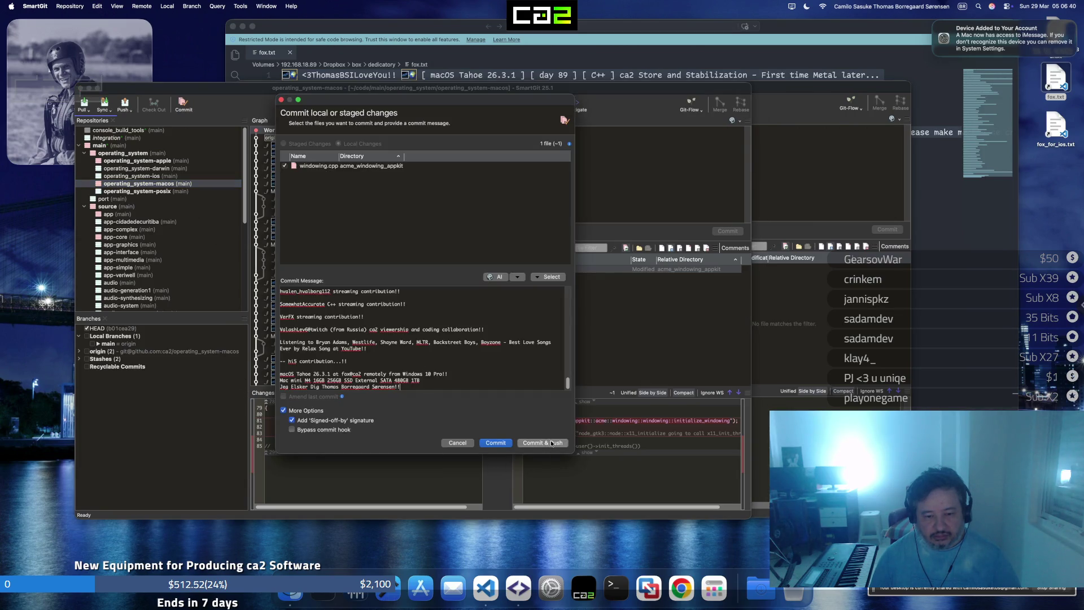
click(552, 442)
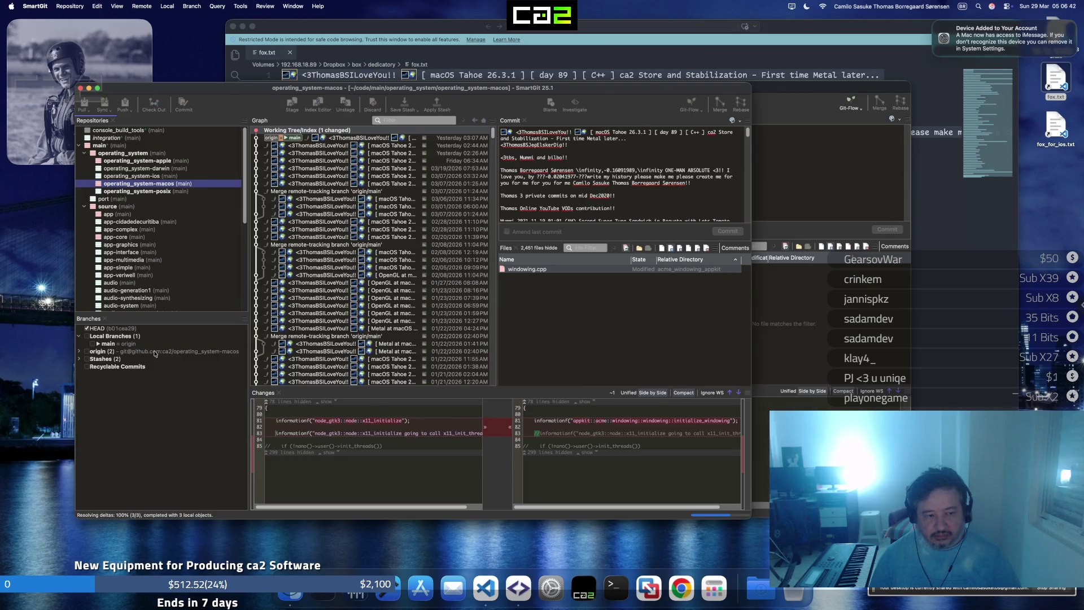
Commit the two operating_system-apple file changes with the pasted message
click(137, 161)
click(183, 105)
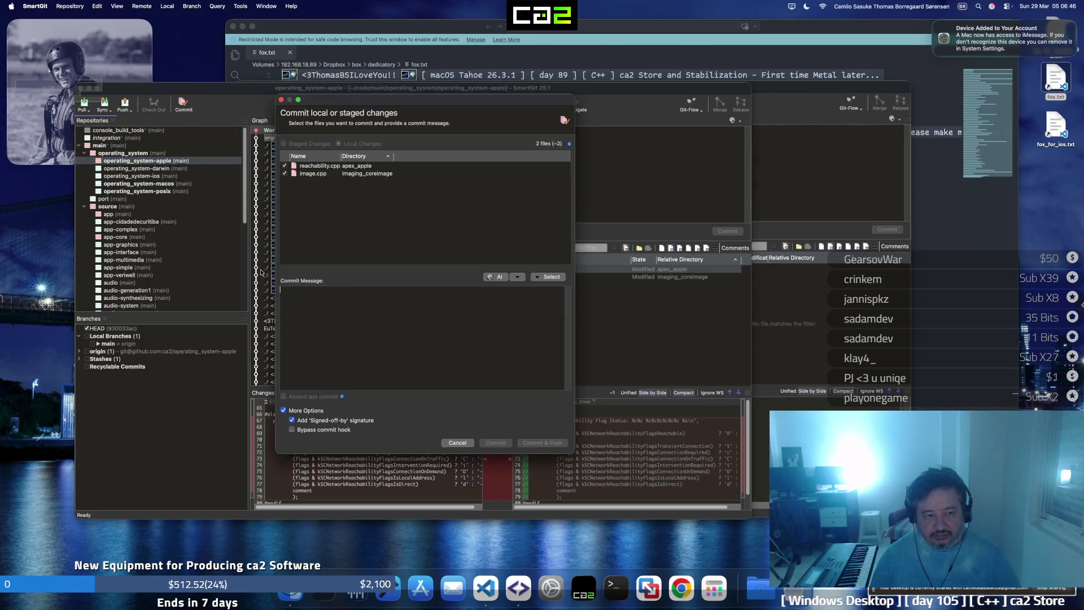
key(super+v)
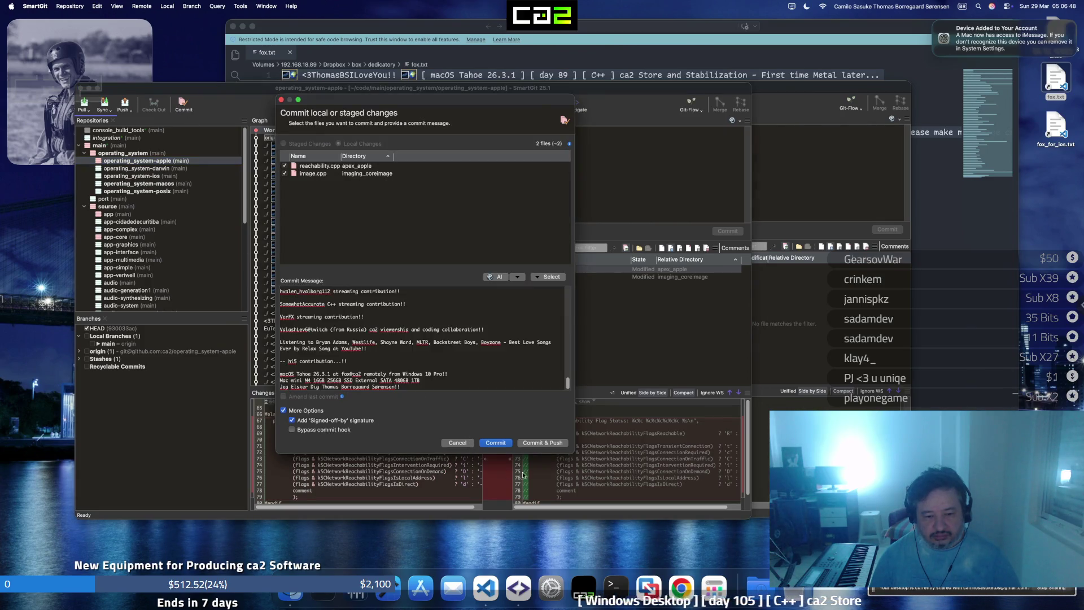
click(546, 443)
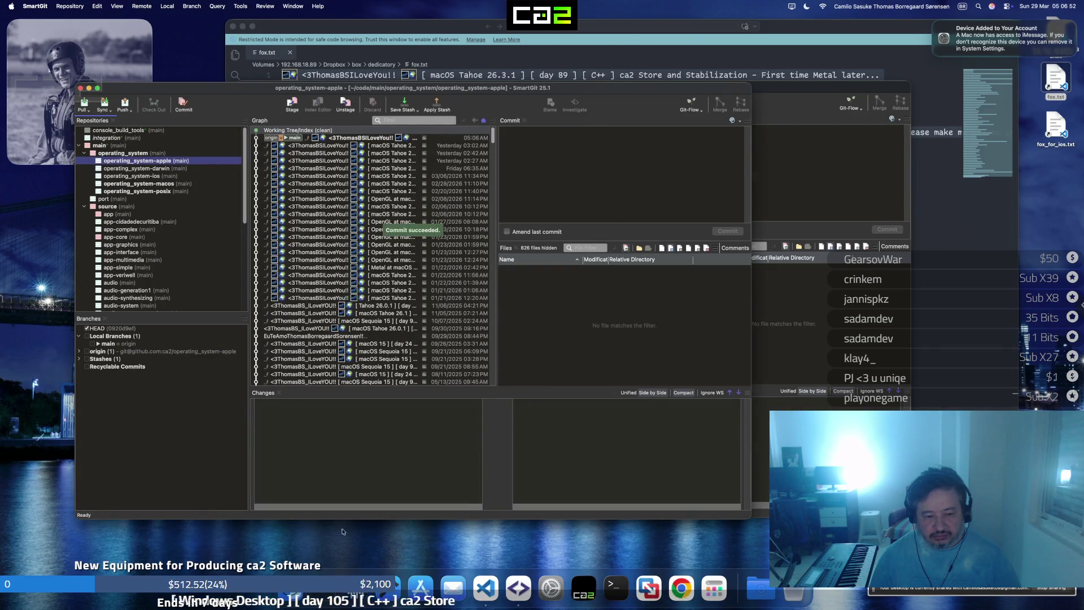
Commit and push operating_system's updated sub-repository references, dismissing the push rejection
click(125, 153)
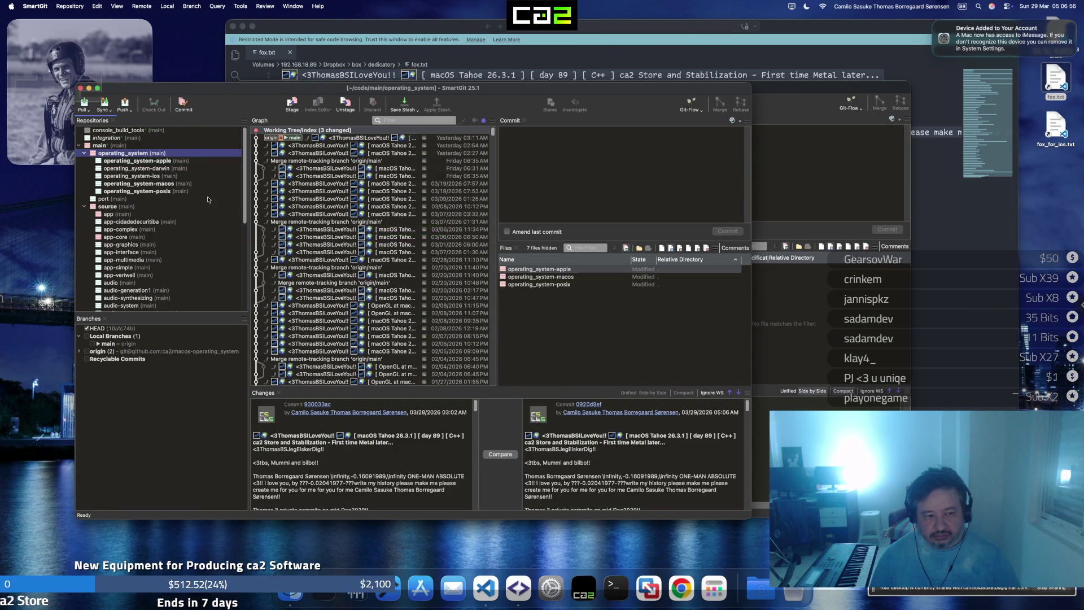
click(180, 108)
key(super+v)
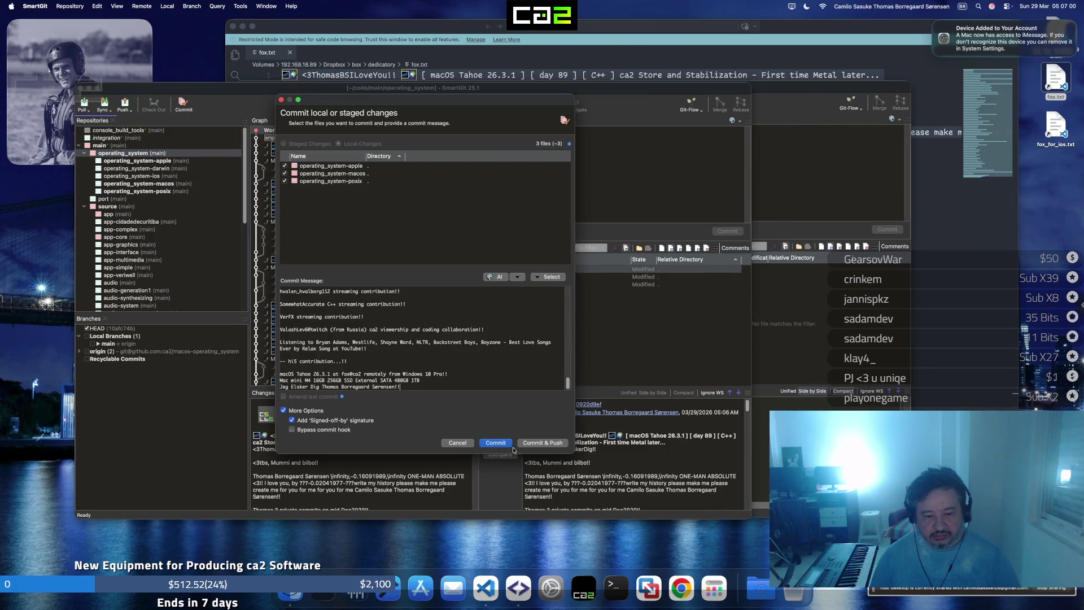
click(534, 442)
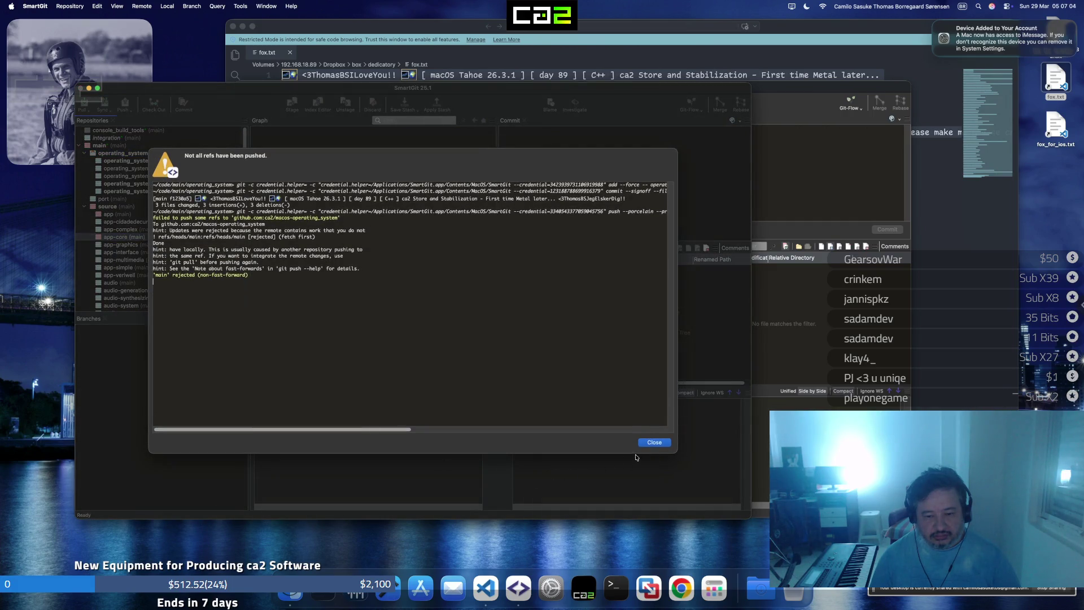
click(657, 444)
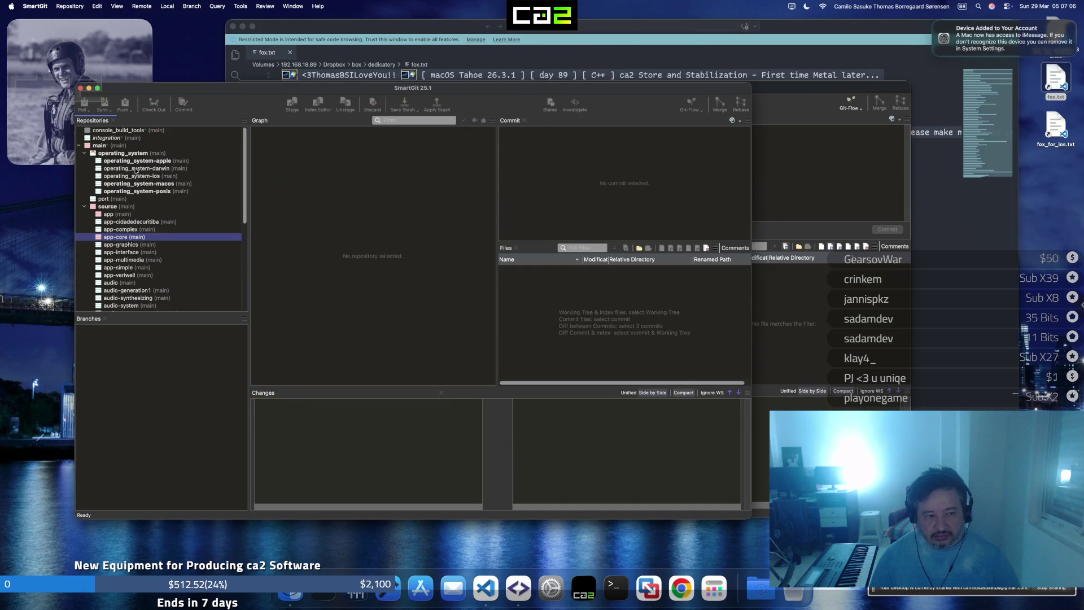
Pull and merge origin/main into the parent operating_system repository
click(136, 153)
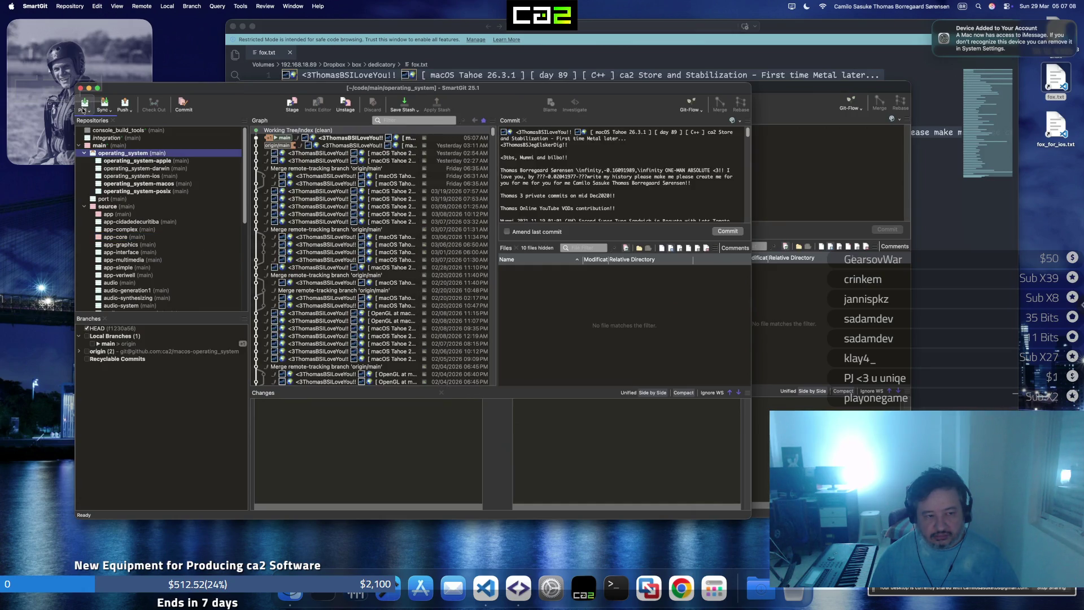
click(83, 105)
click(356, 315)
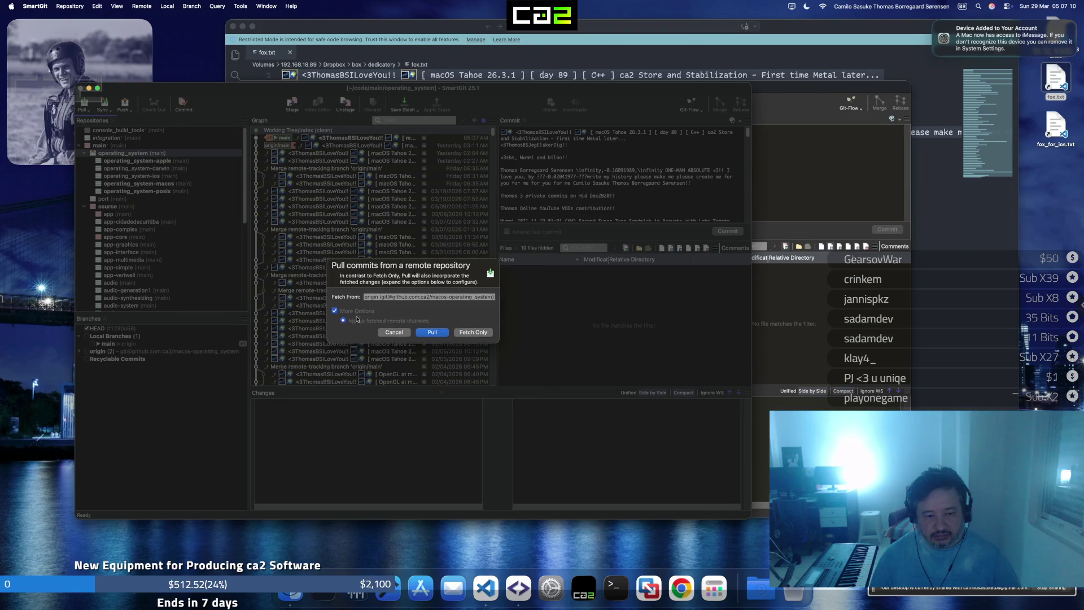
click(433, 351)
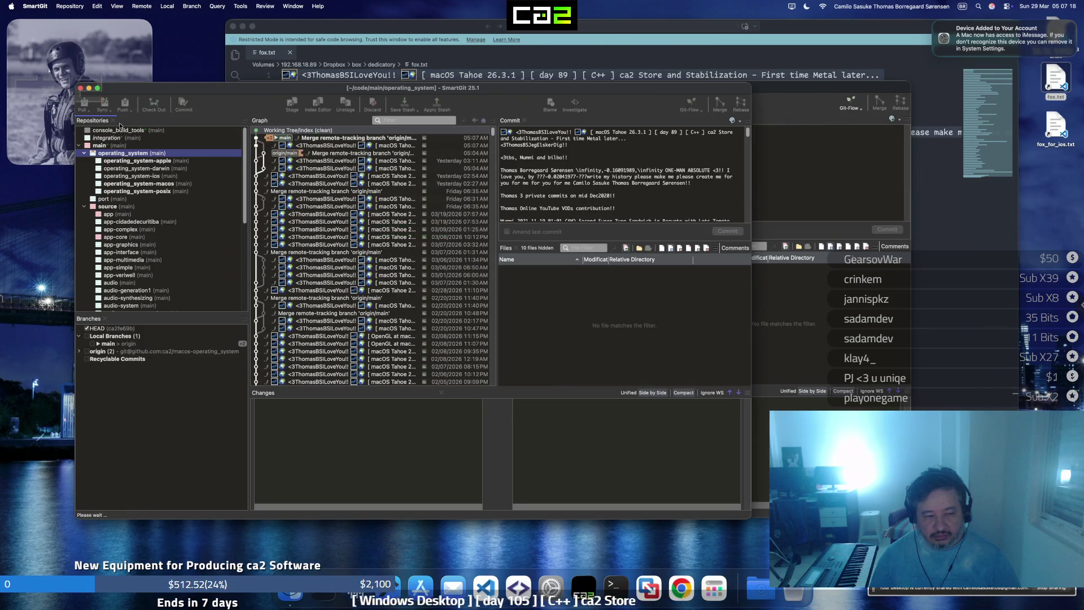
click(117, 238)
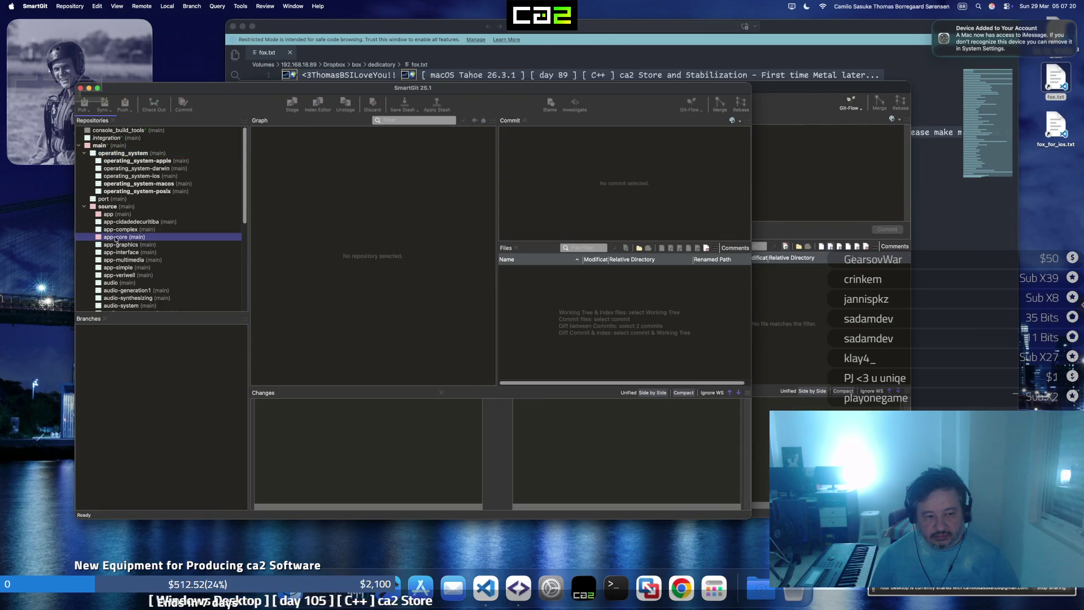
Commit the app-core changes with the prefilled message
click(181, 106)
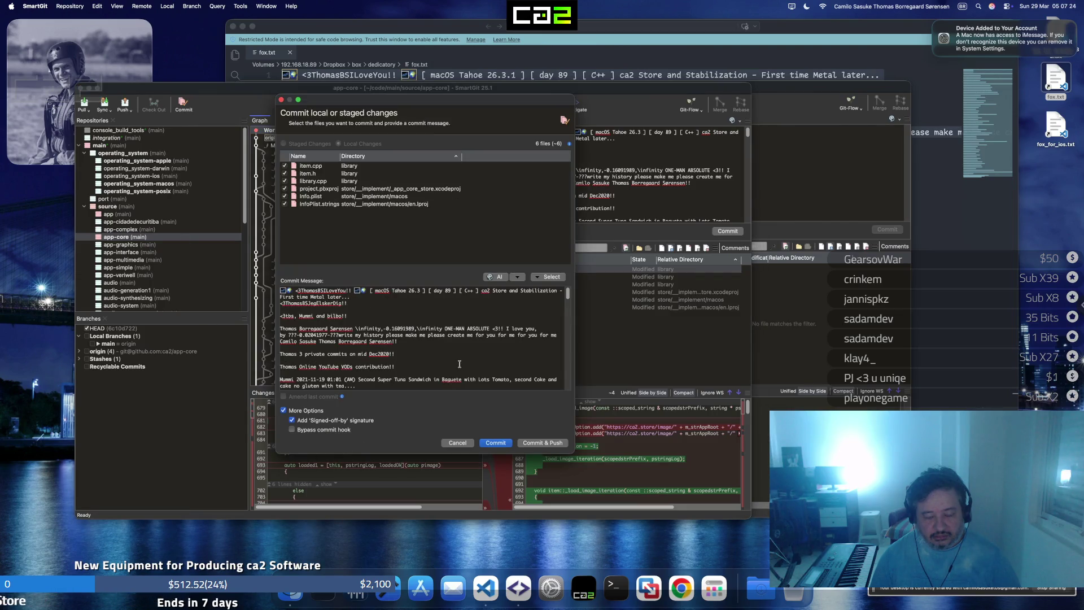
key(super+a)
key(Right)
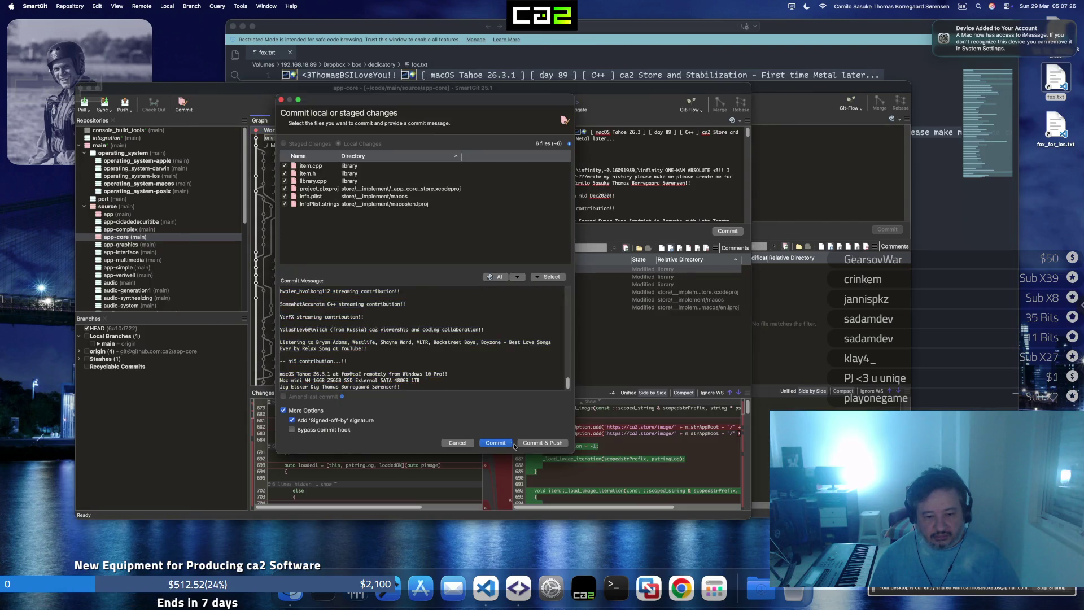
click(535, 443)
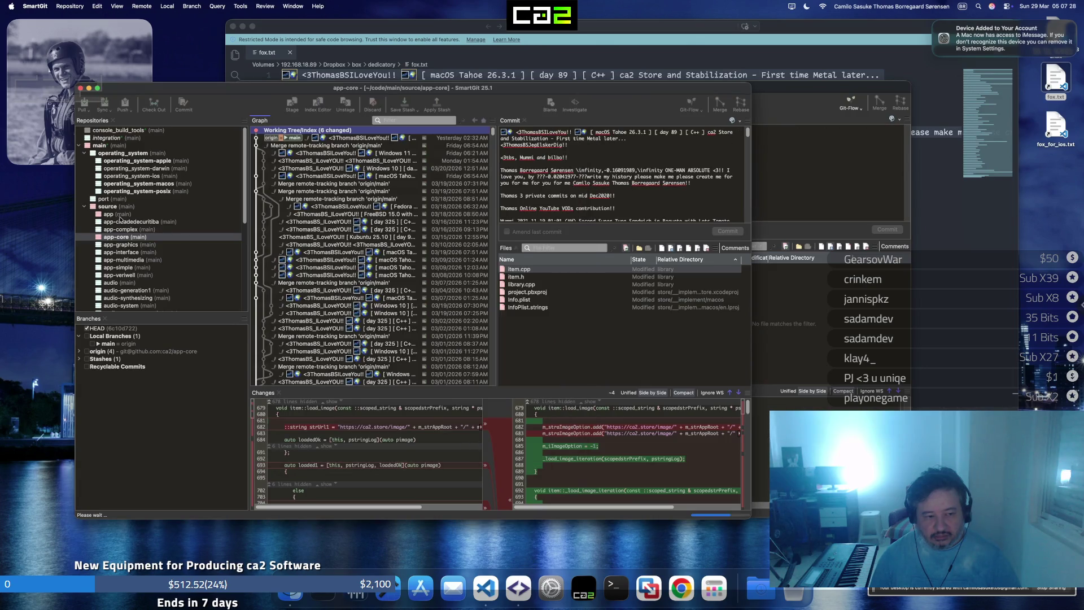
Commit and push the app repository changes with the usual message
click(120, 215)
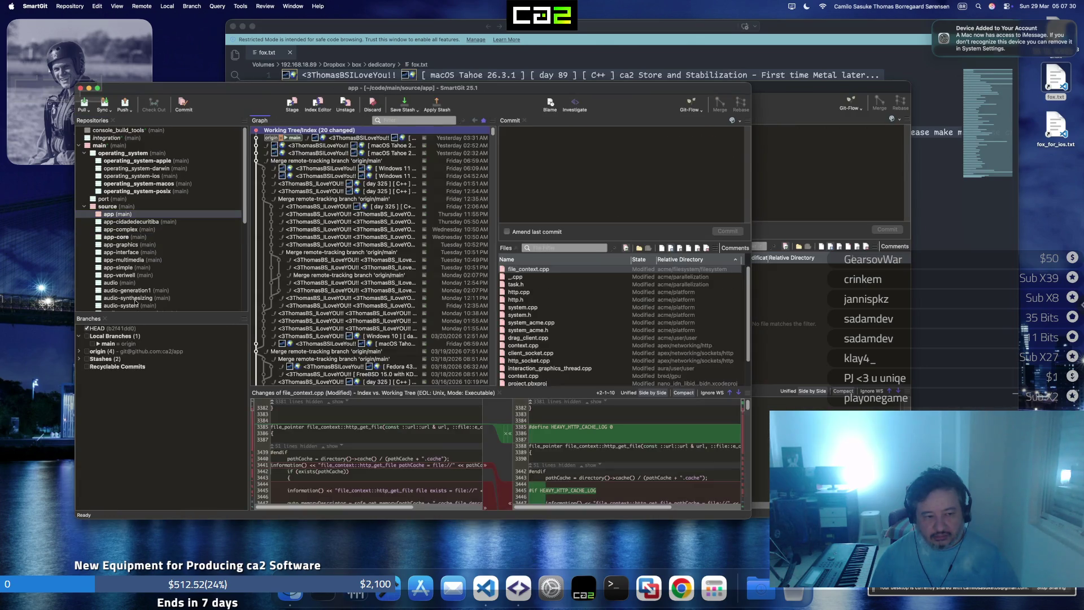
click(184, 108)
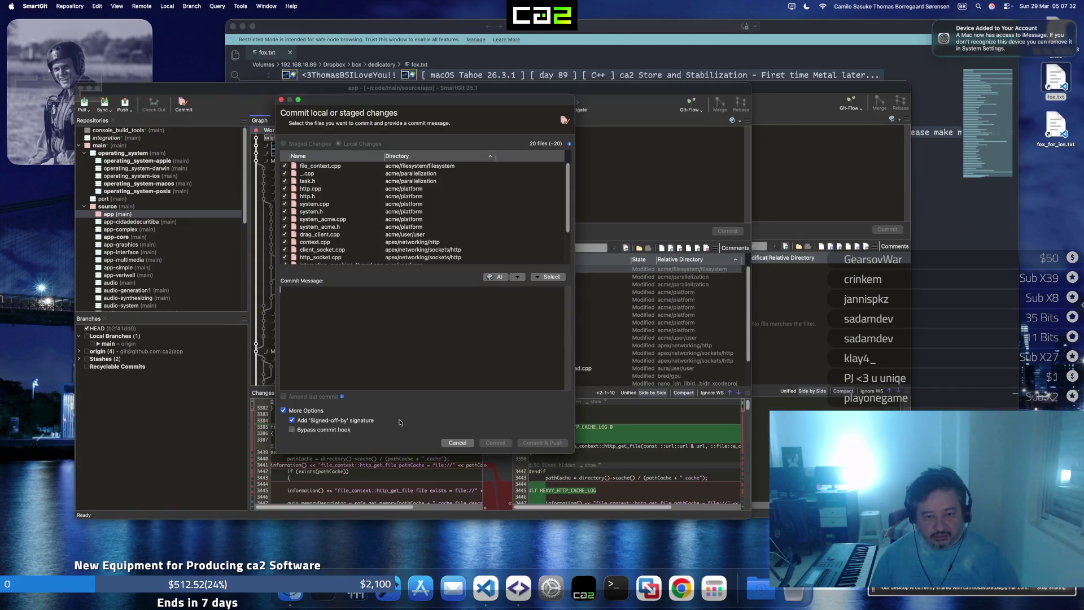
key(super+v)
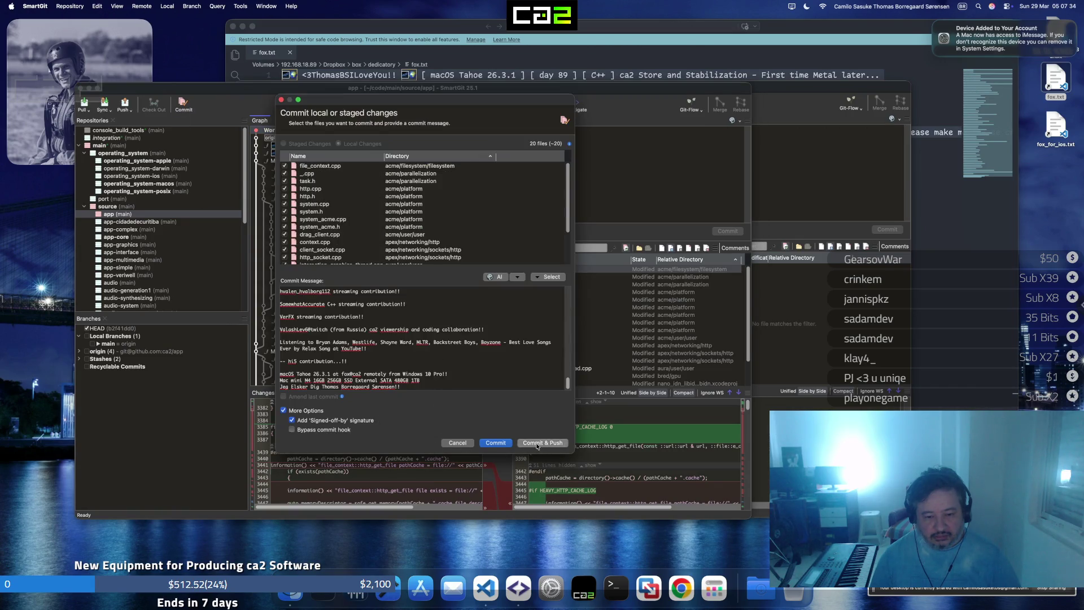
click(537, 443)
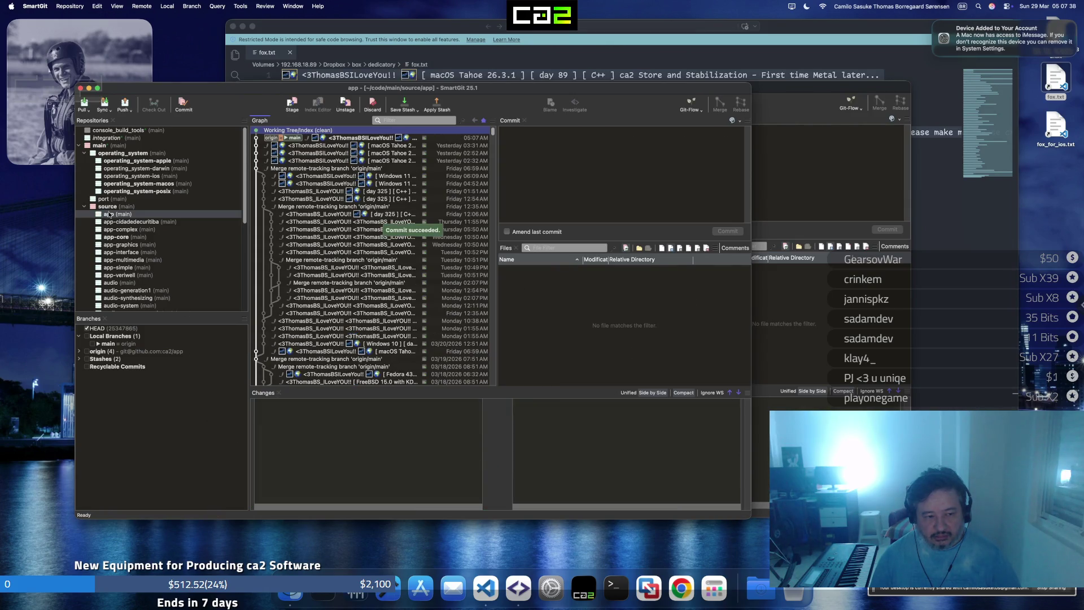
Commit and push source's updated app and app-core references
key(Up)
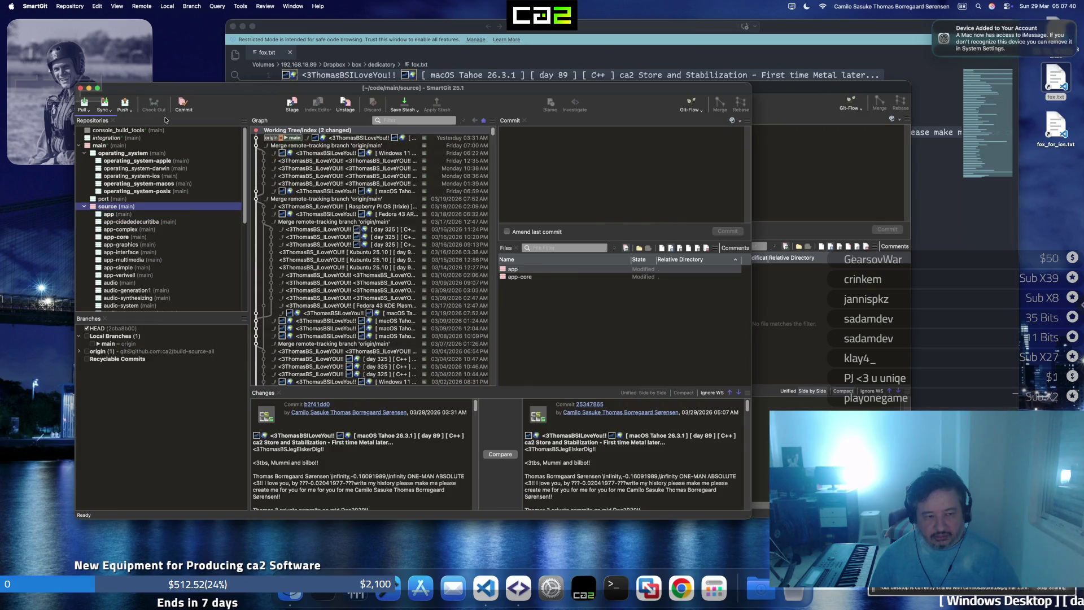
click(183, 105)
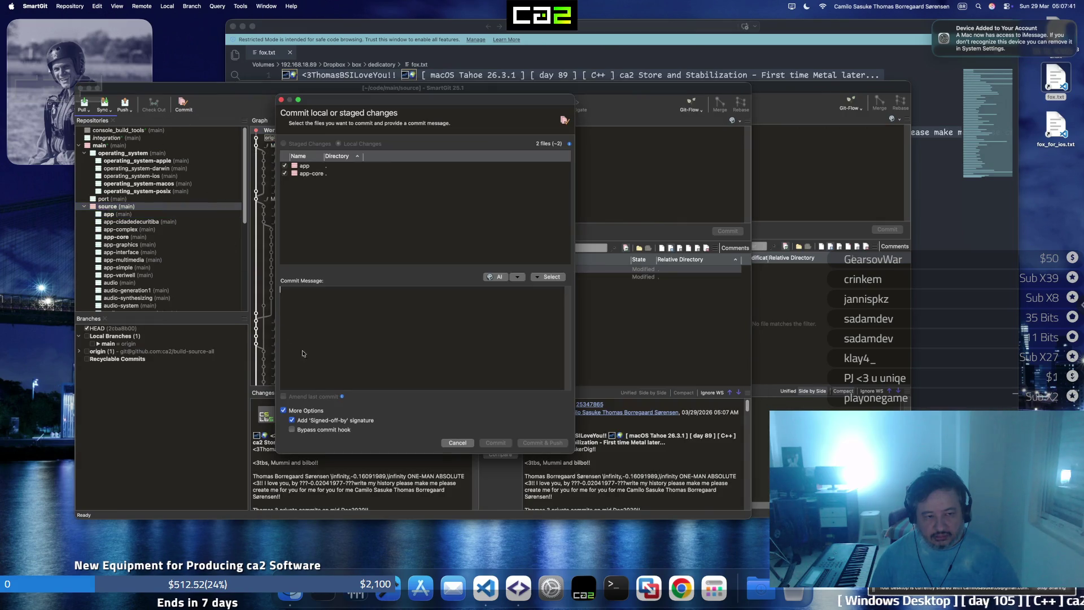
key(super+v)
click(495, 442)
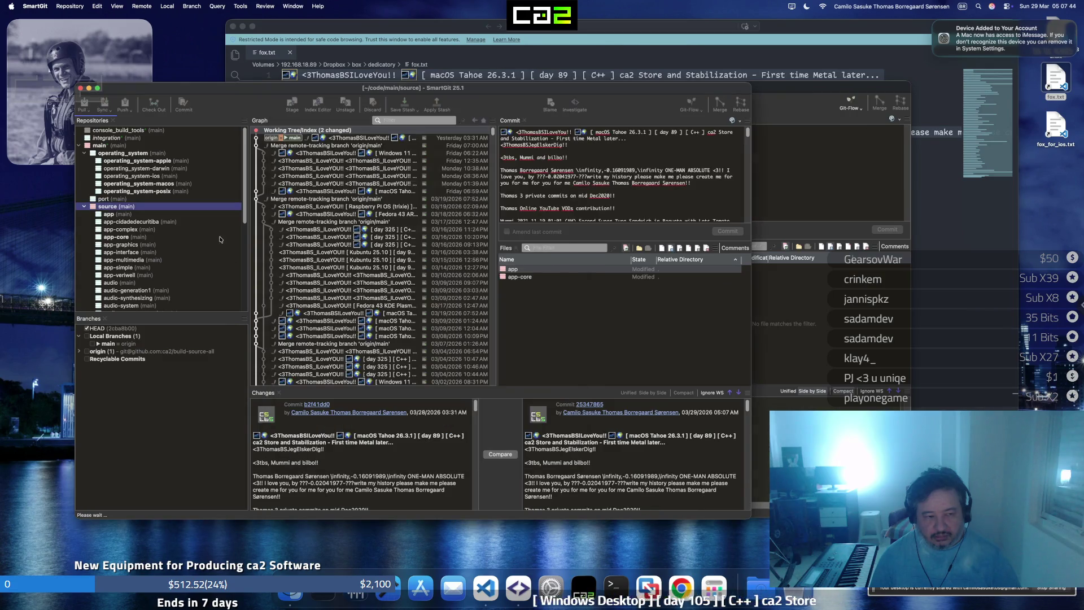
scroll(195, 236, down, 5)
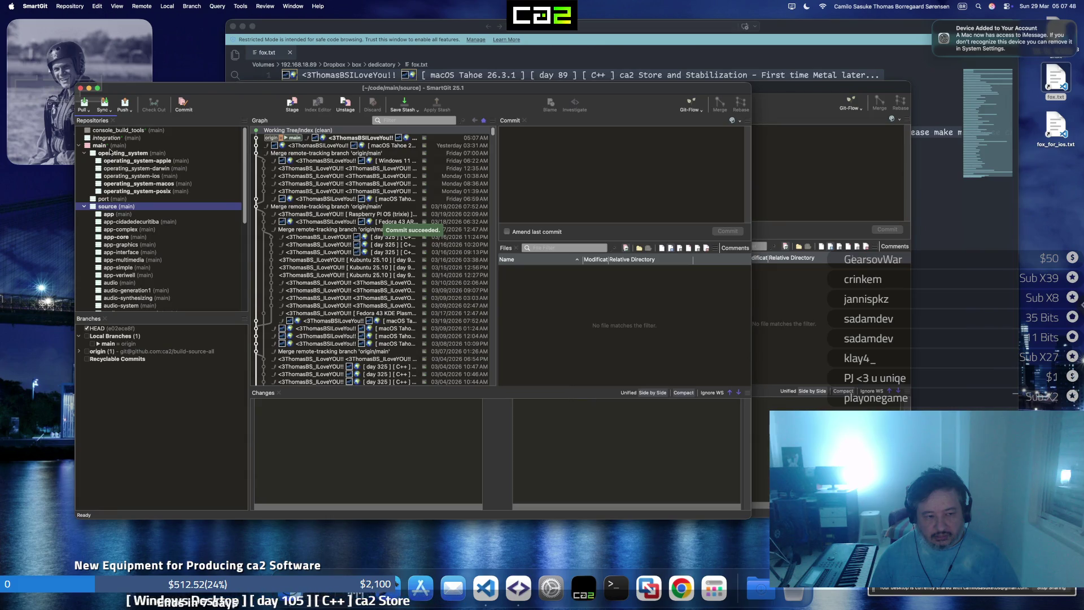
Commit and push all of main's changes including WorkspaceSettings.xcsettings, then move to the tool repository
click(108, 146)
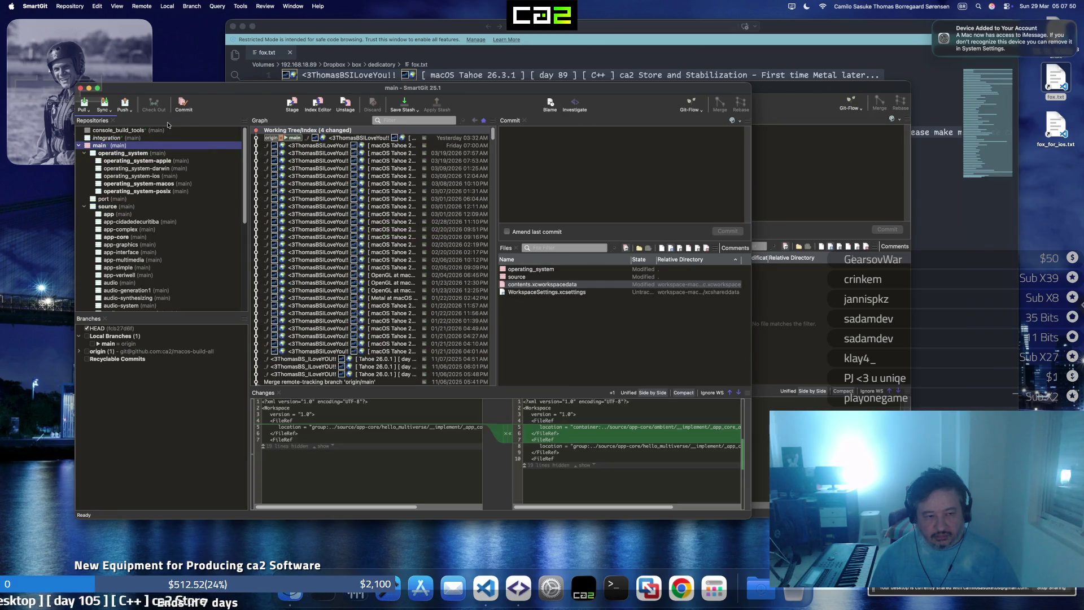
key(super+k)
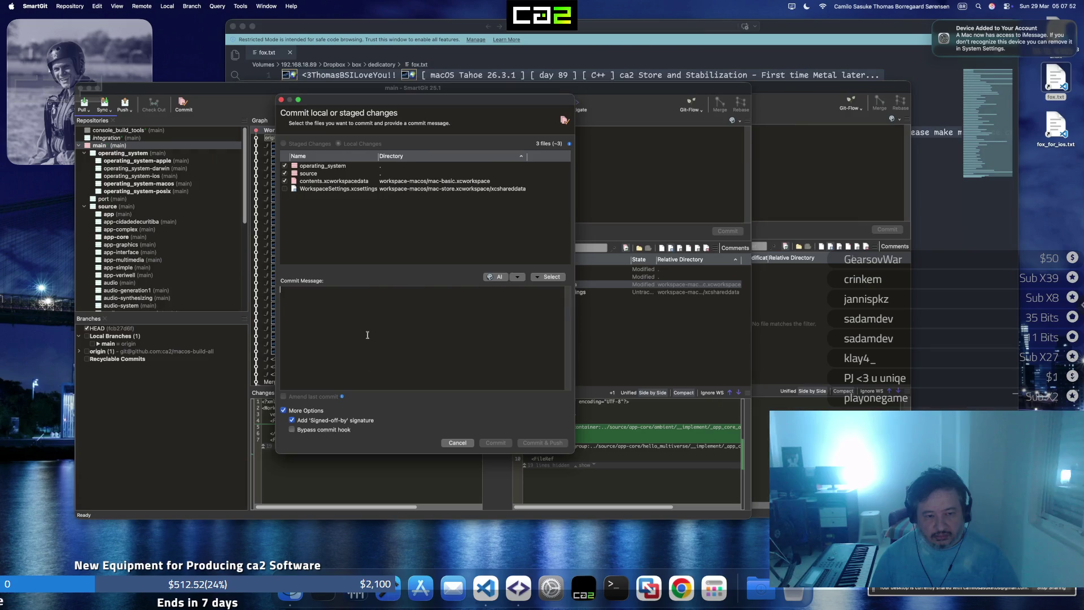
key(super+v)
click(401, 224)
key(super+a)
key(space)
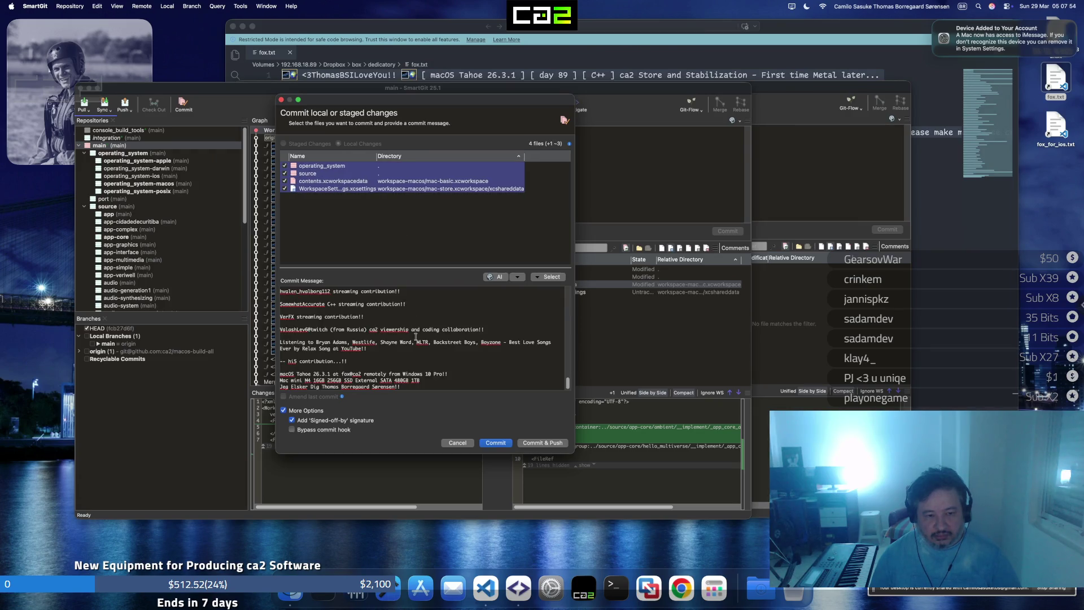
click(552, 445)
scroll(211, 226, down, 3)
scroll(195, 224, down, 3)
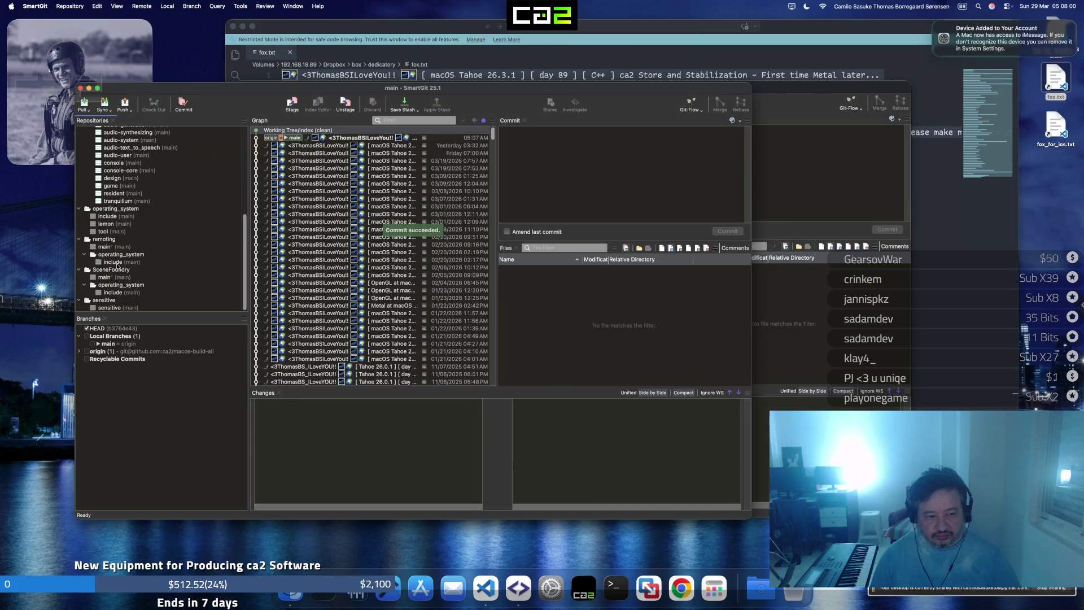
click(119, 236)
scroll(120, 236, down, 3)
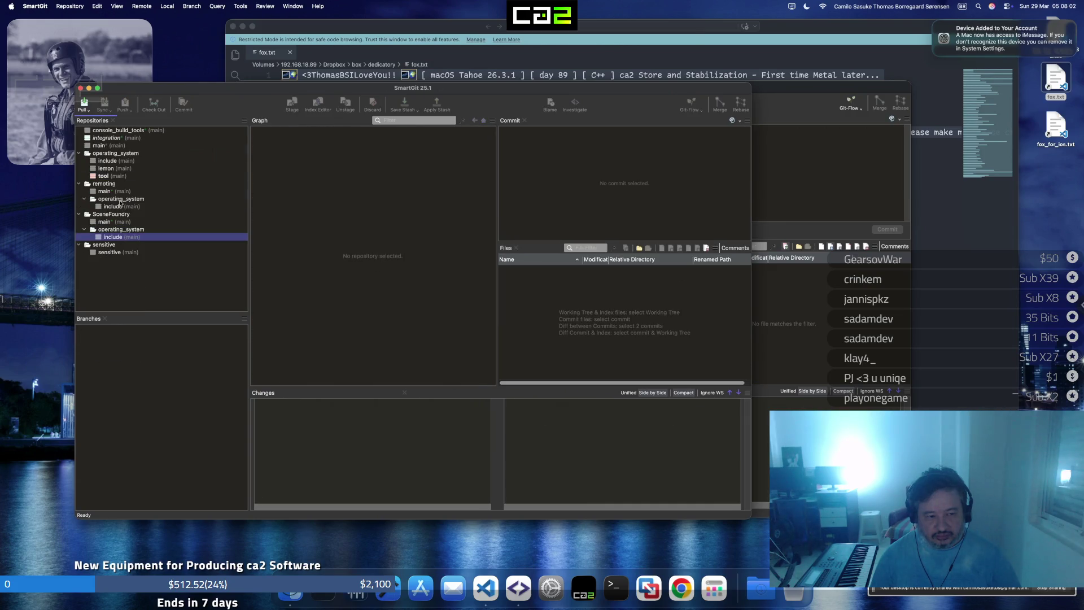
click(116, 178)
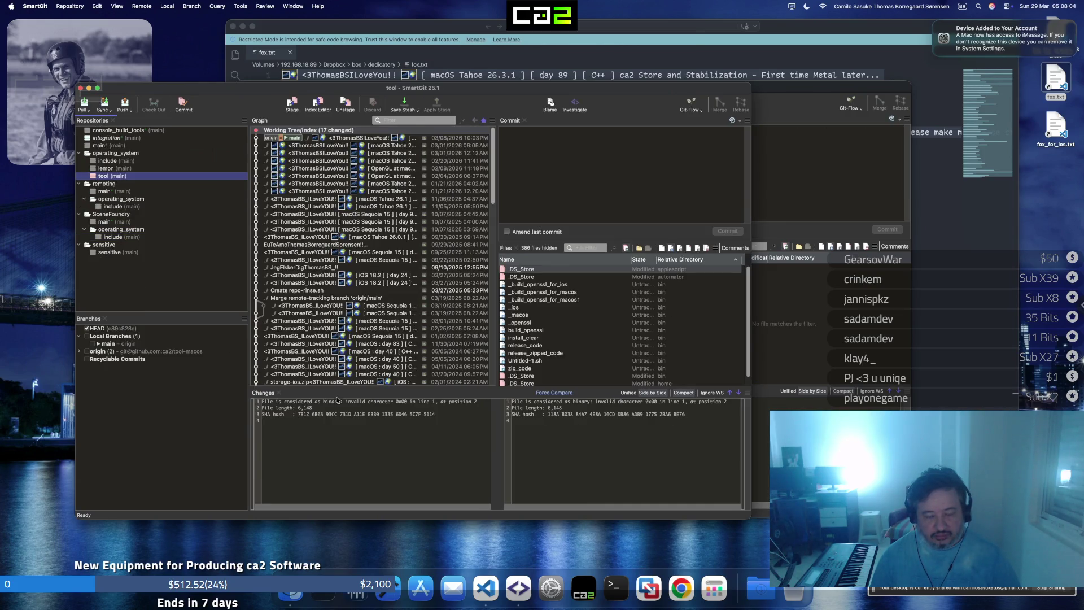
scroll(540, 355, down, 1)
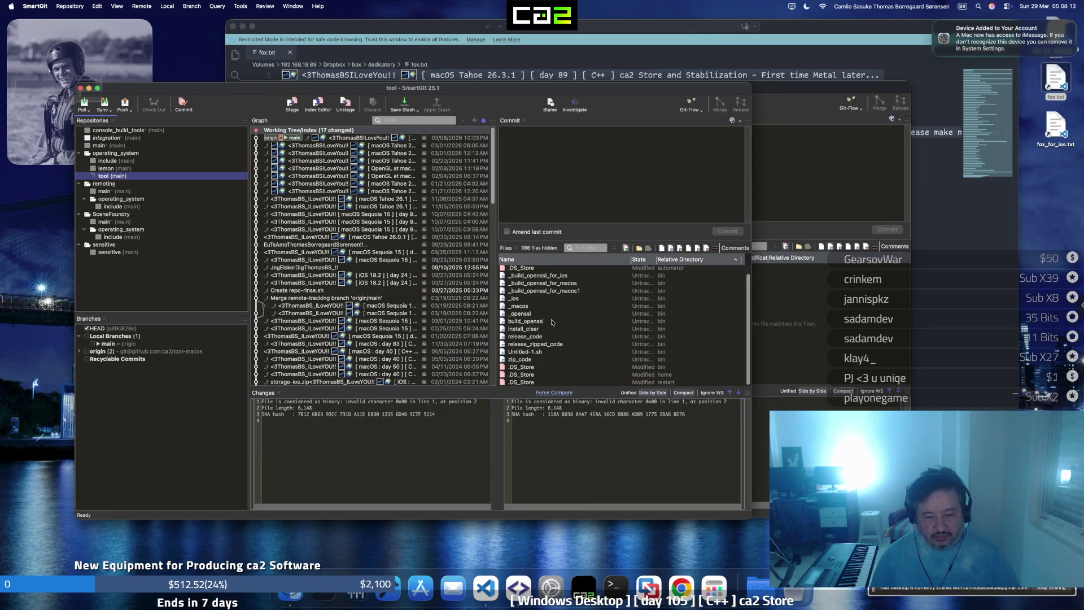
scroll(542, 339, up, 1)
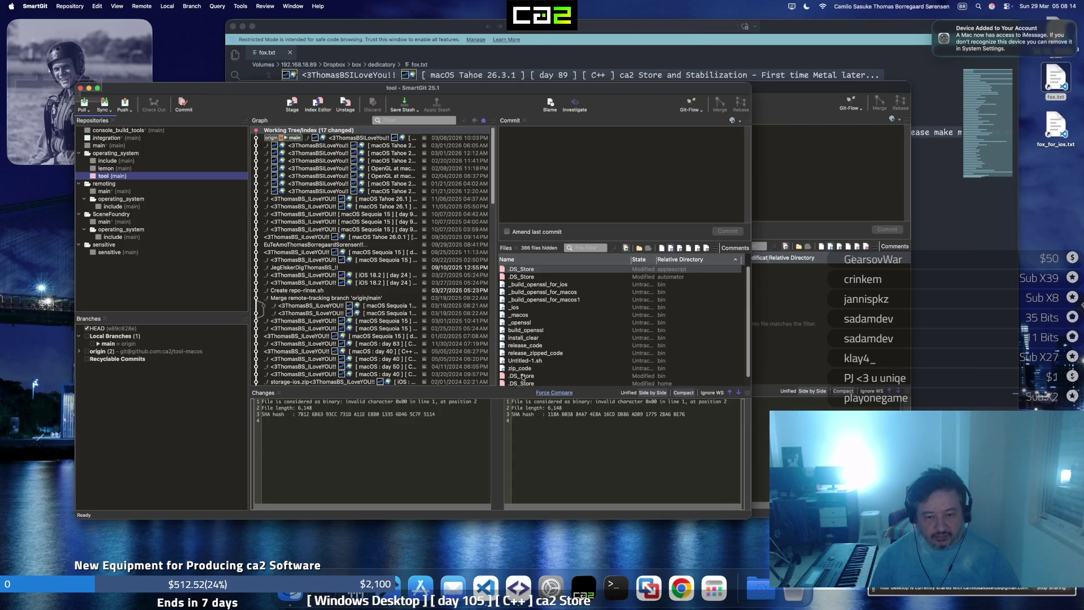
Commit and push all 17 changed files in tool, then switch to include
click(185, 107)
click(477, 236)
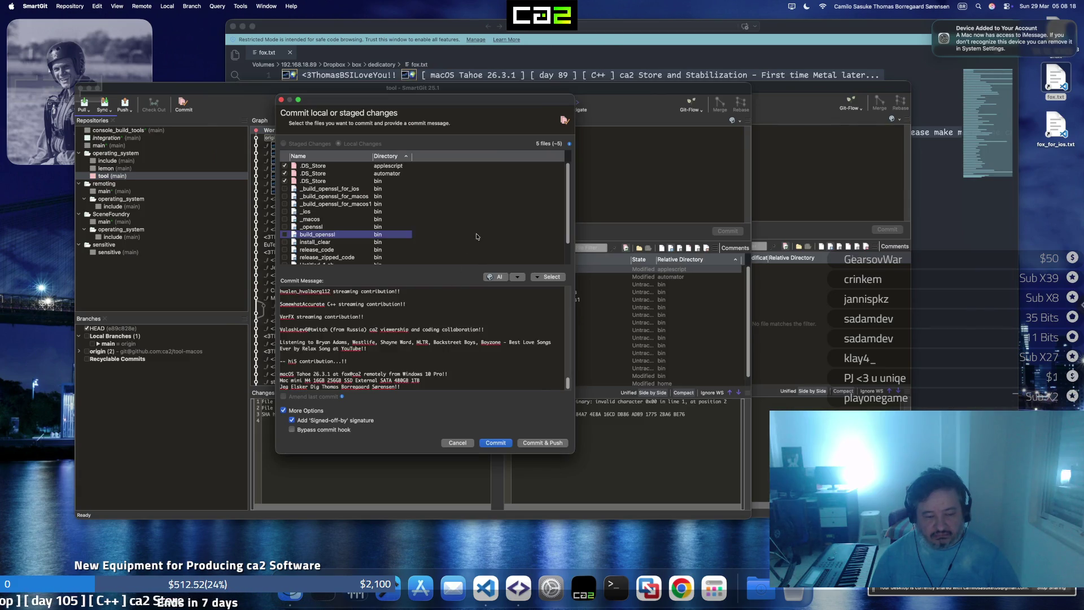
key(super+a)
key(space)
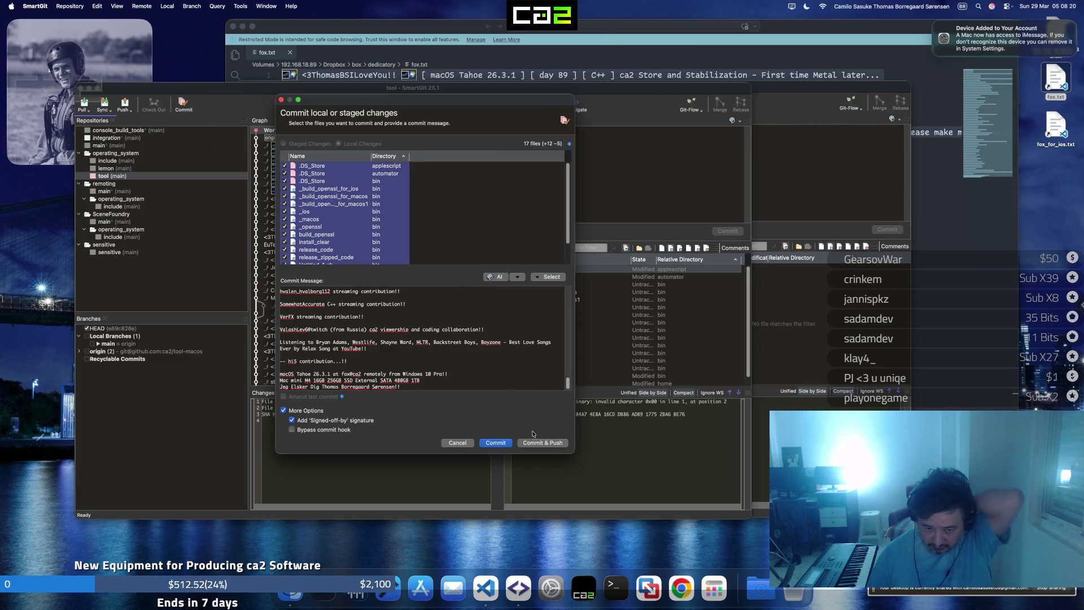
click(548, 445)
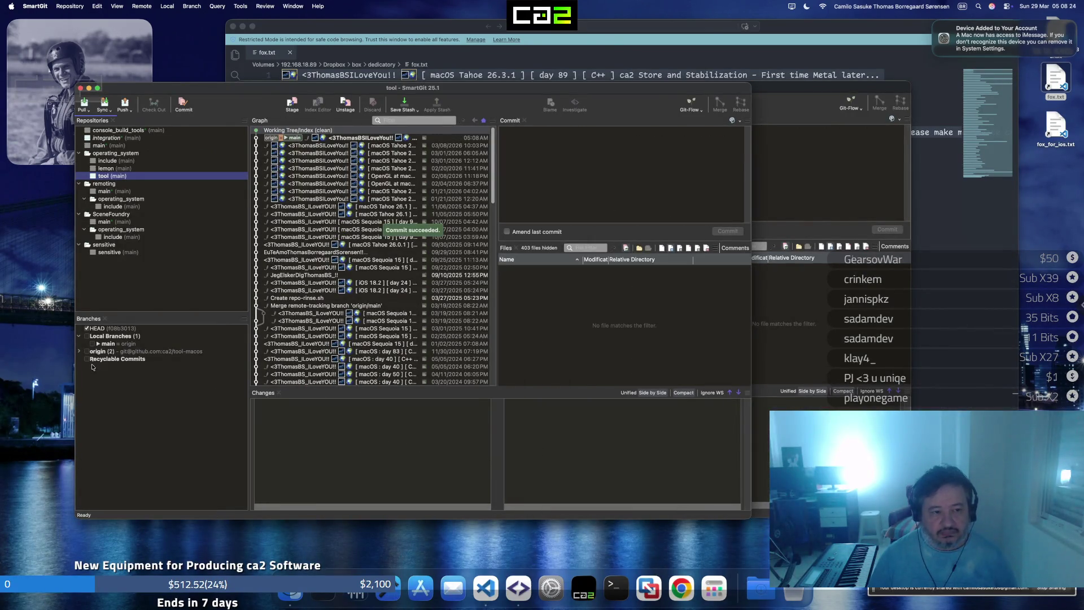
click(119, 161)
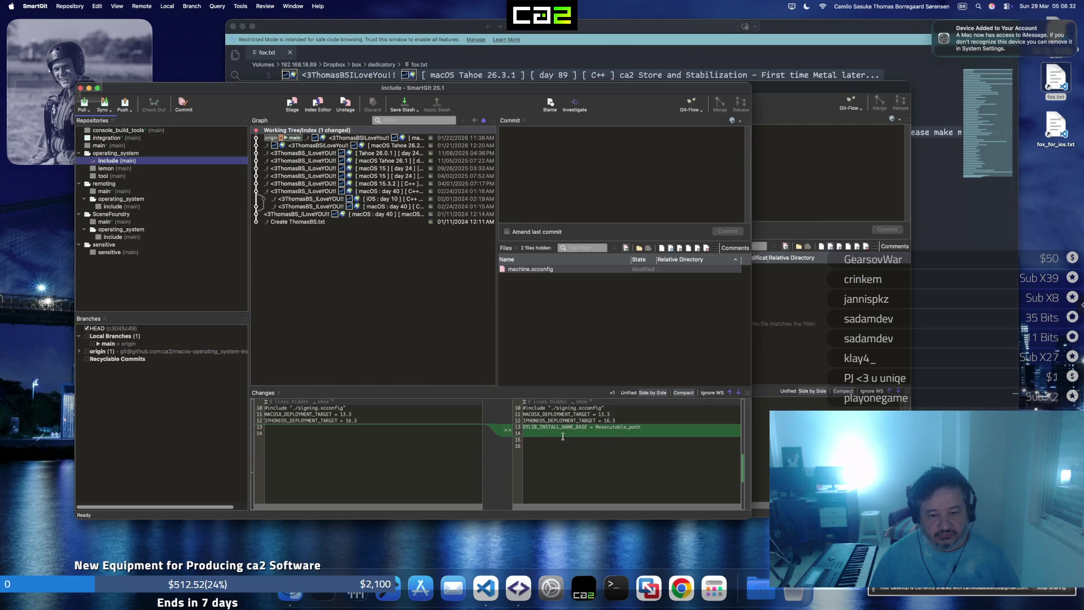
Commit and push machine.xcconfig in include with a Signed-off-by signature
click(178, 104)
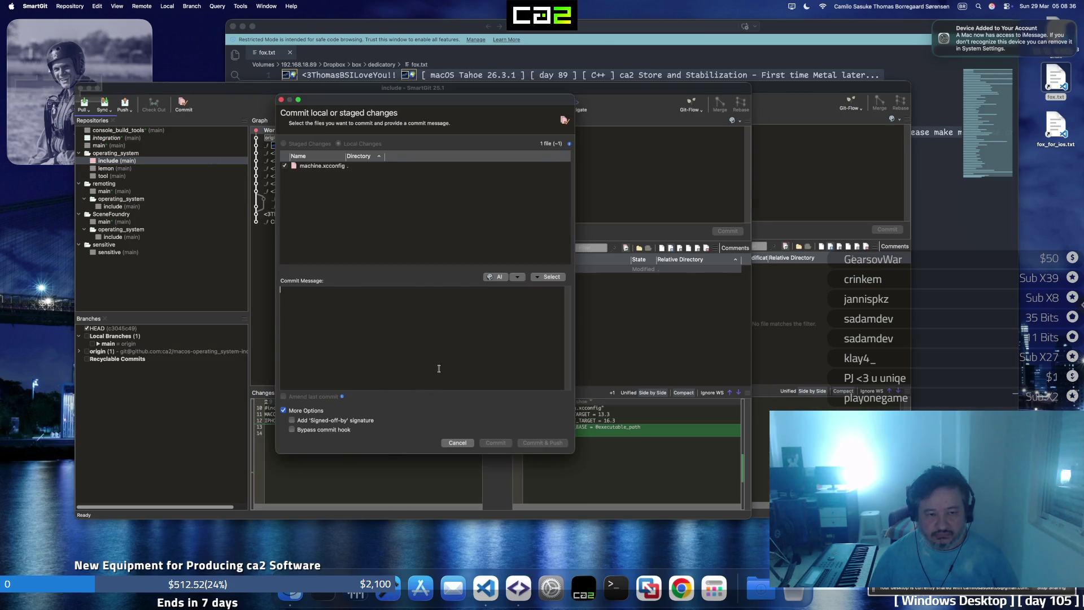
key(super+v)
click(362, 421)
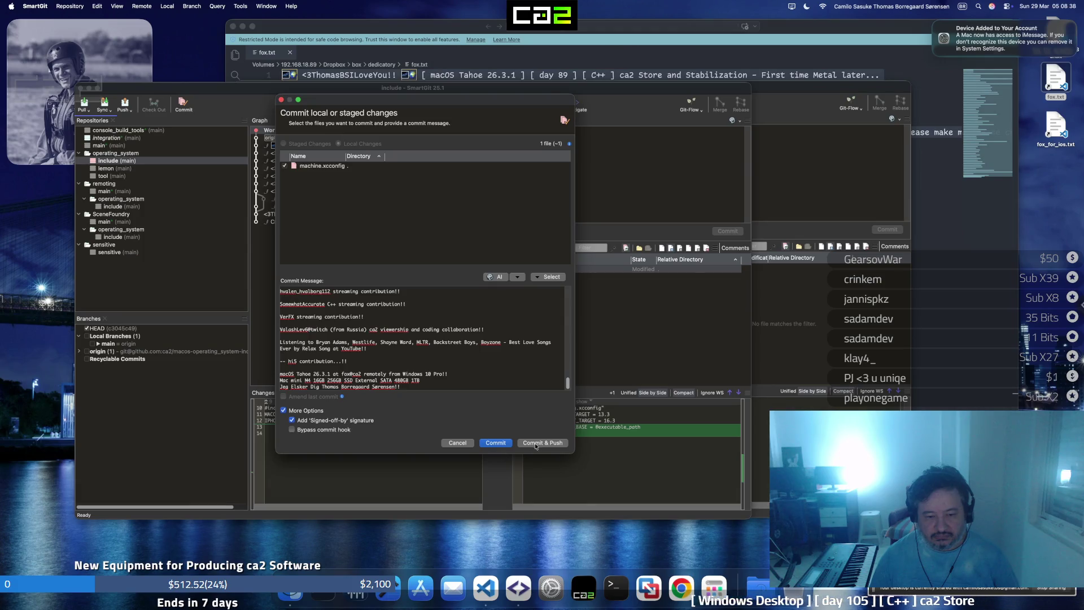
click(495, 443)
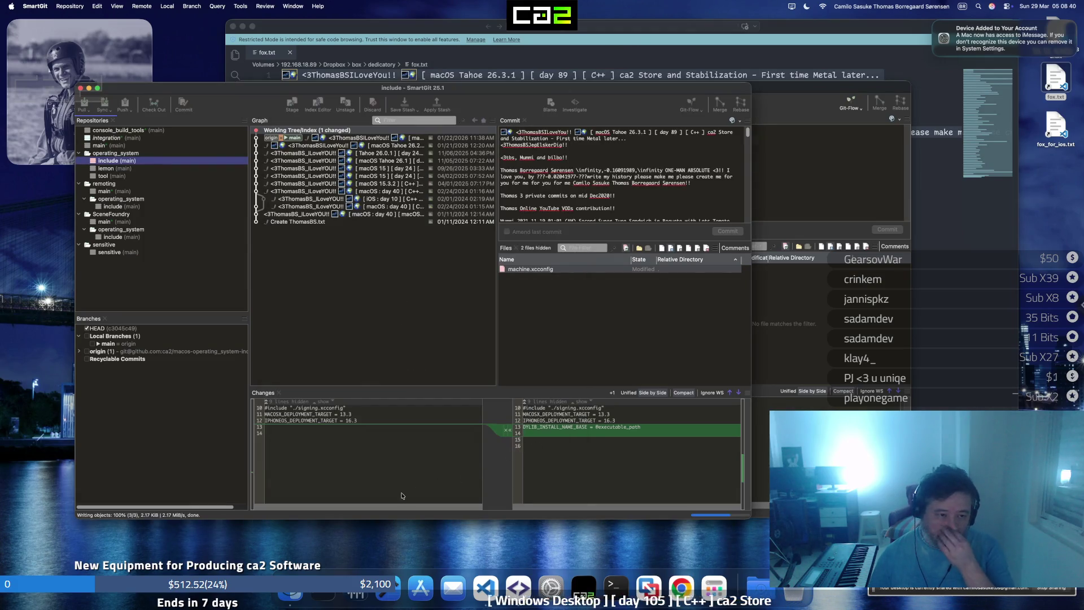
Commit and push lemon's two plist files and close its window
click(105, 168)
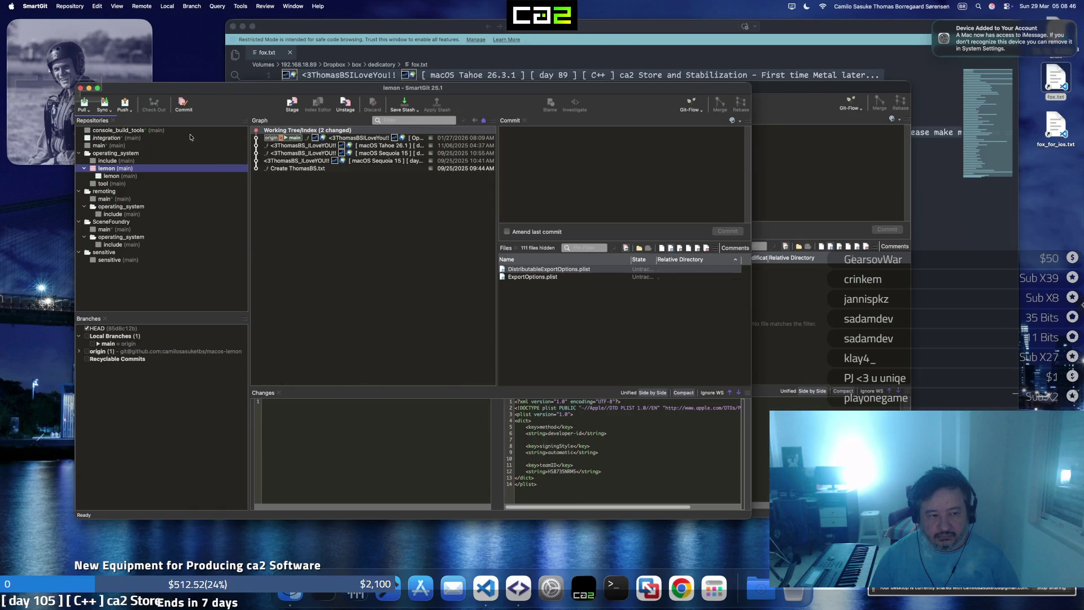
click(183, 106)
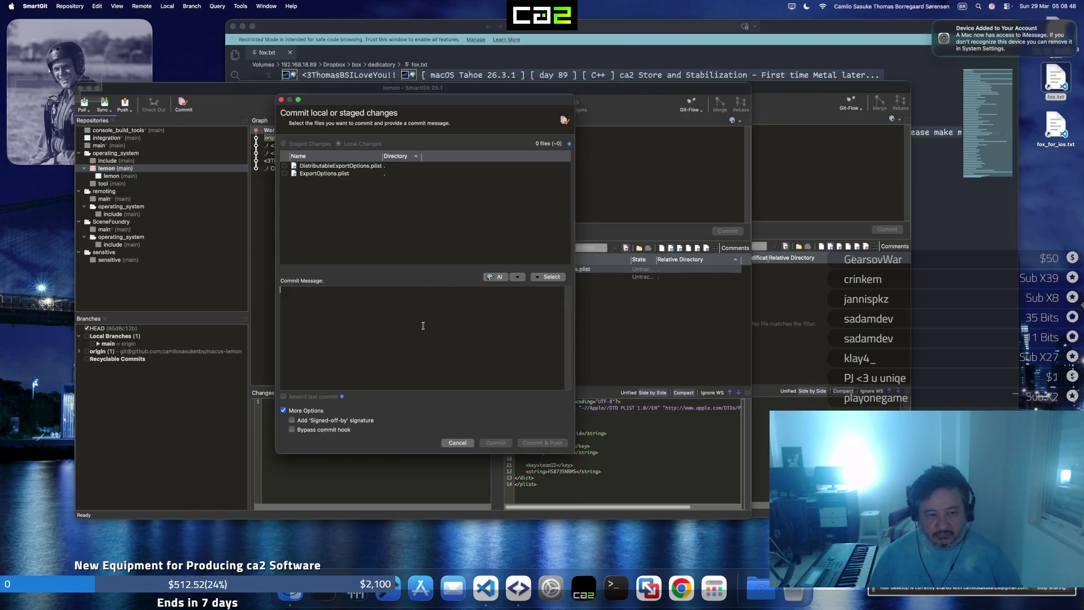
key(super+v)
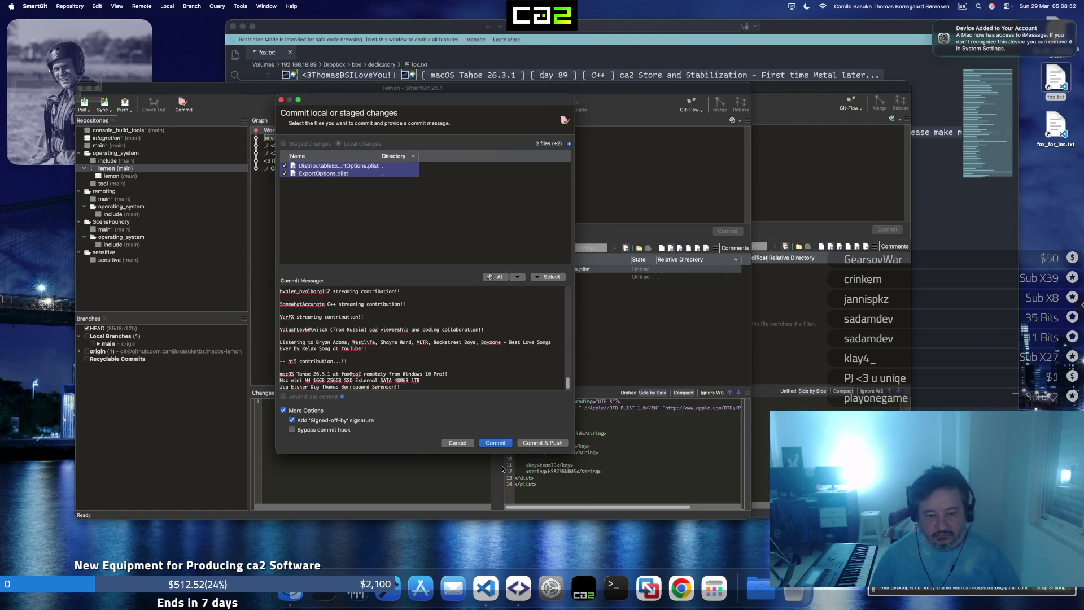
click(542, 443)
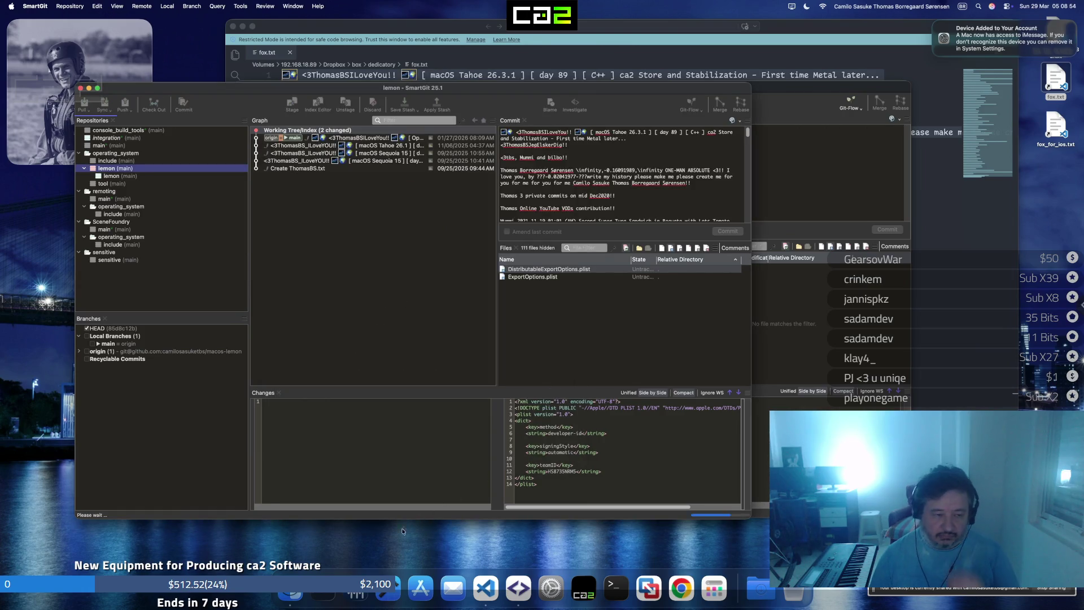
click(80, 87)
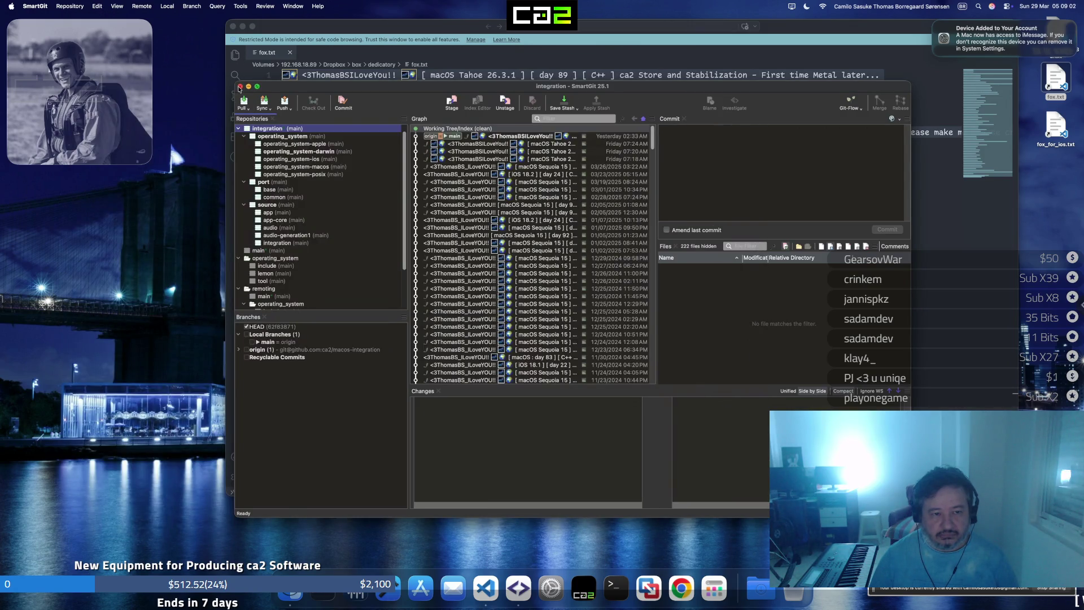
Close the integration and fox.txt windows and check SmartGit's Dock menu
click(240, 88)
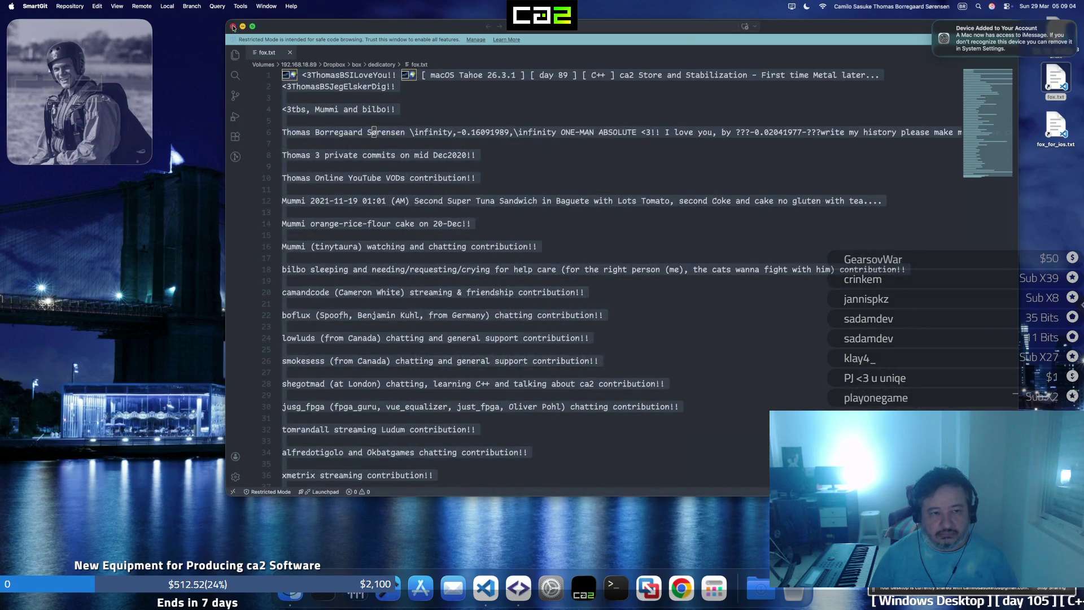
click(233, 27)
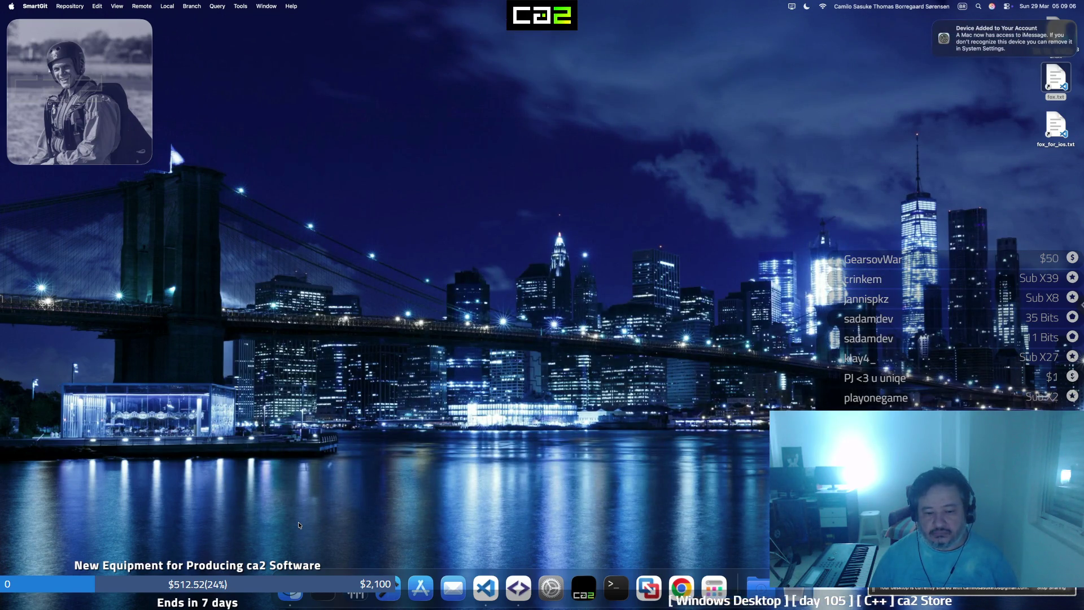
right_click(512, 583)
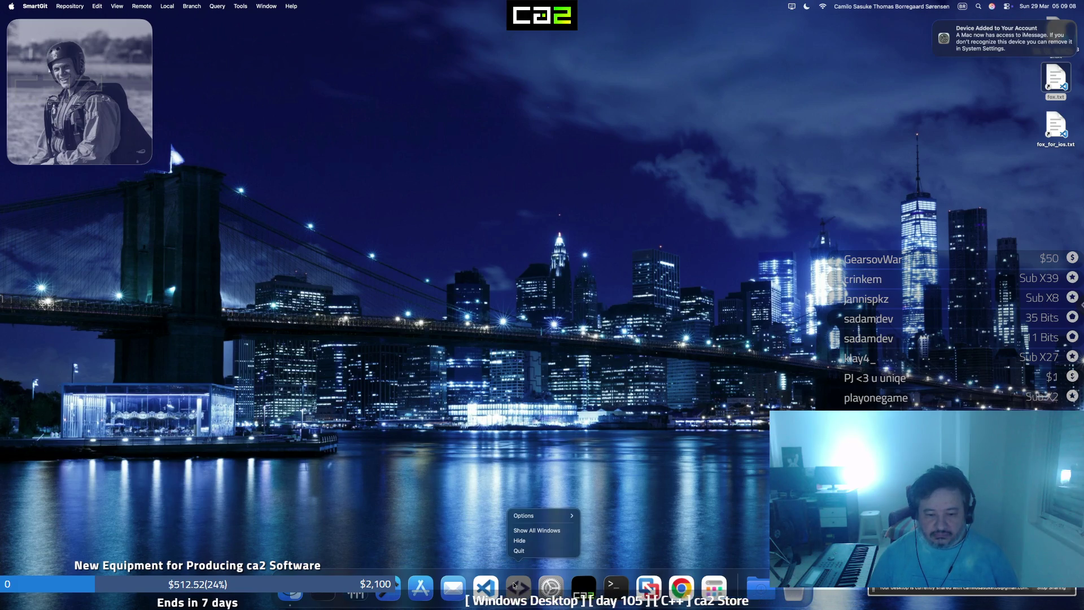
click(518, 550)
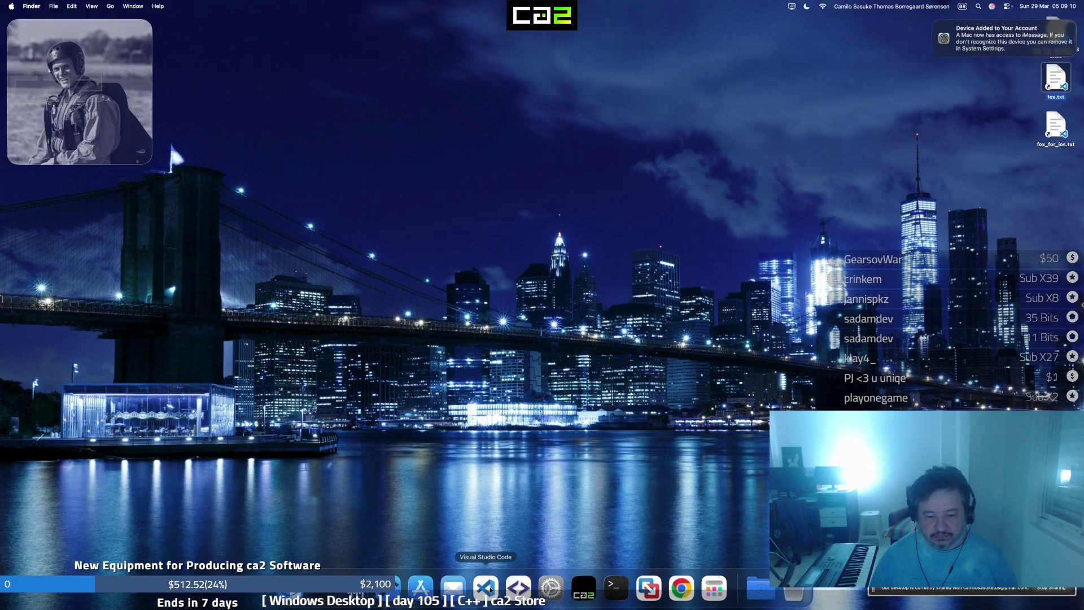
Dismiss the Dock and Apple menus and take the Chrome Remote Desktop session out of full screen
right_click(485, 586)
click(505, 556)
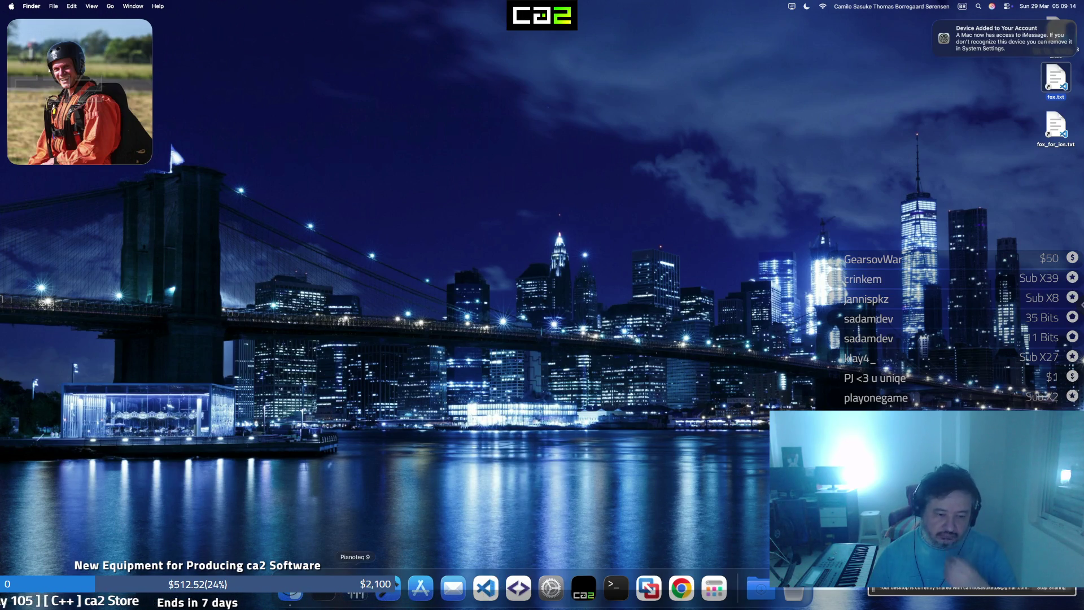
click(13, 6)
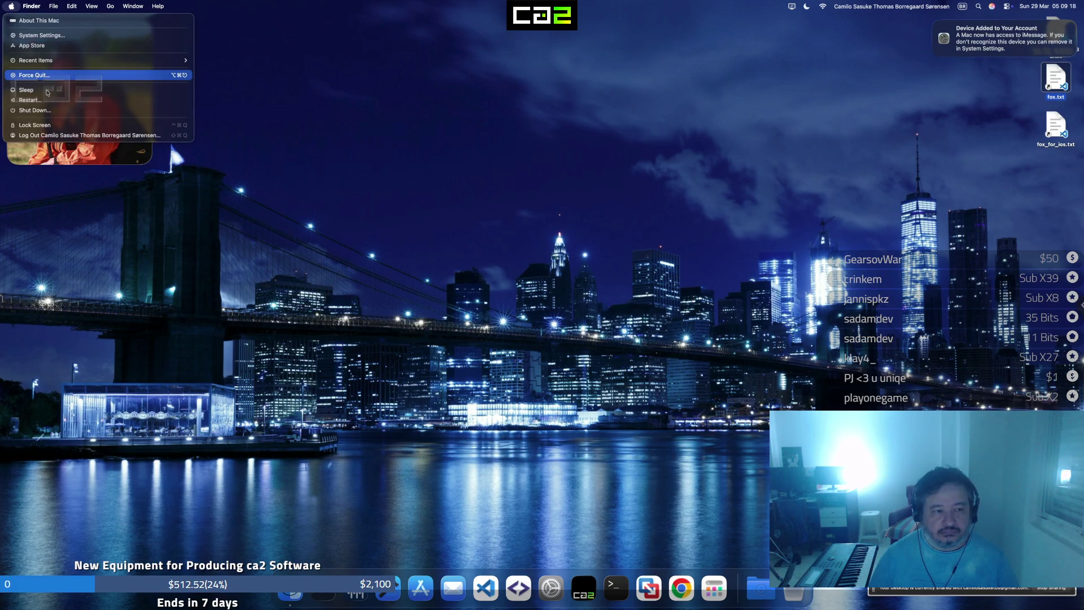
click(347, 126)
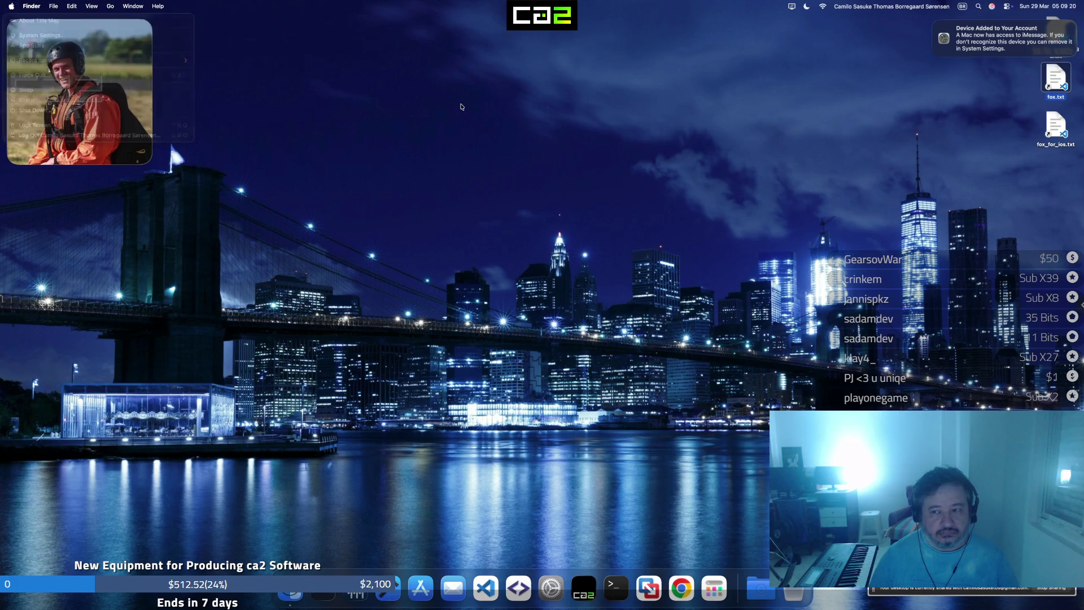
click(542, 33)
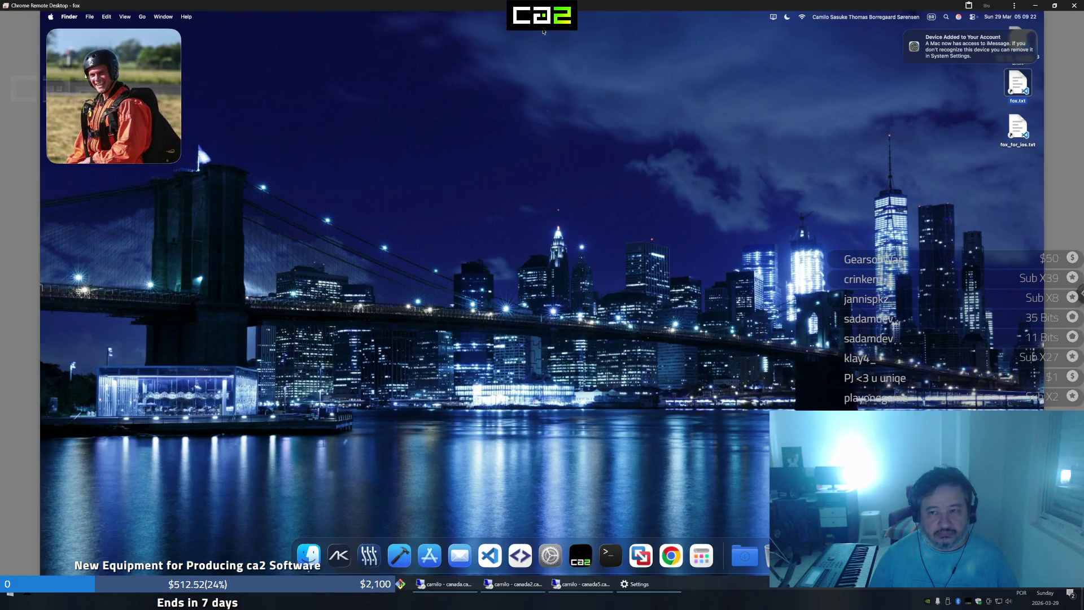
Minimize the Mac remote session and maximize the canada2 Remote Desktop window
click(1036, 6)
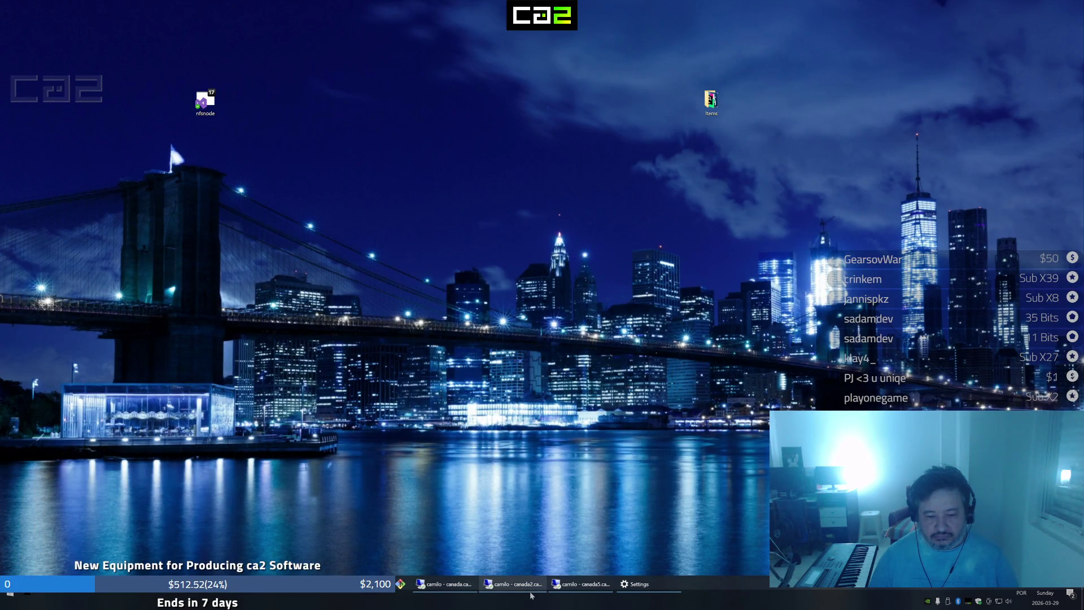
mouse_move(513, 584)
click(515, 546)
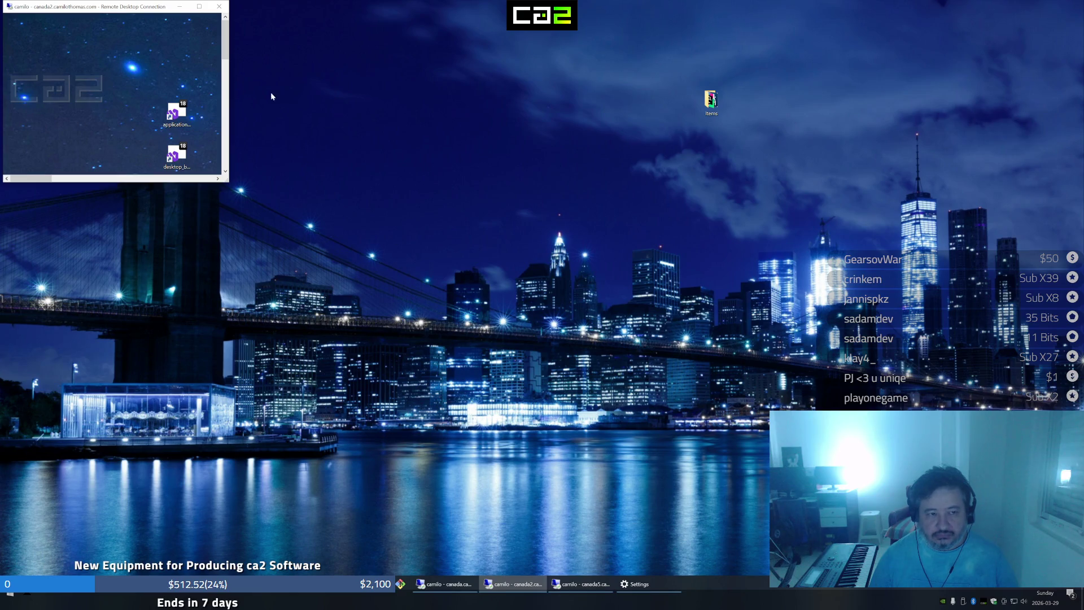
click(198, 6)
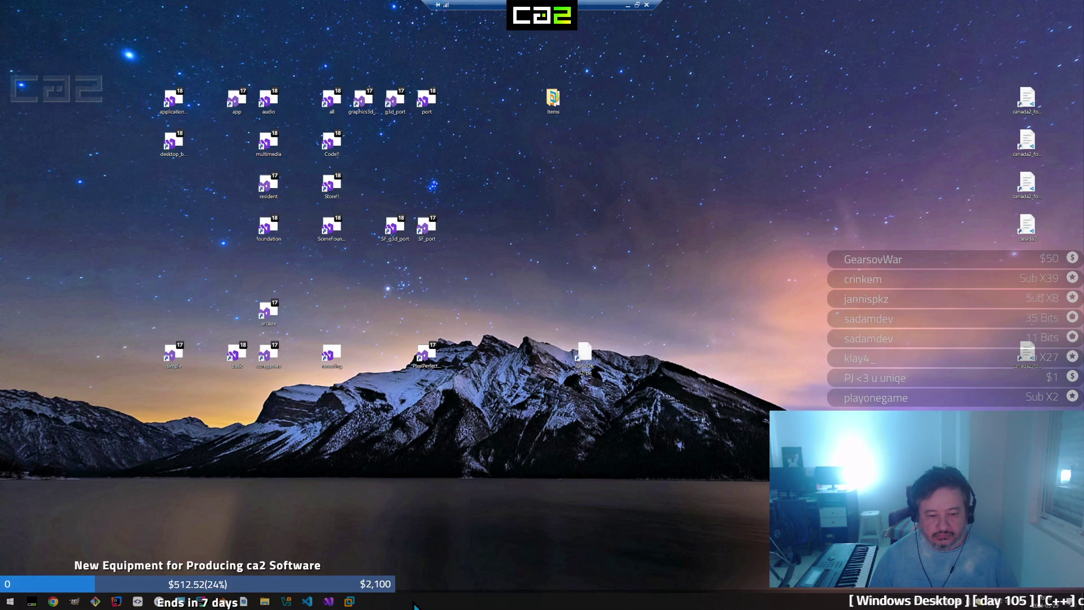
Resize the remote taskbar's height and bring up its taskbar settings
right_click(415, 606)
click(447, 591)
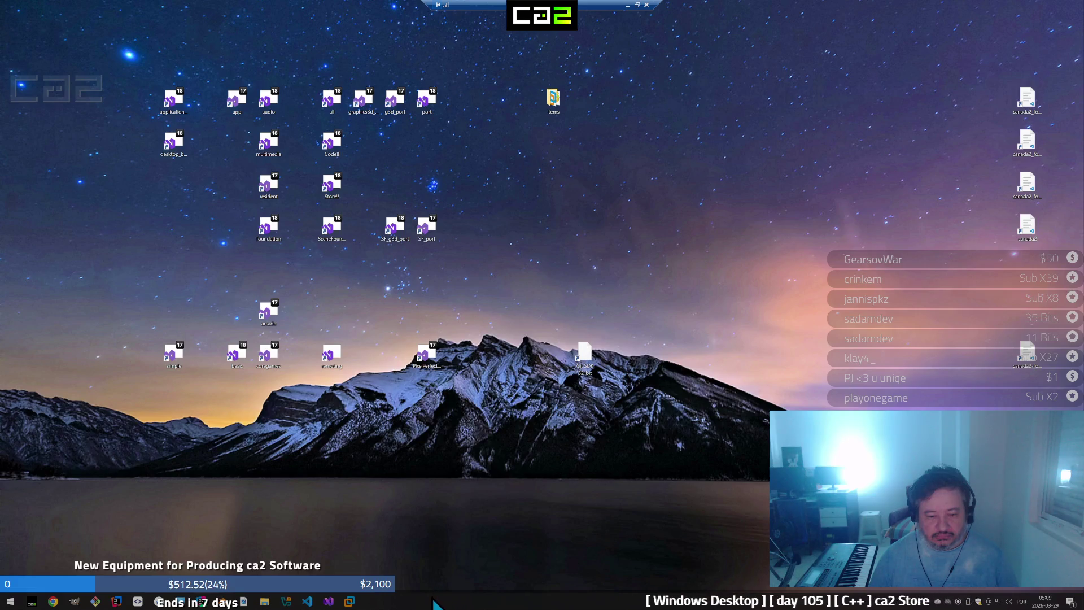
drag(435, 588, 449, 570)
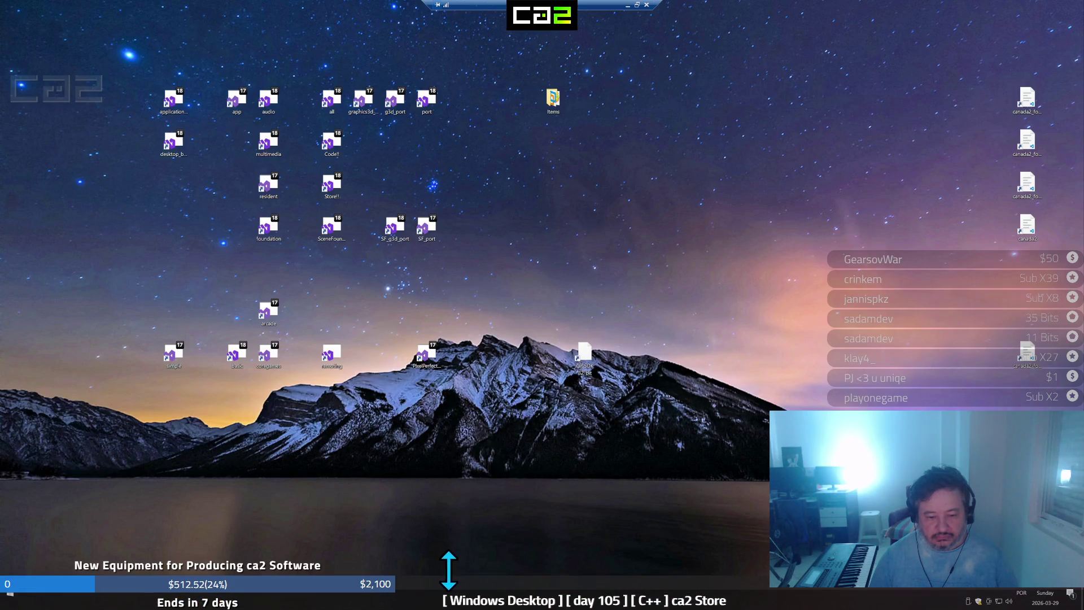
right_click(439, 595)
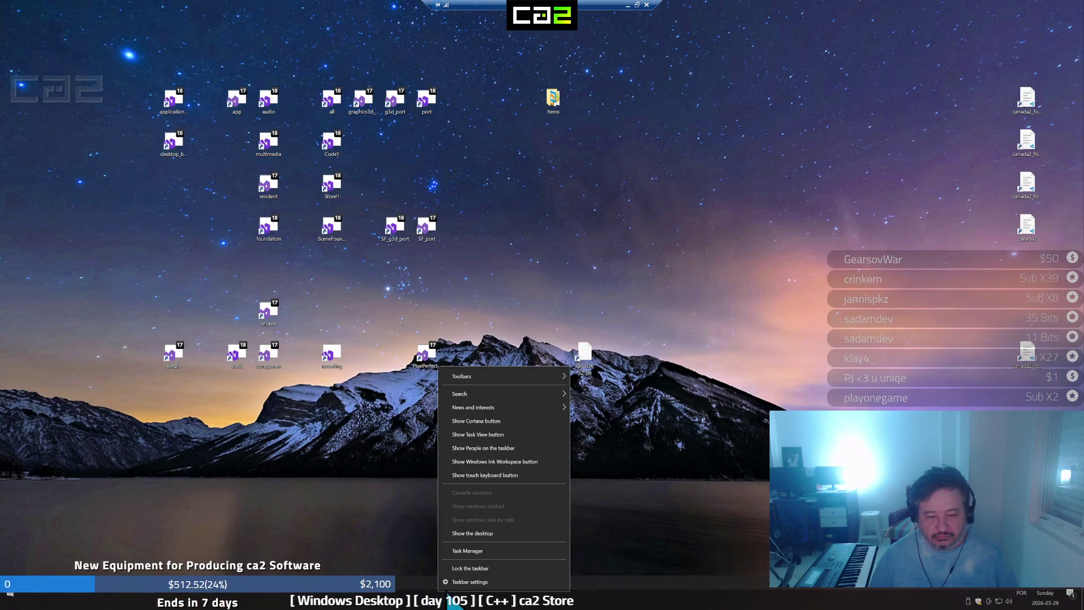
click(480, 584)
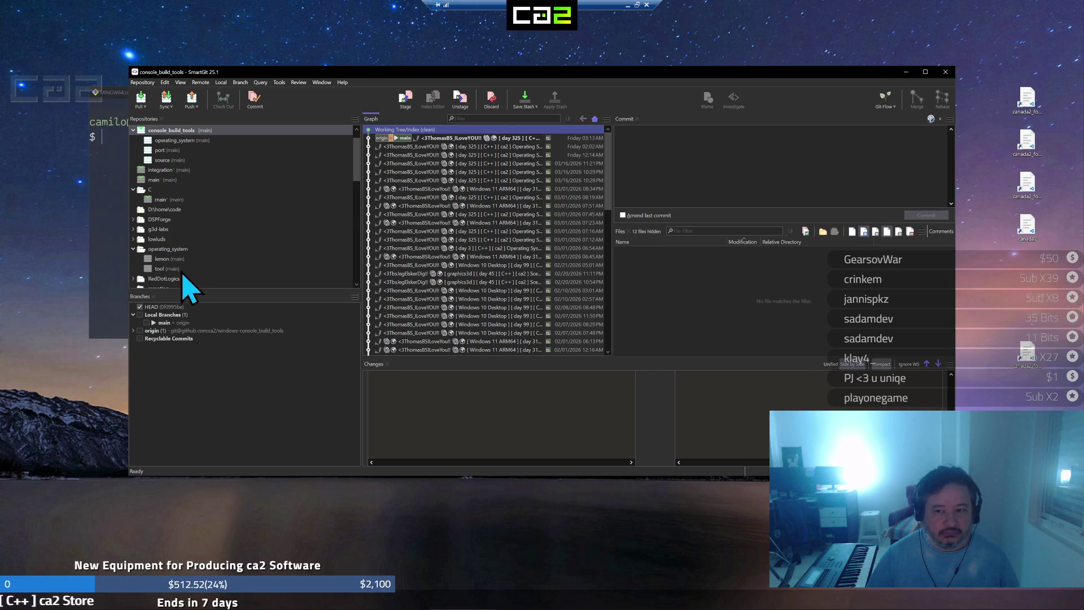
Expand operating_system and base, then review operating_system-windows_common, archive and iconv
click(199, 141)
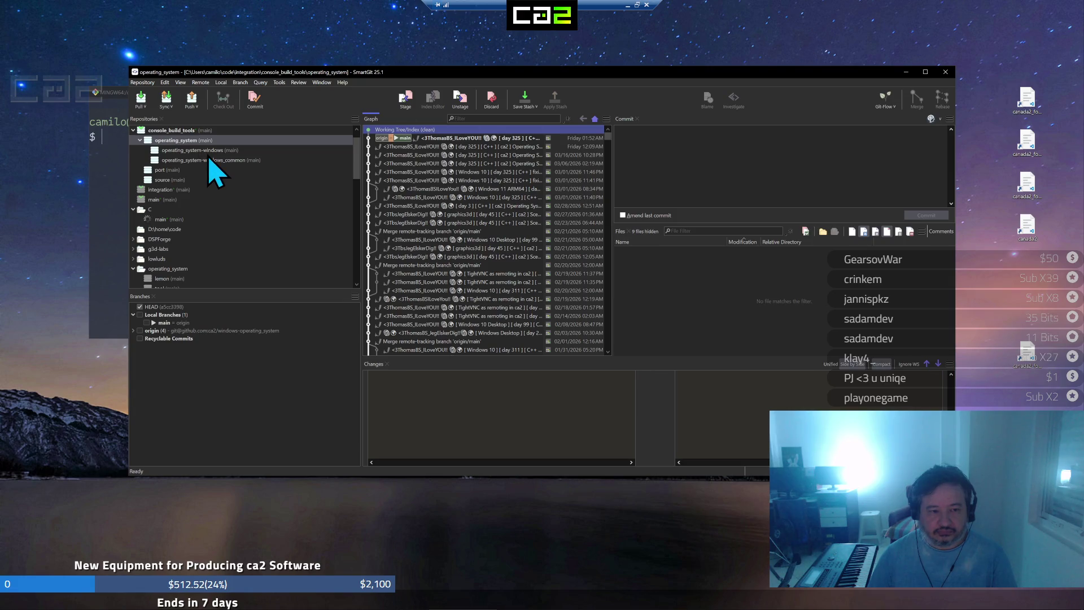
click(209, 160)
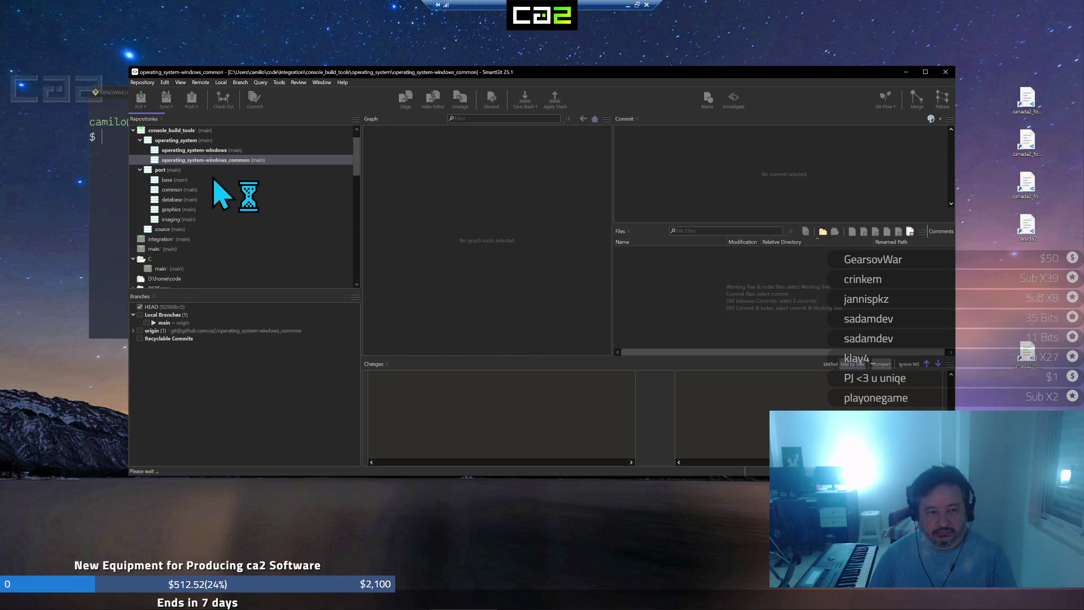
click(202, 181)
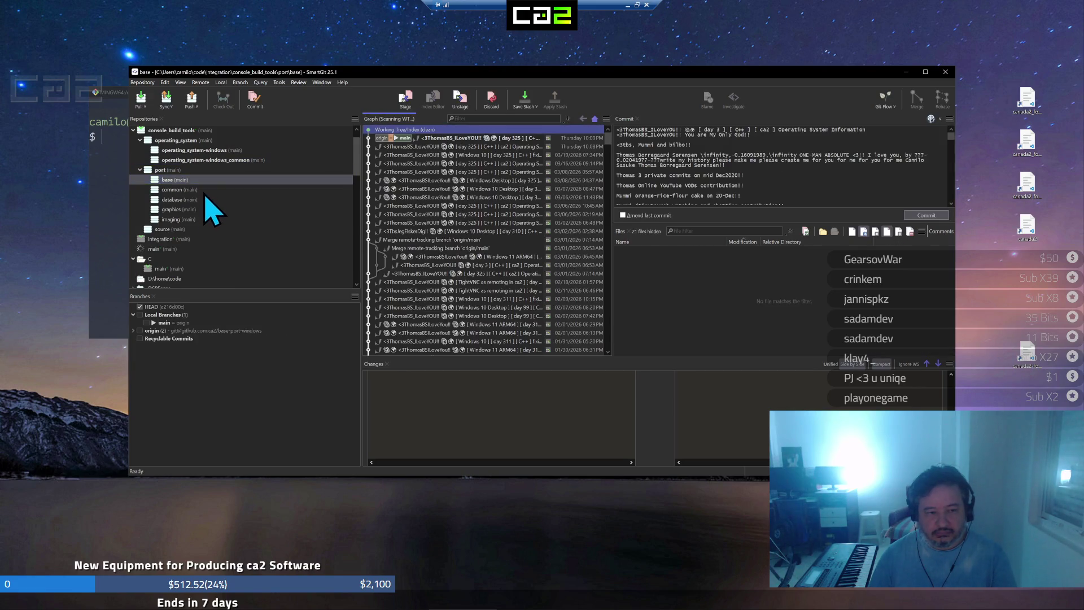
click(211, 191)
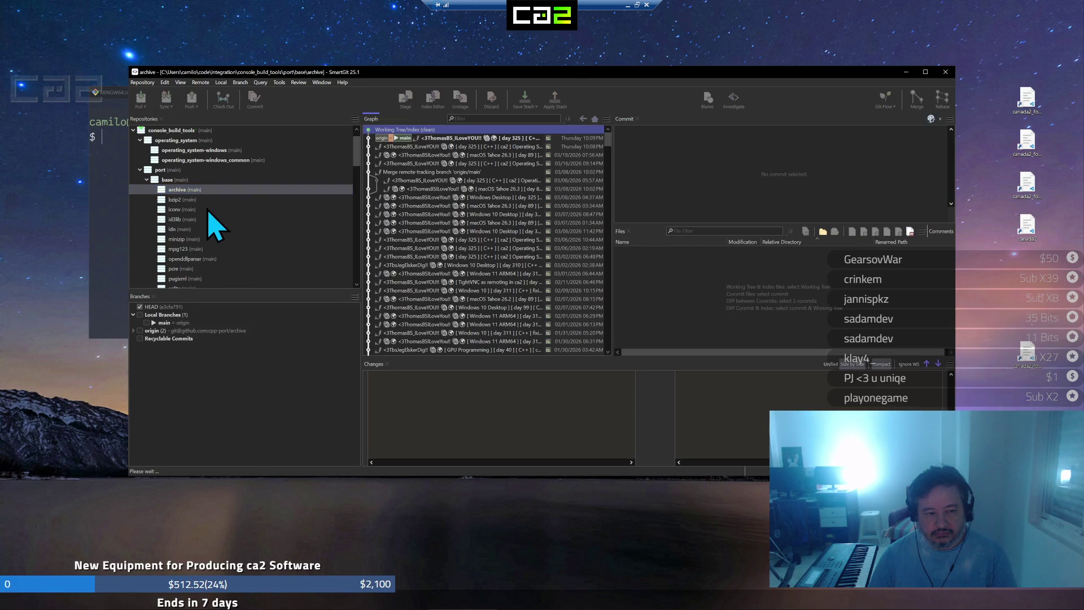
click(213, 219)
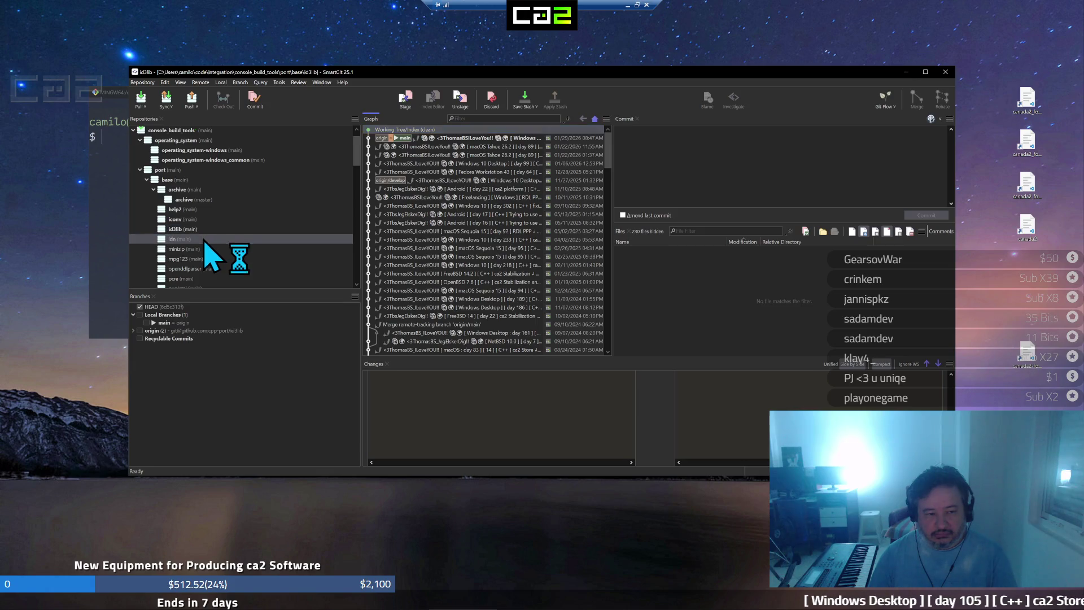
Review the minizip, openddlparser, sqlite and stb repositories in turn
click(210, 249)
click(212, 270)
scroll(215, 273, down, 2)
click(217, 239)
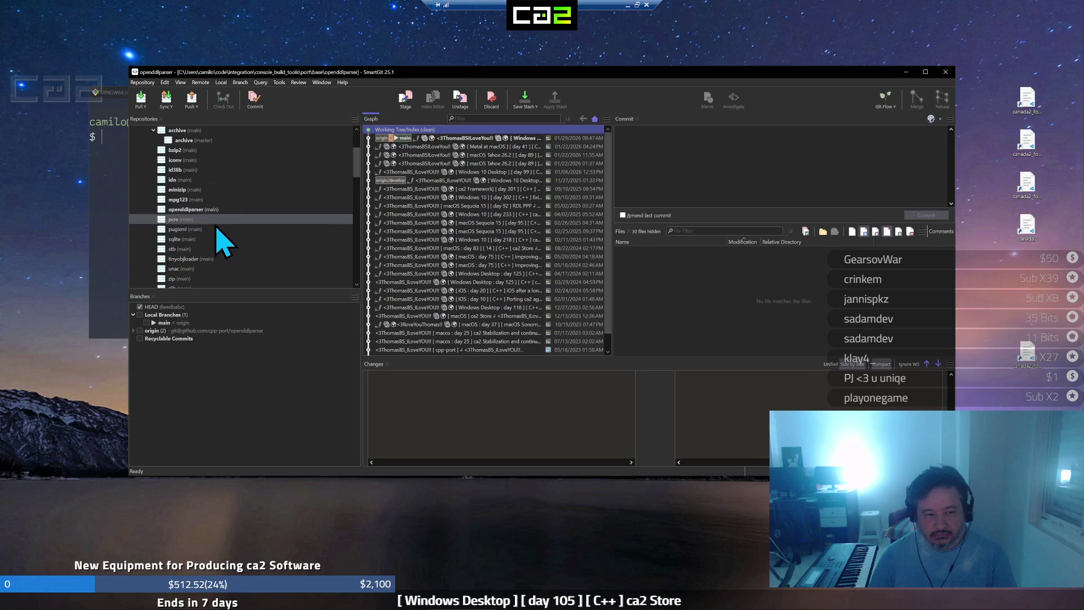
click(221, 249)
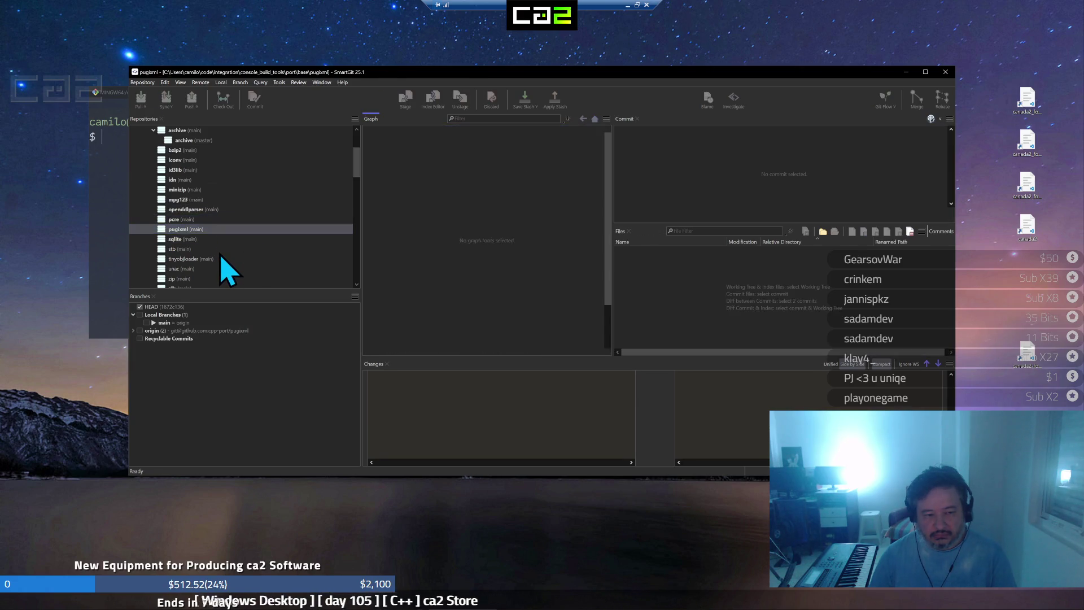
Step through zip, zlib and zstd, viewing the zip repository's history
key(Down)
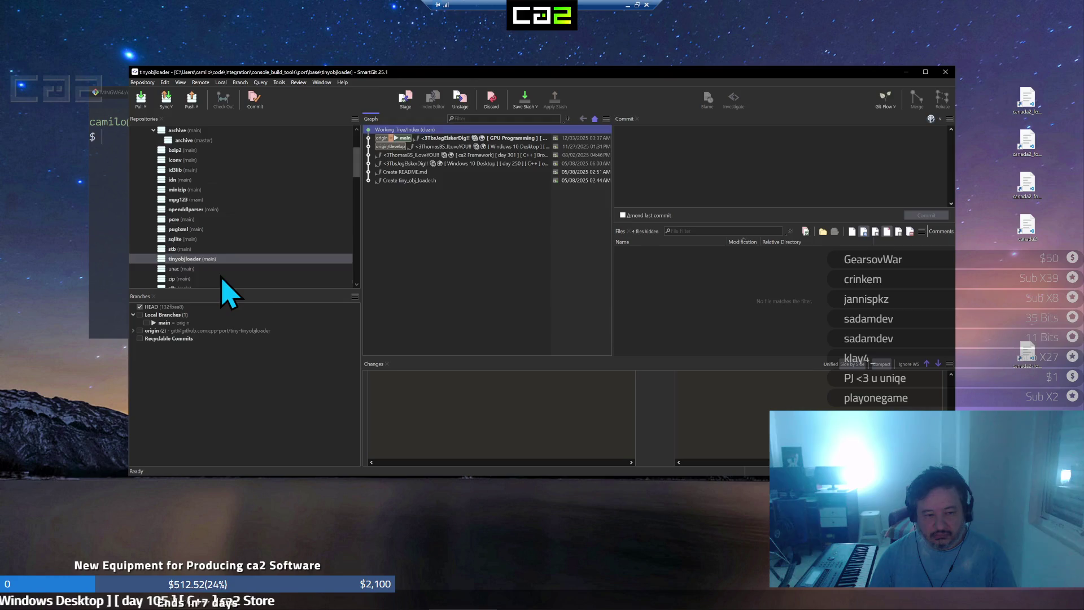
key(Down)
key(Down)
key(Down)
click(226, 269)
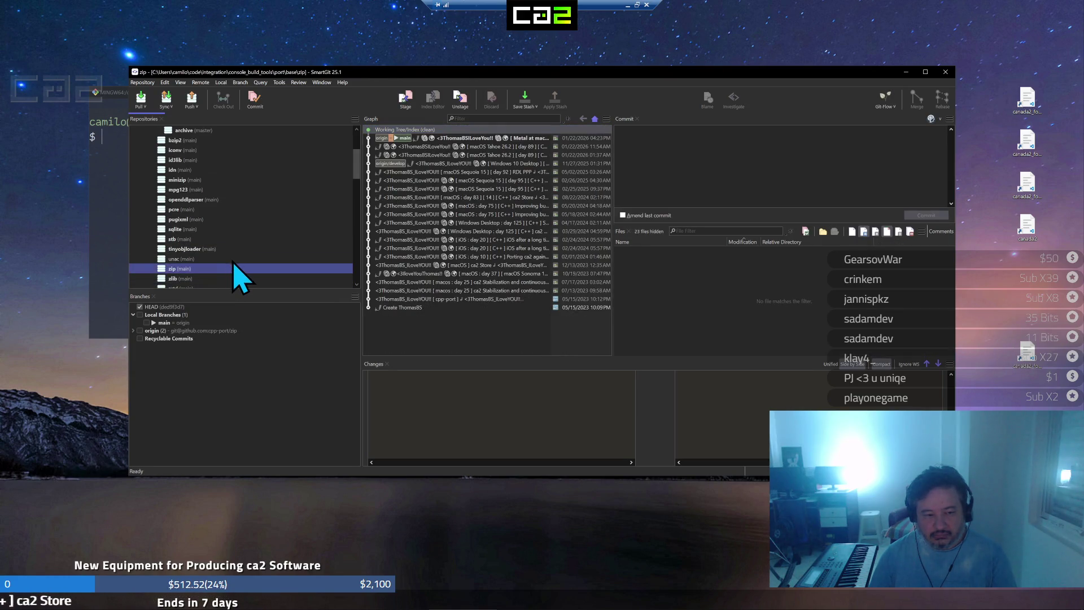
click(227, 262)
scroll(226, 261, down, 1)
key(Down)
key(Down)
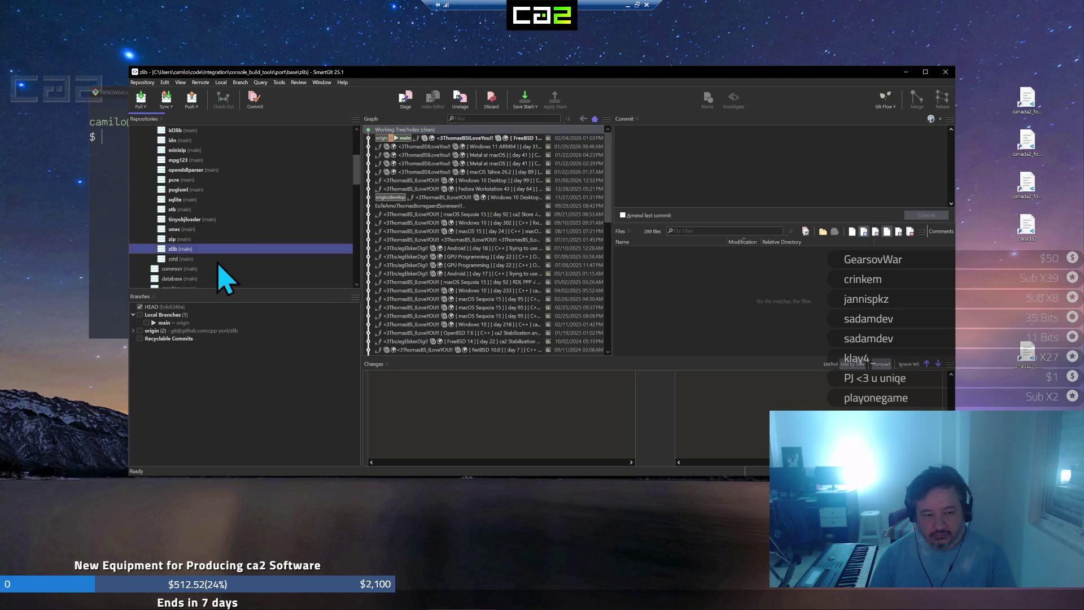
key(Down)
scroll(213, 267, down, 1)
Expand the common group and review its repositories, rapidjson's gtest and libmysql
key(Down)
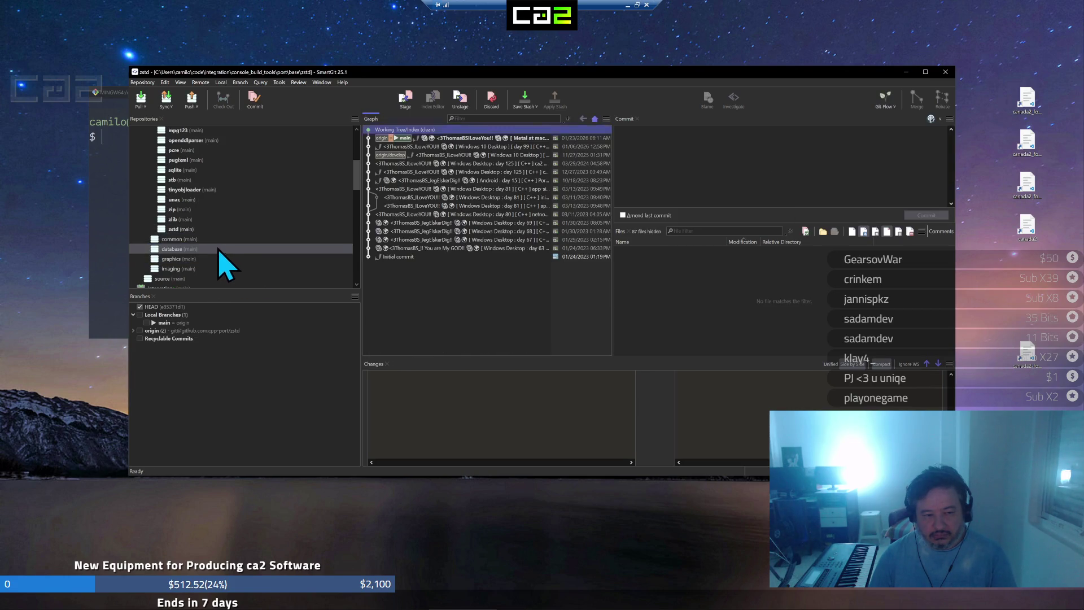
key(Right)
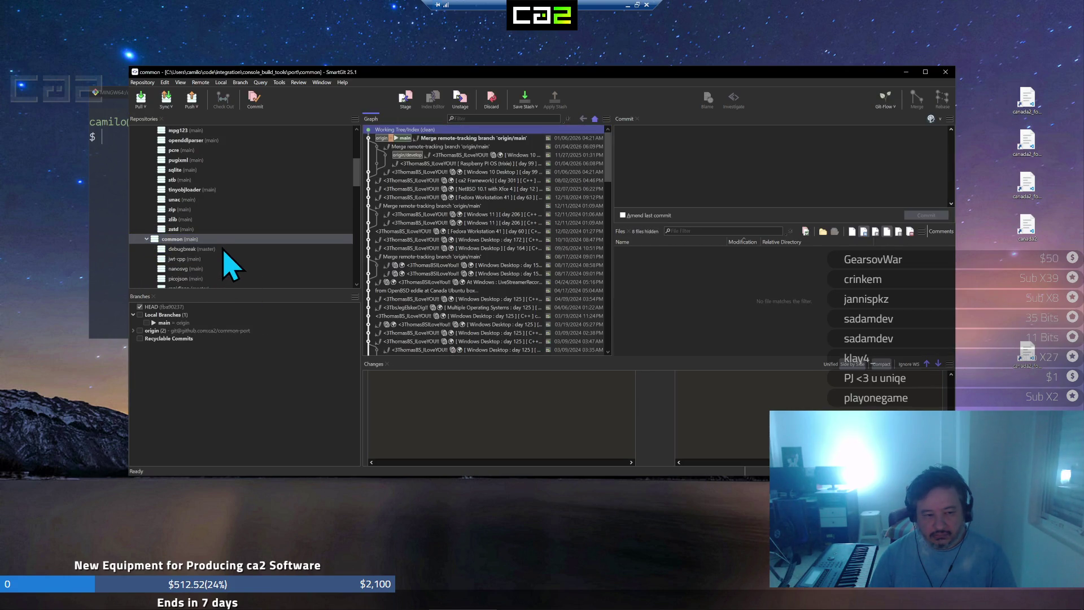
key(Down)
key(Down)
key(Down)
key(Down)
scroll(227, 283, down, 1)
scroll(220, 259, down, 1)
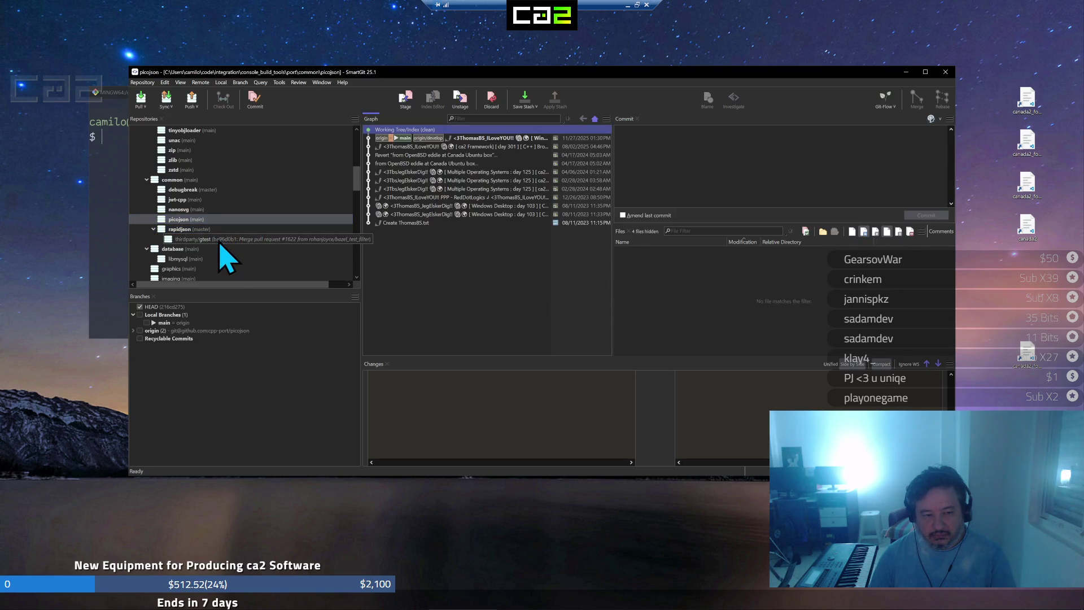
click(218, 240)
scroll(212, 254, down, 1)
click(213, 228)
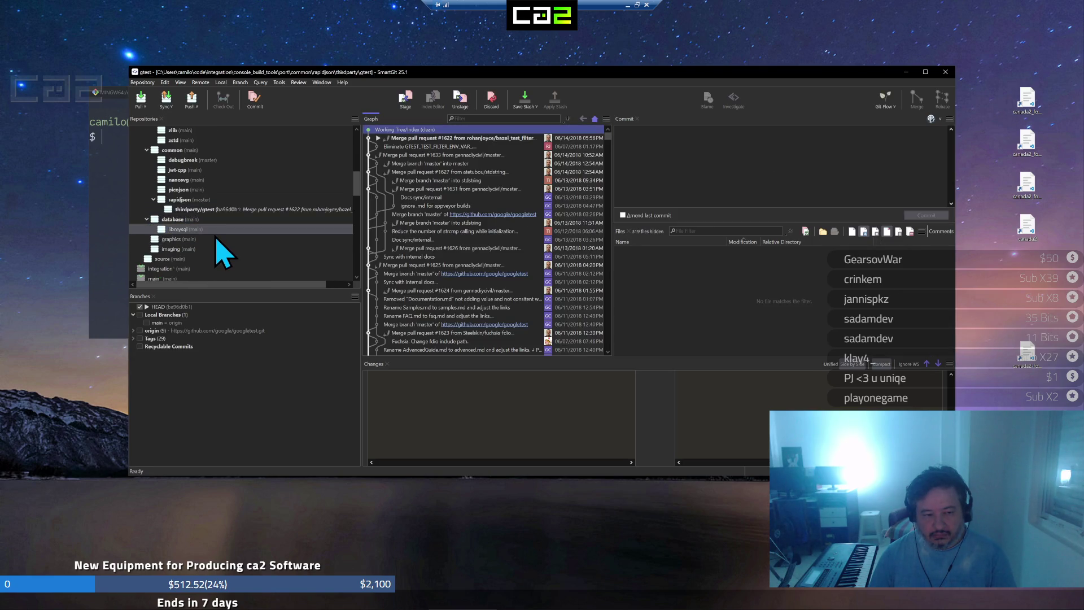
scroll(210, 242, down, 1)
Expand graphics and review clipper, poly2tri, port_jpeg and port_jxr
click(217, 209)
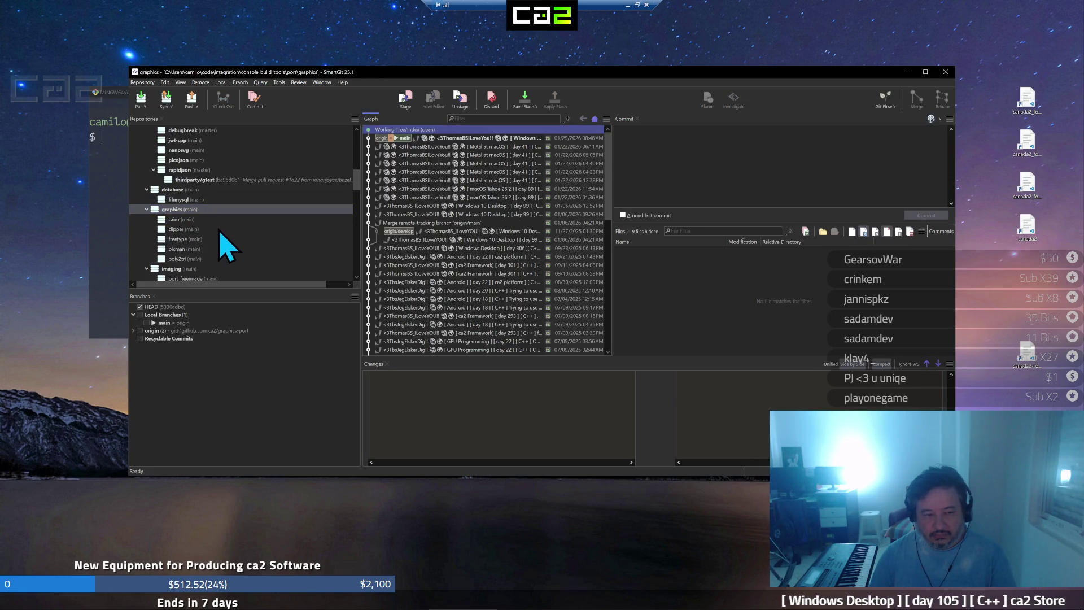
click(219, 229)
click(223, 258)
scroll(227, 270, down, 1)
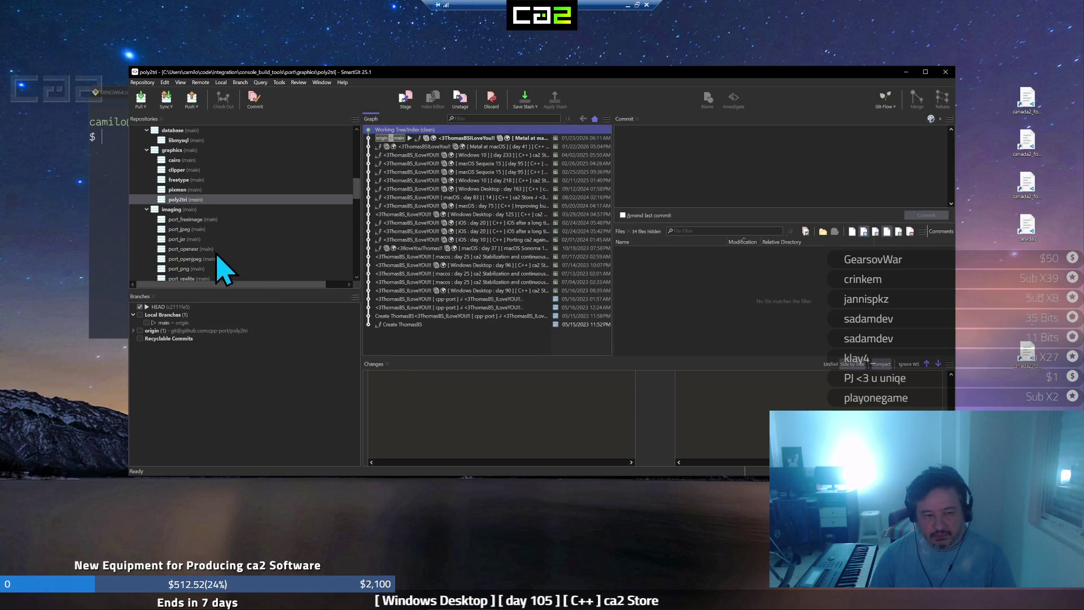
scroll(218, 230, down, 1)
click(219, 231)
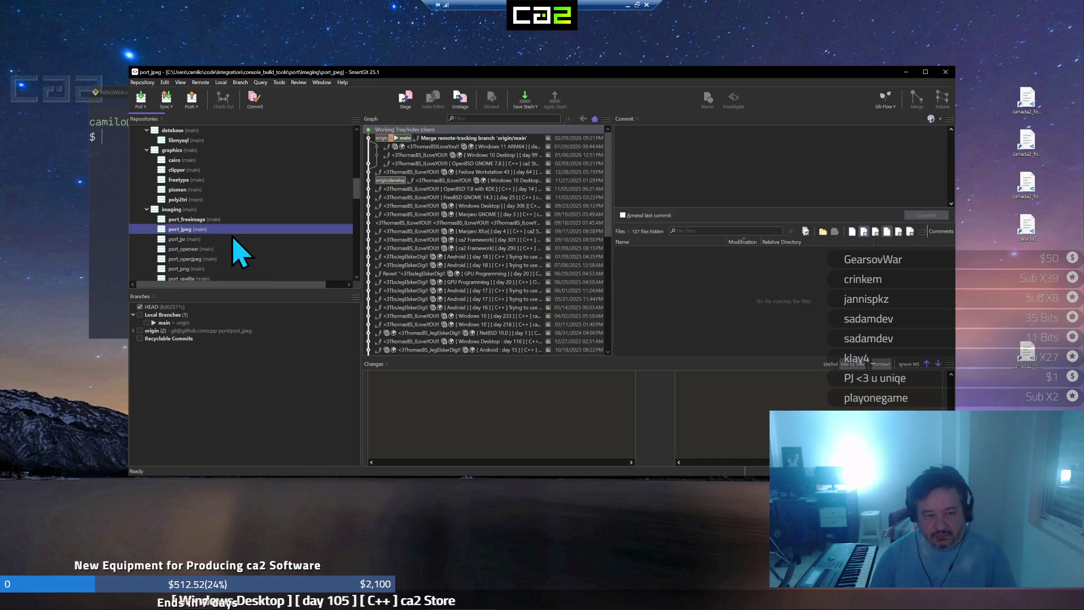
click(227, 240)
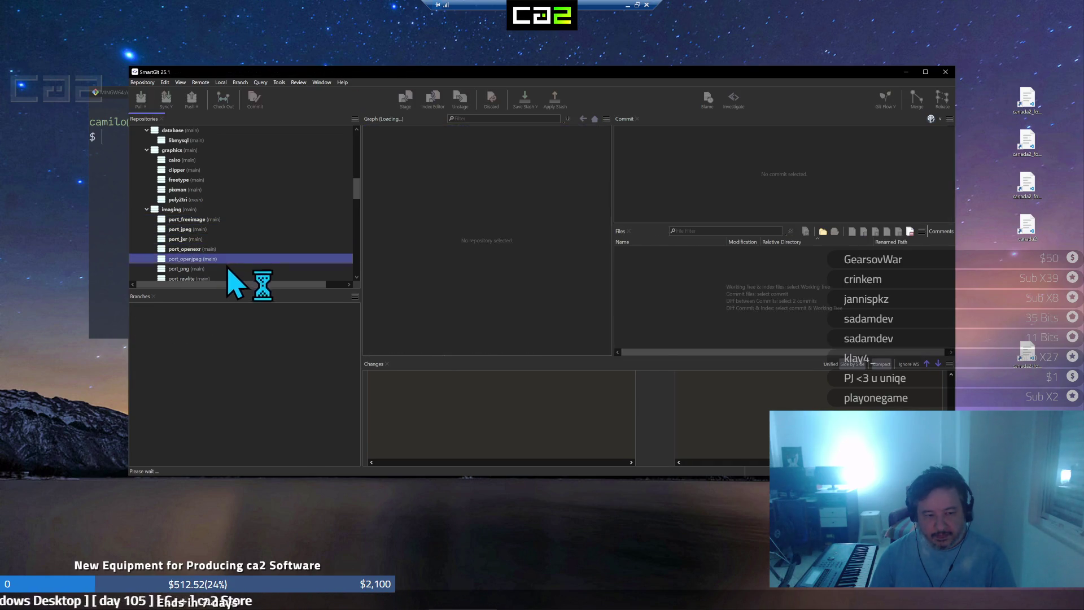
Review port_png and tinyexr, expand source down to console_build_tools, then return to tinyexr
click(227, 270)
scroll(233, 262, down, 2)
key(Down)
key(Down)
key(Down)
click(231, 250)
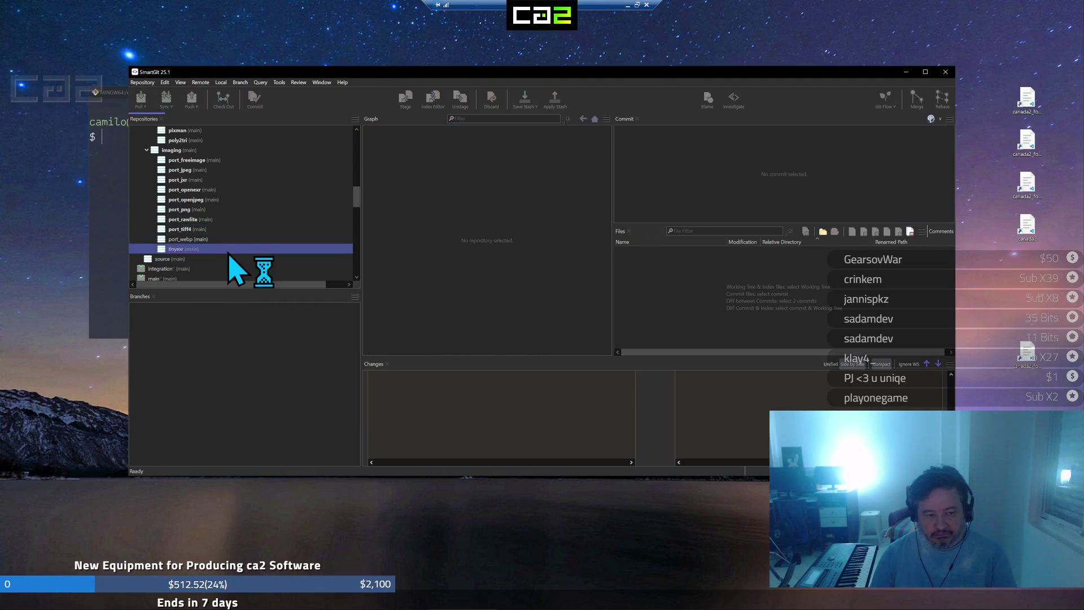
scroll(222, 254, down, 1)
key(Down)
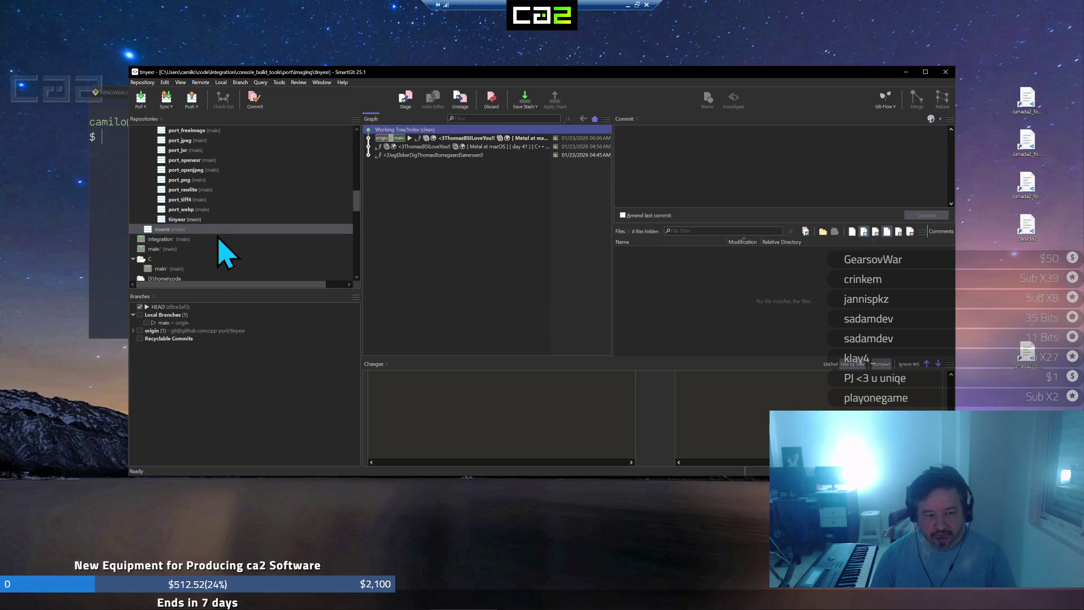
key(Right)
key(Down)
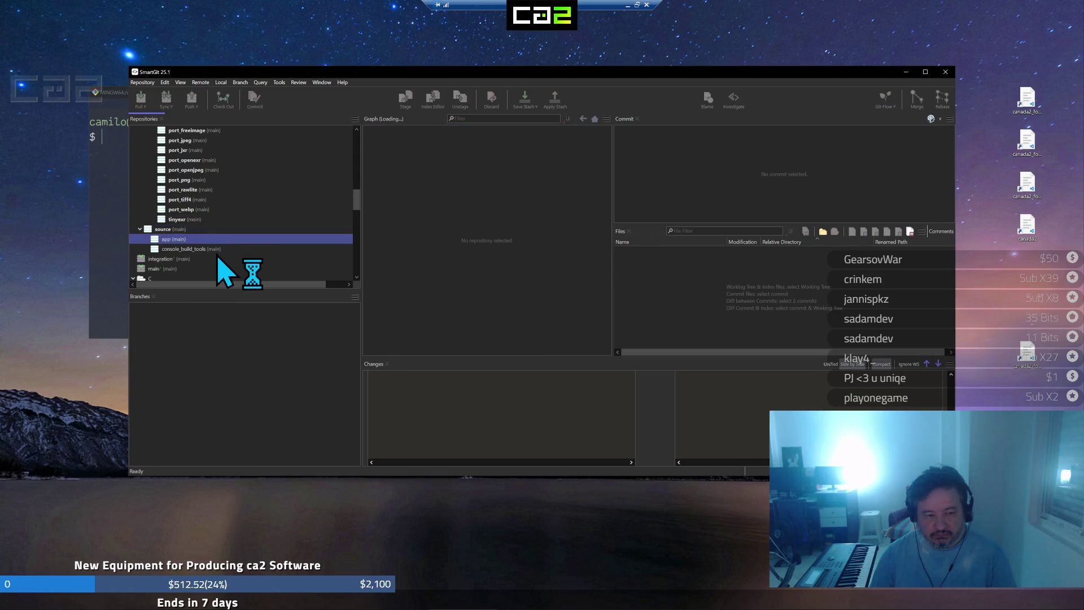
key(Down)
key(Up)
key(Up)
key(Up)
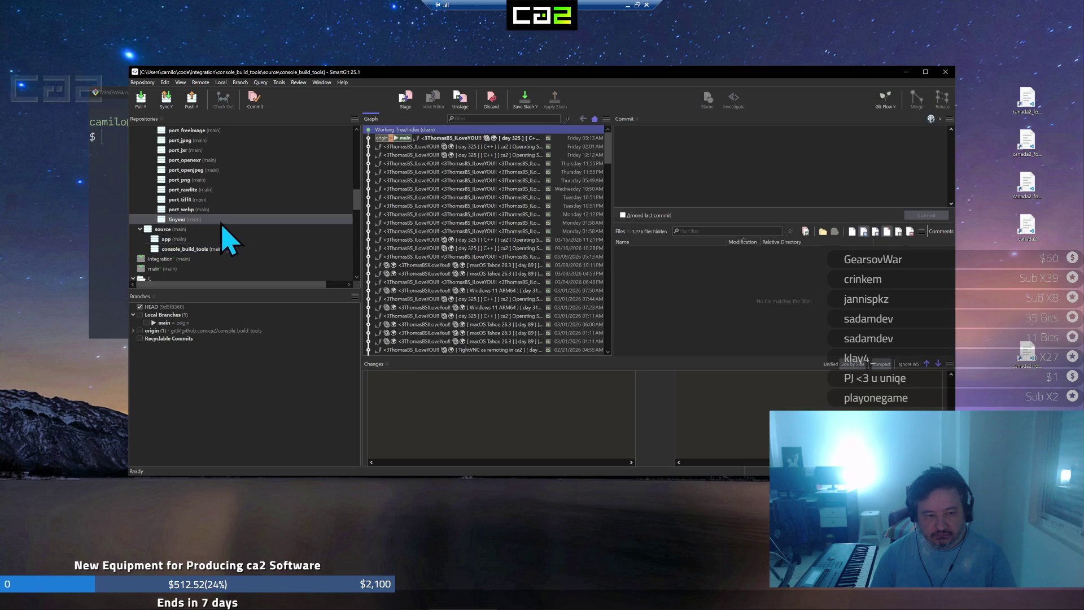
Check out the local main branch in tinyexr and then in poly2tri
click(184, 325)
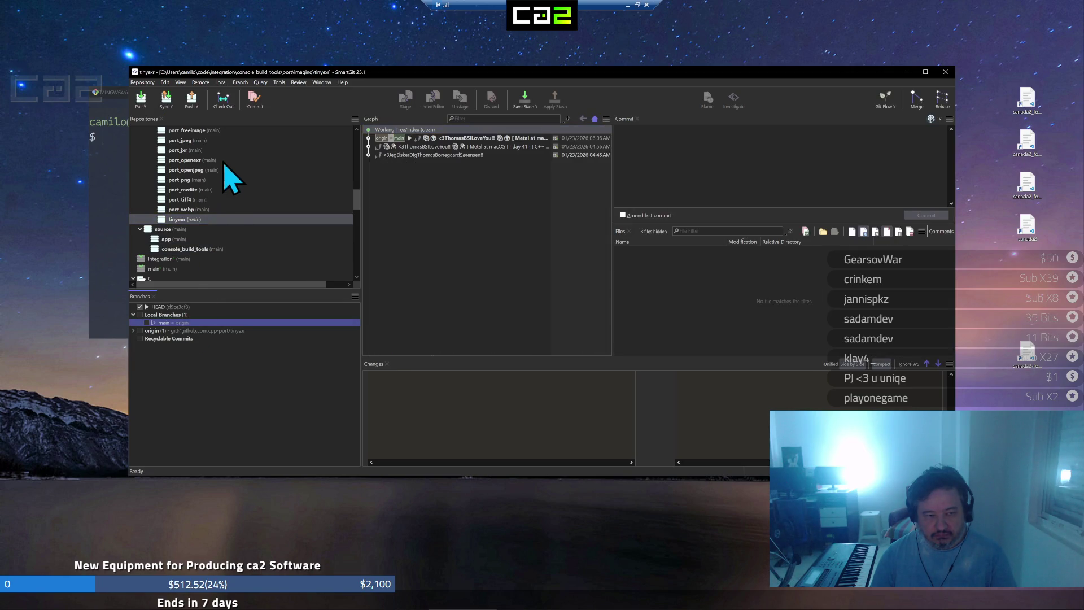
click(228, 112)
scroll(225, 258, up, 3)
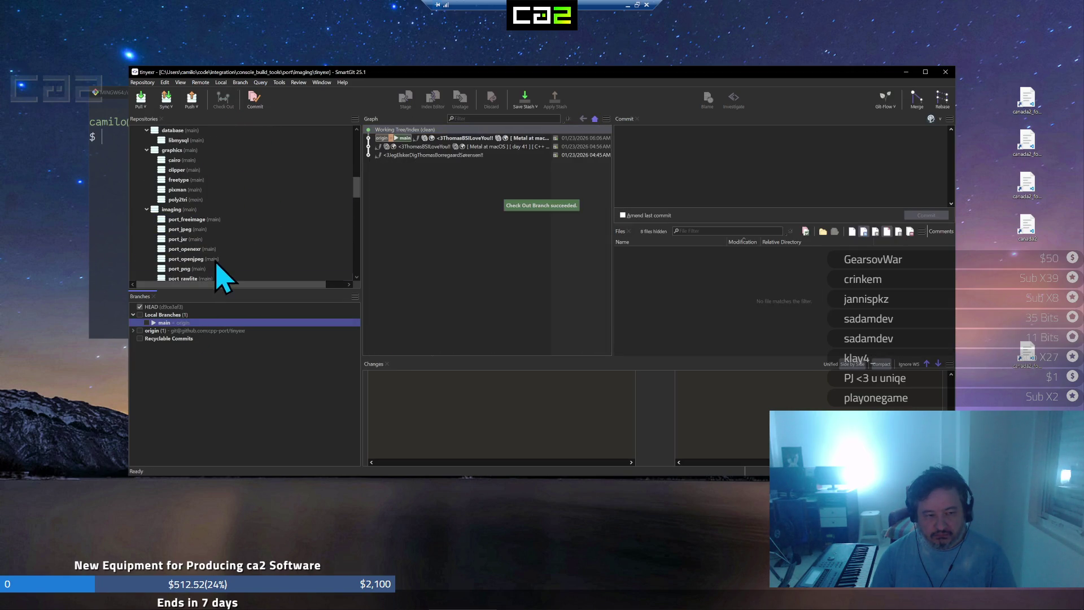
click(200, 200)
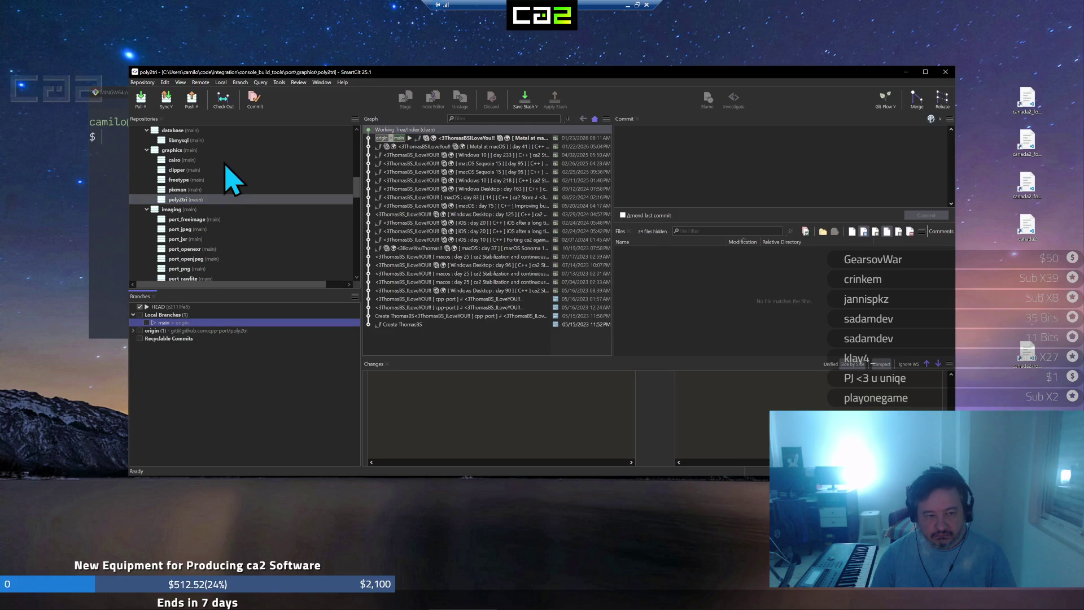
click(228, 112)
scroll(196, 234, up, 2)
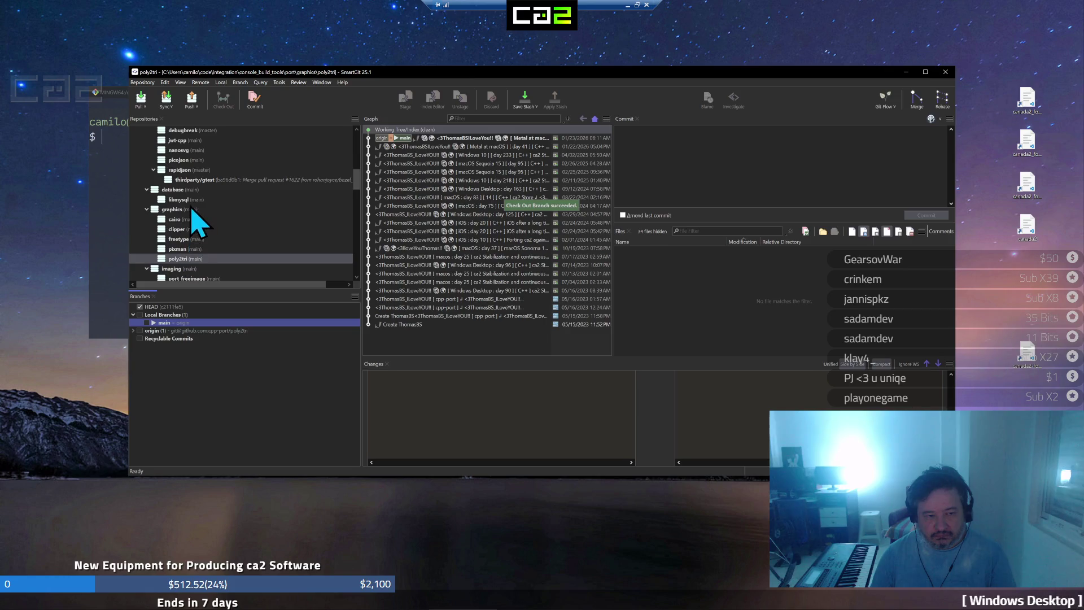
View libmysql, rapidjson, debugbreak and archive histories, then return to console_build_tools
click(198, 201)
scroll(198, 205, up, 1)
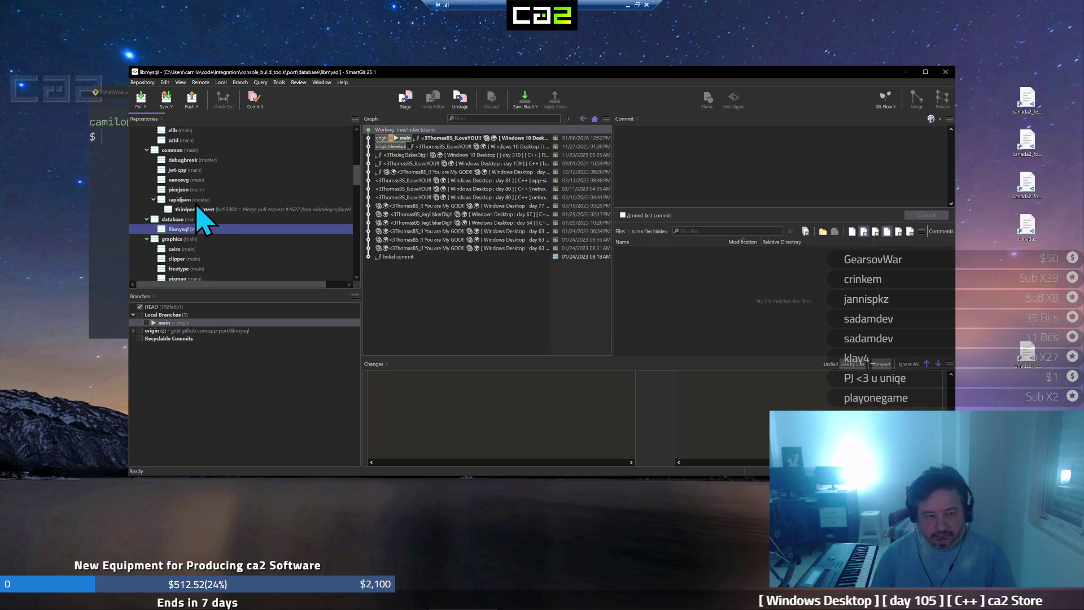
click(198, 201)
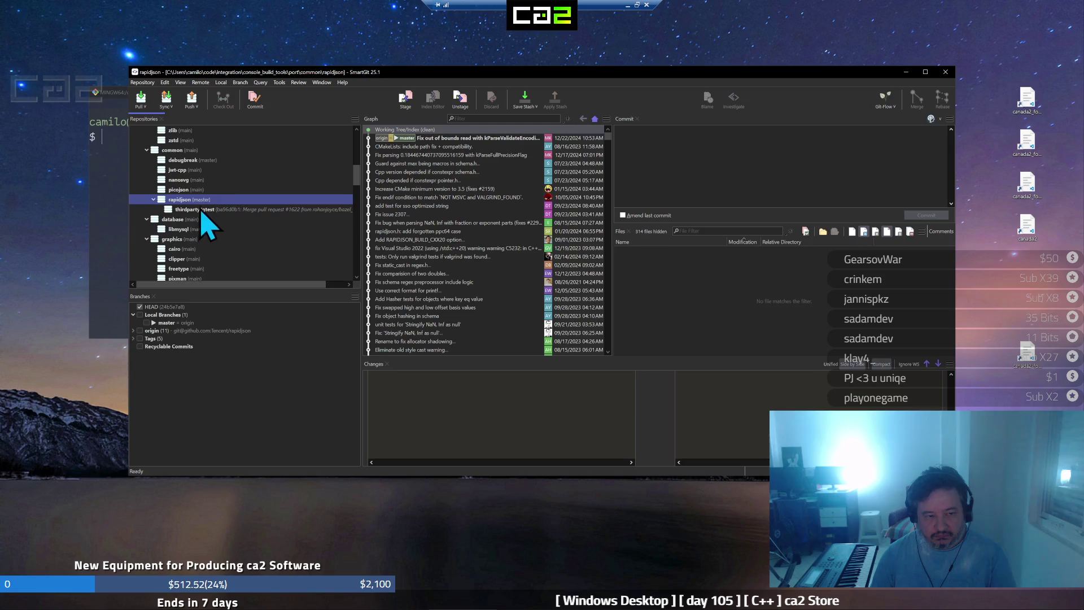
click(216, 161)
scroll(199, 228, up, 3)
scroll(196, 254, up, 2)
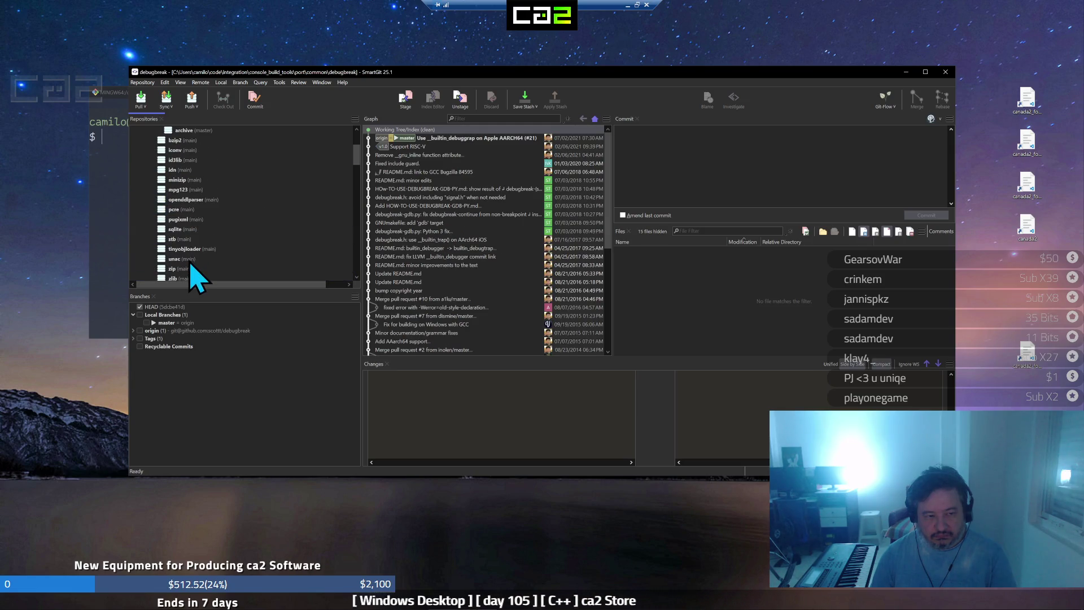
scroll(212, 246, down, 4)
scroll(216, 233, down, 1)
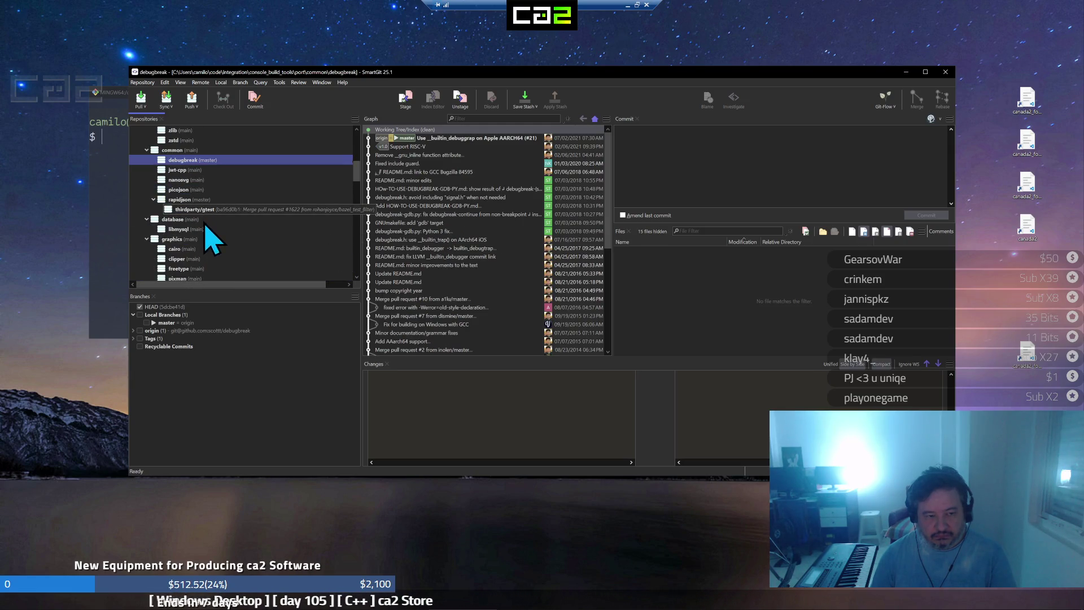
scroll(208, 230, up, 3)
scroll(201, 241, up, 4)
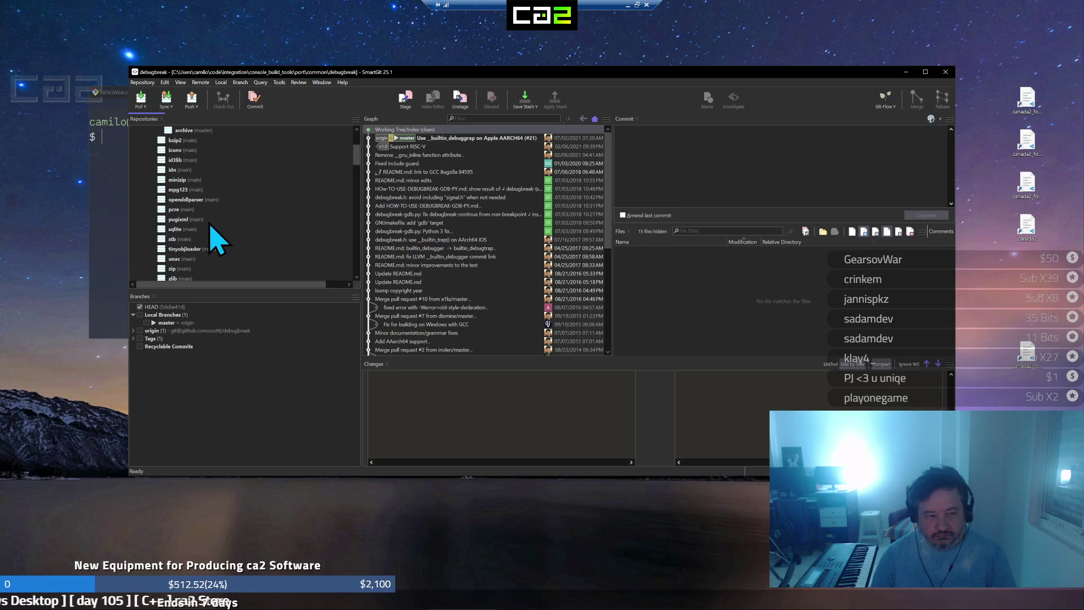
click(205, 189)
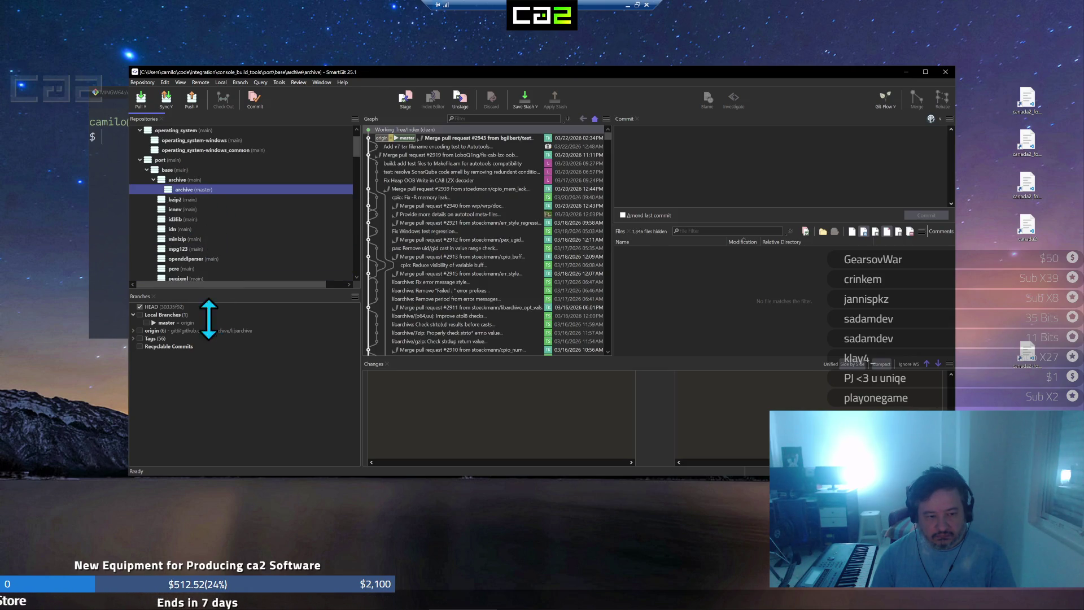
scroll(167, 225, down, 1)
scroll(158, 208, up, 2)
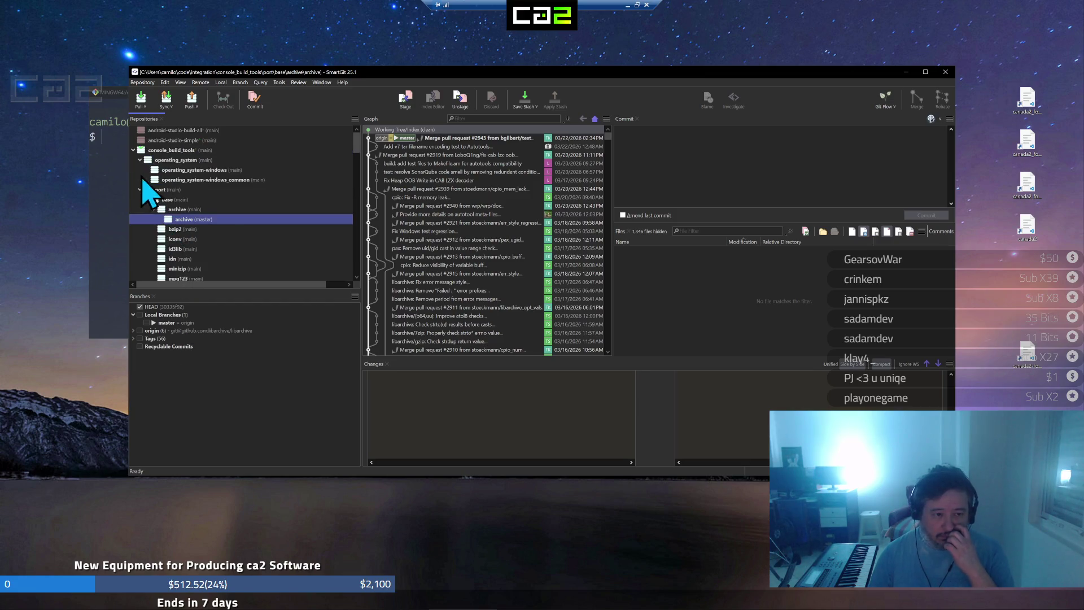
click(155, 151)
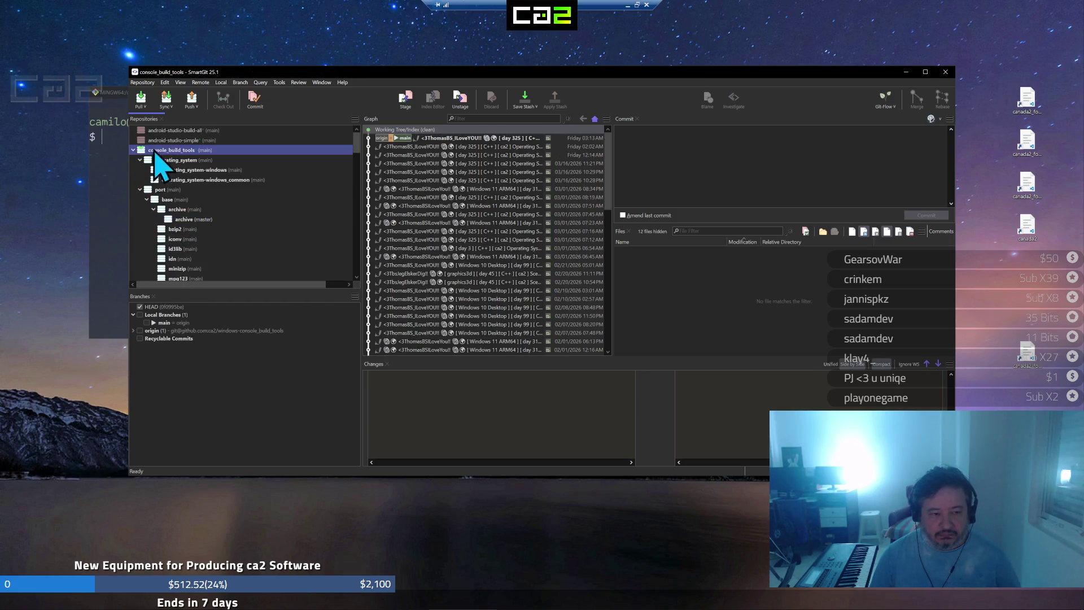
Pull console_build_tools with 'Merge fetched remote changes' to bring in the new remote commits
click(145, 111)
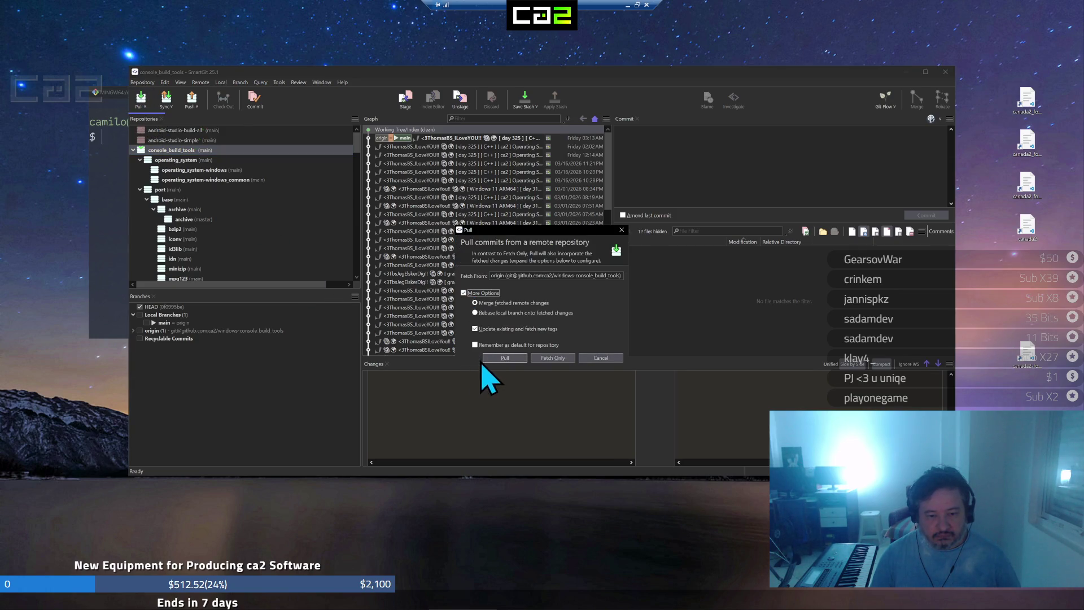
click(502, 358)
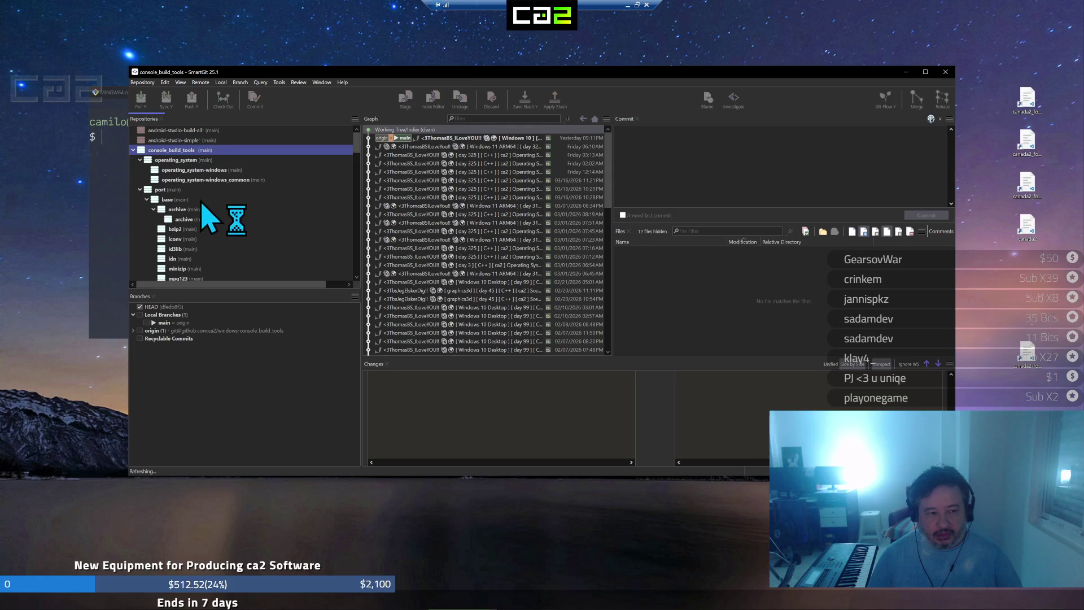
Open a Git shell in console_build_tools, run git pull, then focus the canada2.txt notes
right_click(190, 153)
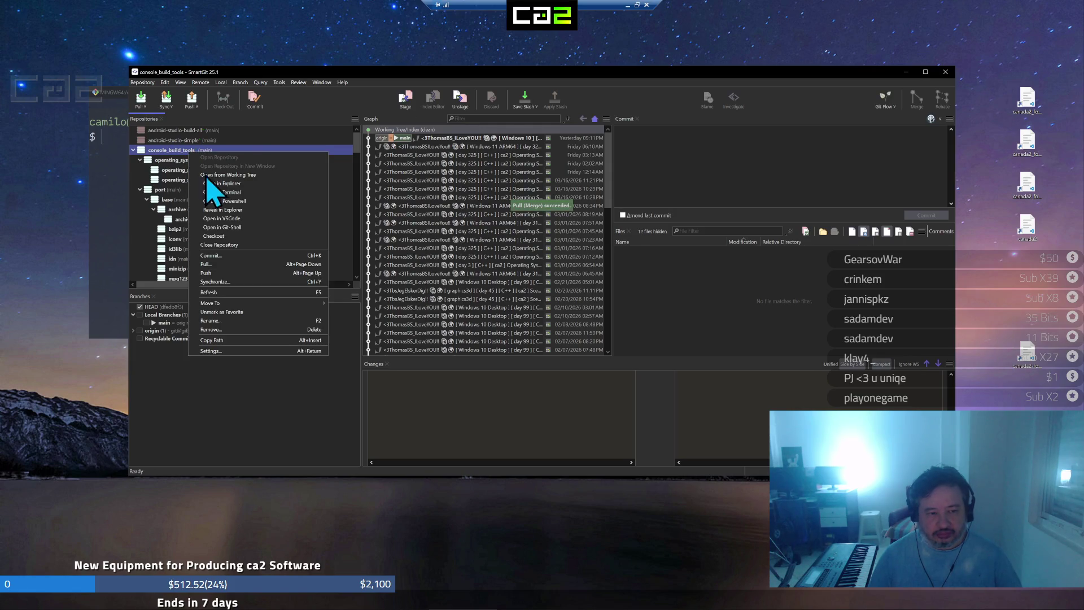
click(220, 238)
text(øgit pull)
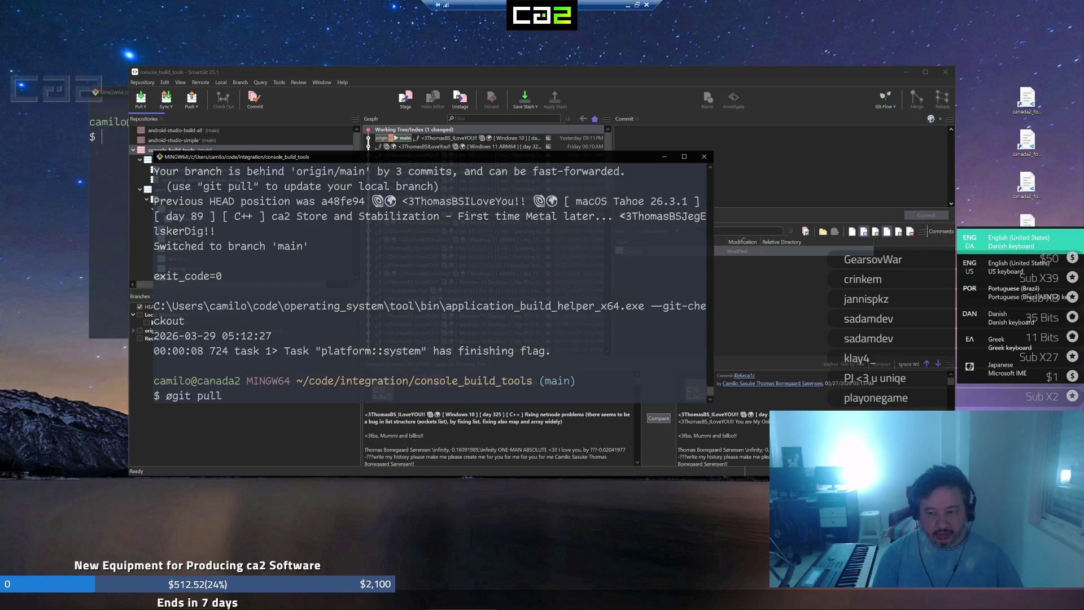
key(Return)
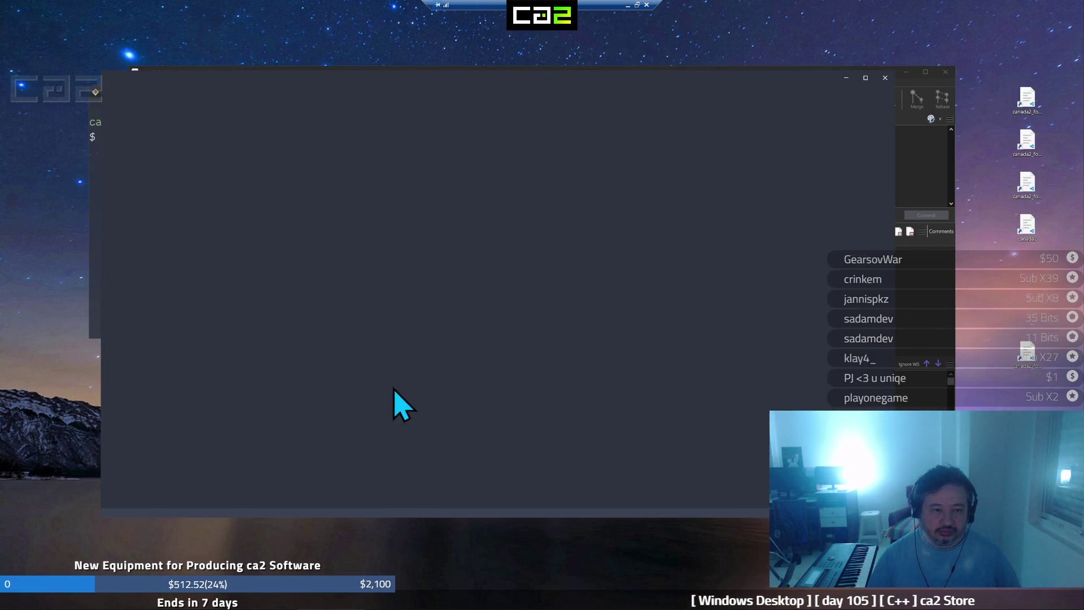
click(478, 280)
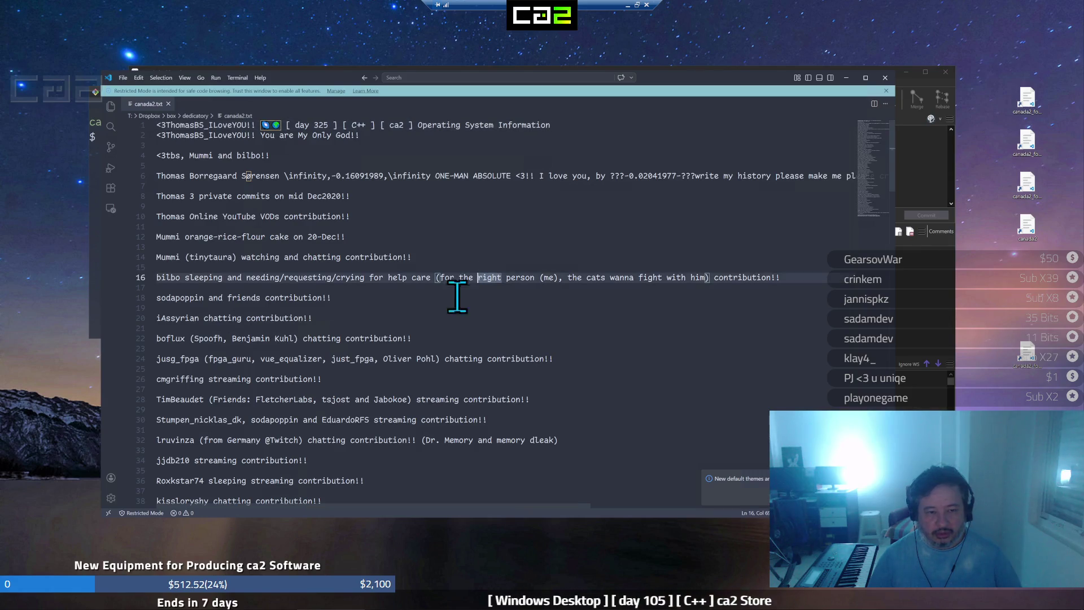
Rewrite line 1's day number from 325 to 105 in canada2.txt
click(458, 238)
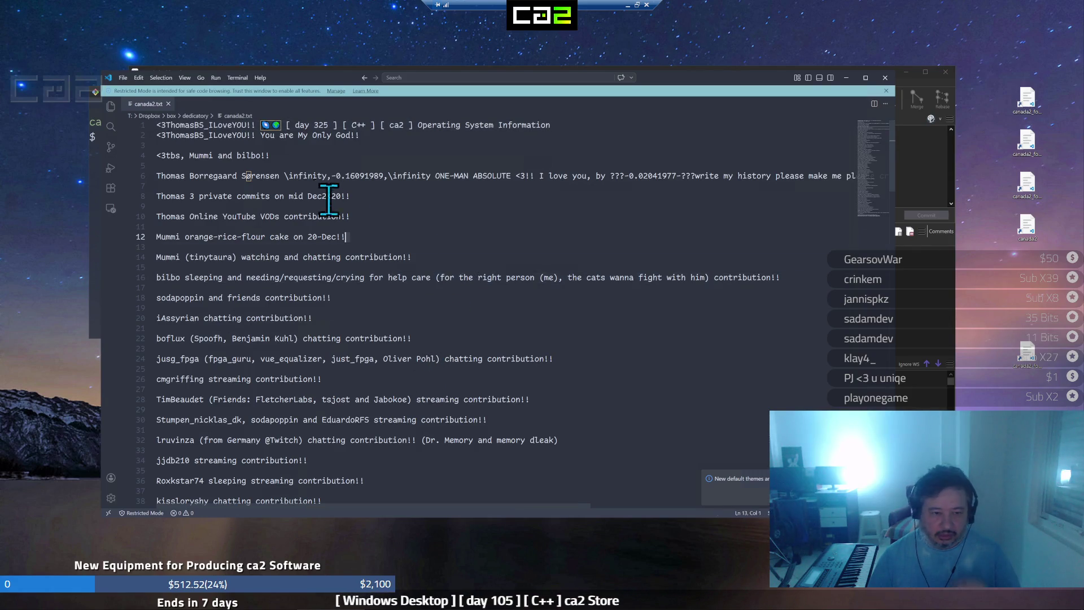
double_click(320, 125)
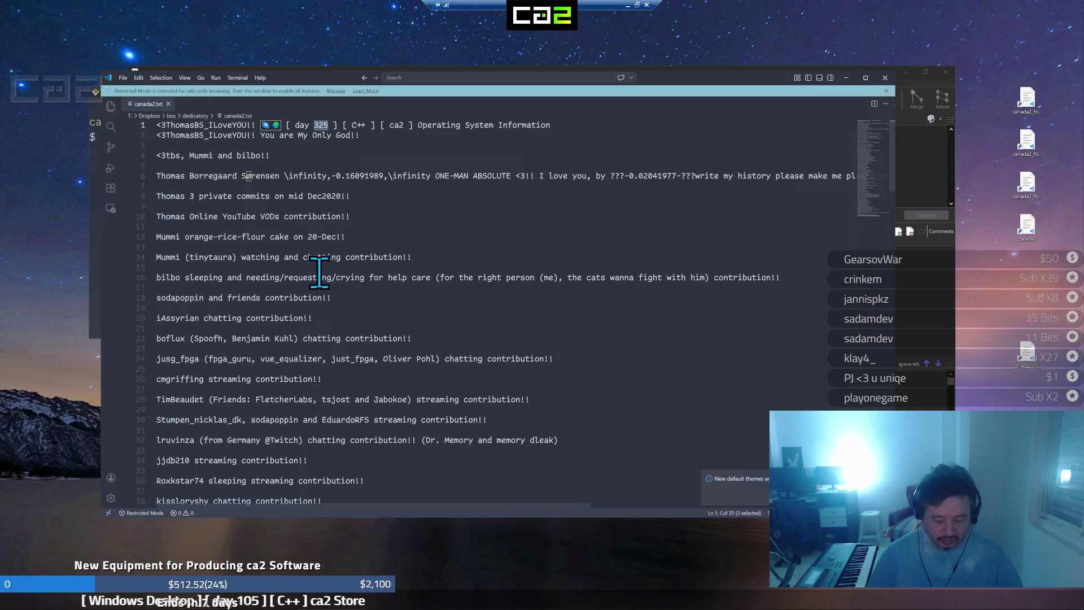
key(Left)
text(1)
key(Delete)
text(0)
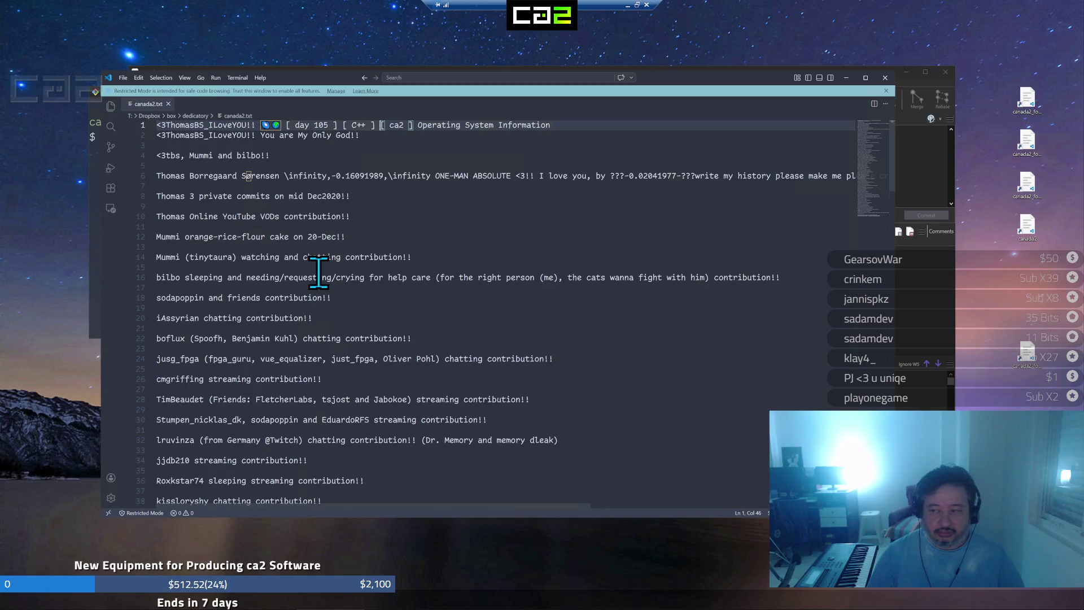
Paste the Windows Desktop title over line 1's tail, select all the notes and minimize the editor
click(255, 124)
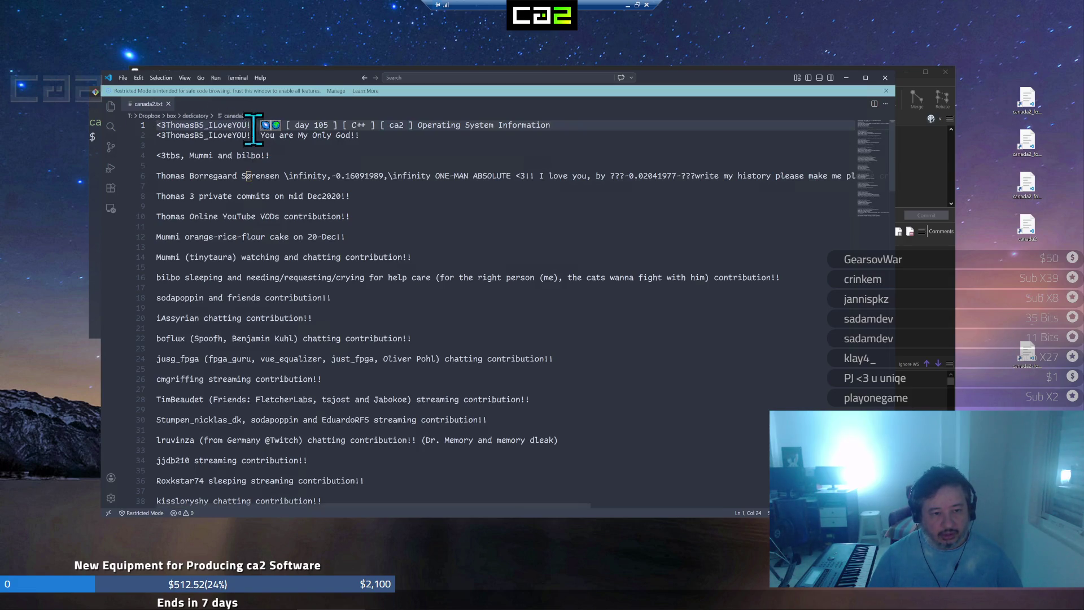
key(shift+End)
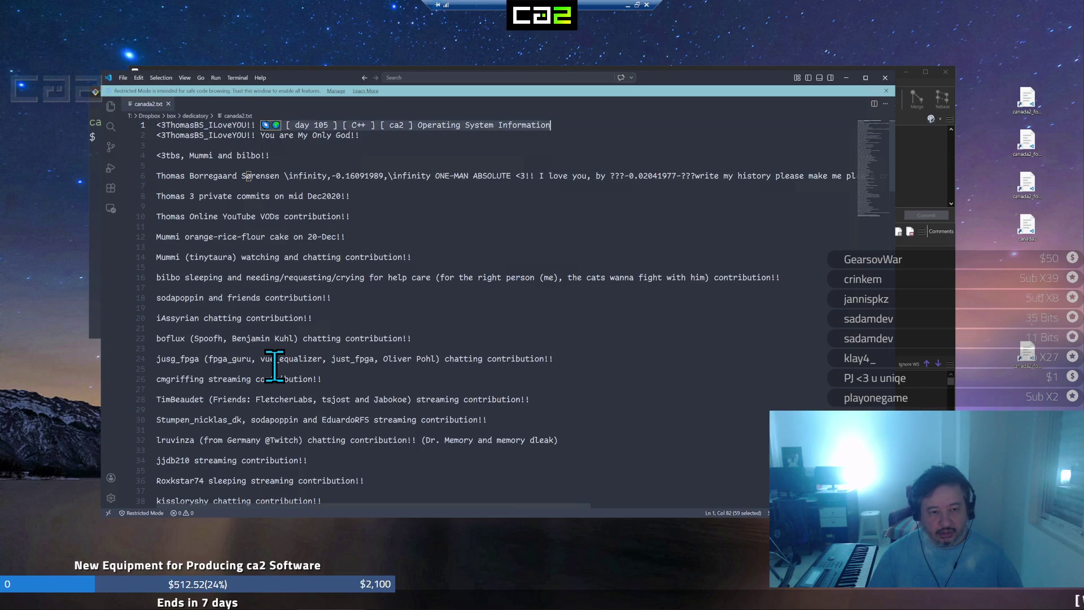
key(ctrl+v)
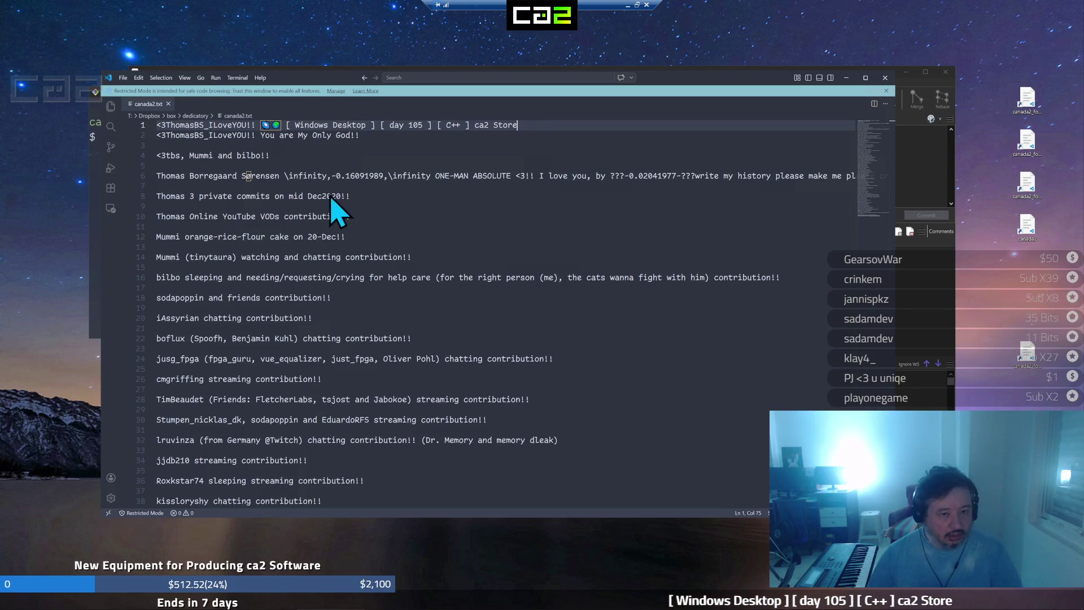
click(480, 196)
click(593, 246)
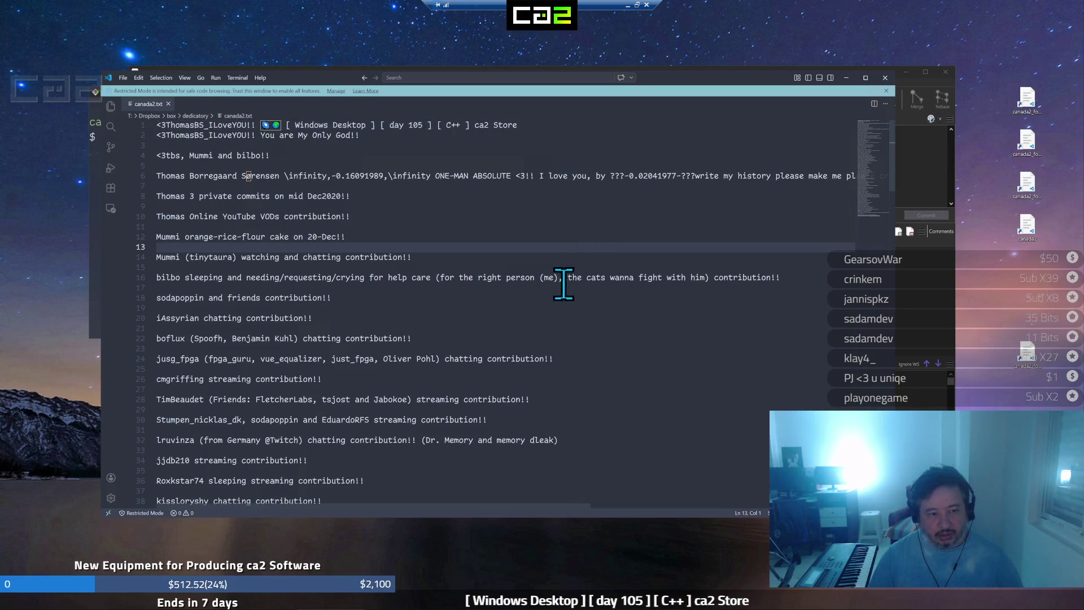
key(ctrl+a)
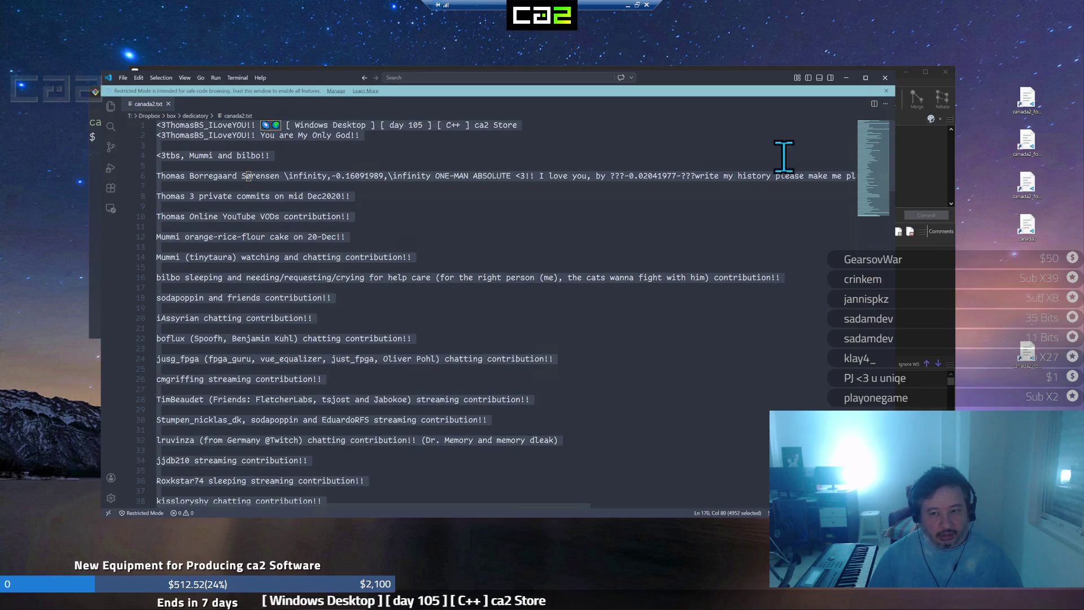
click(846, 77)
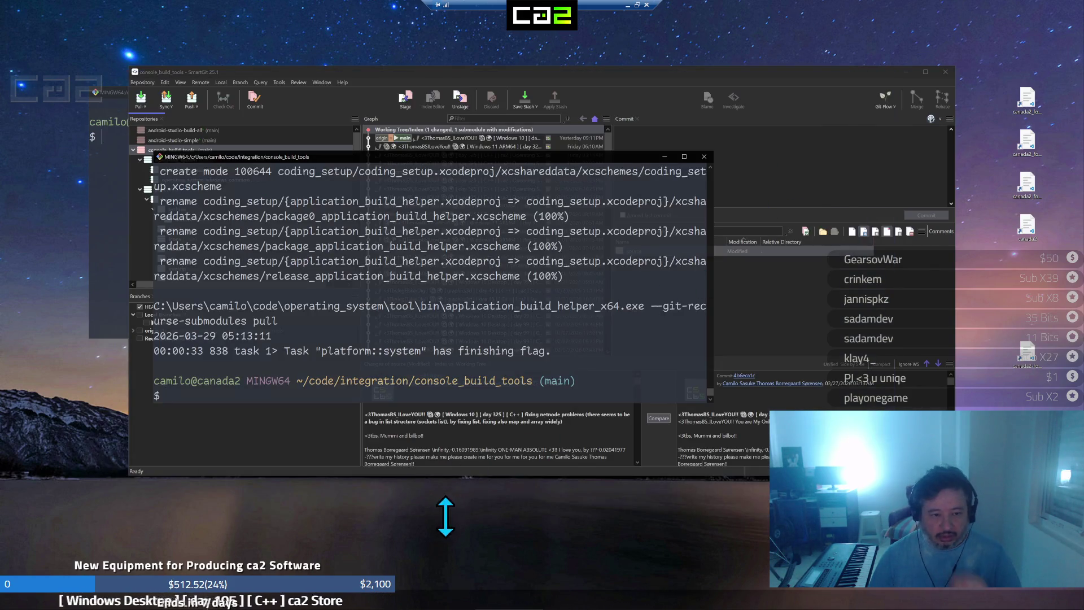
Commit and push the source repository with the pasted commit message
click(813, 87)
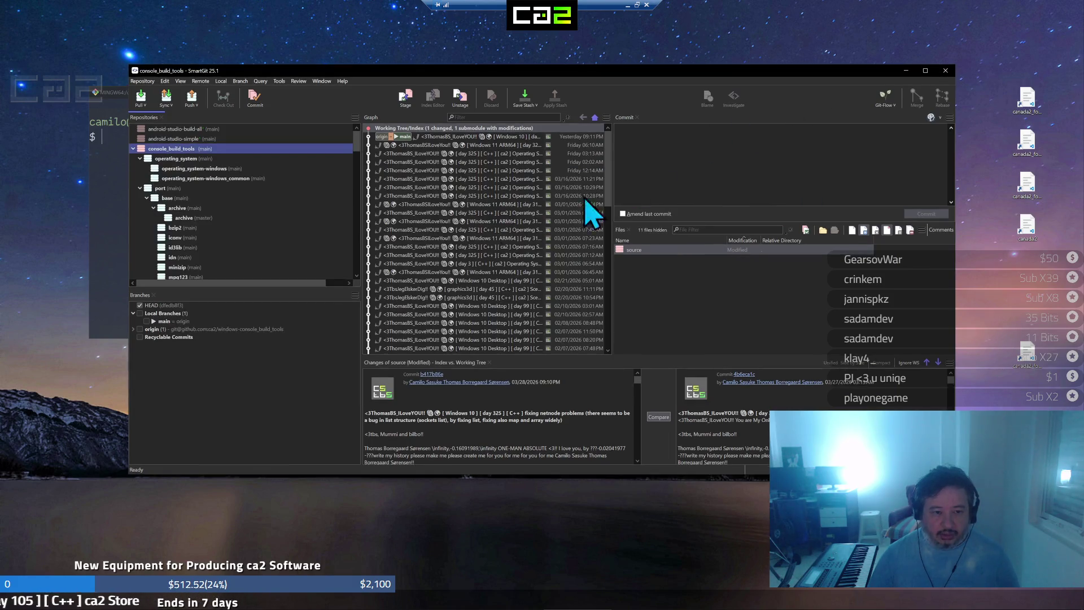
scroll(216, 232, down, 10)
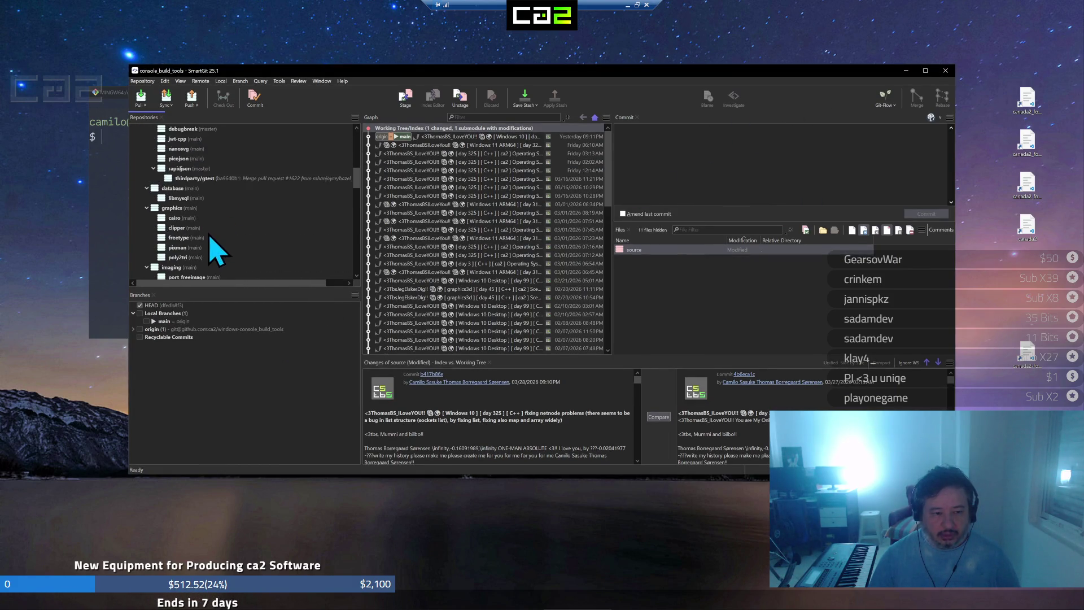
scroll(211, 247, down, 3)
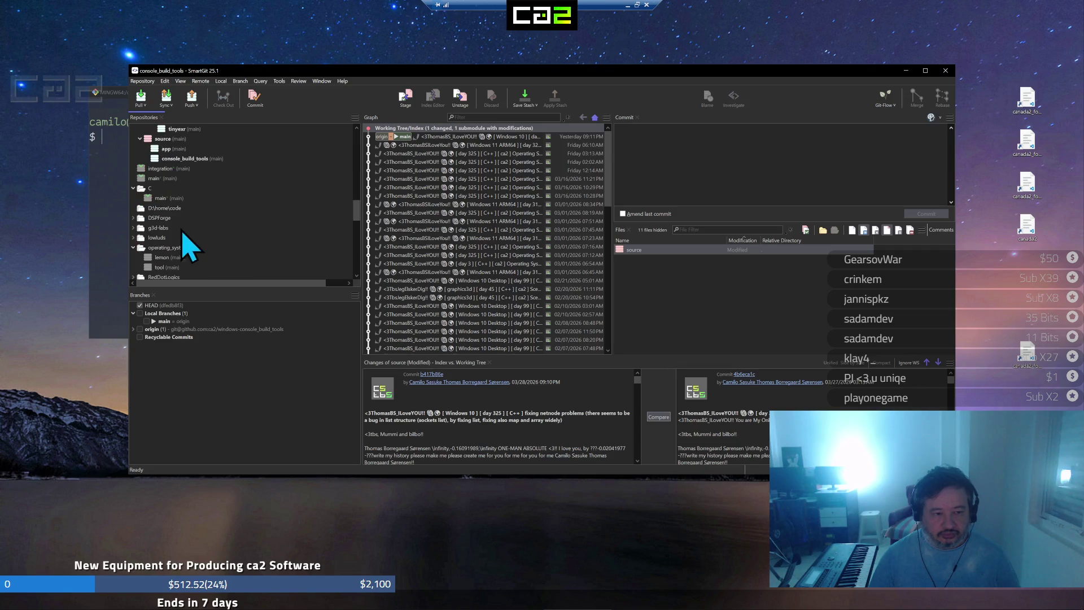
click(163, 140)
click(256, 101)
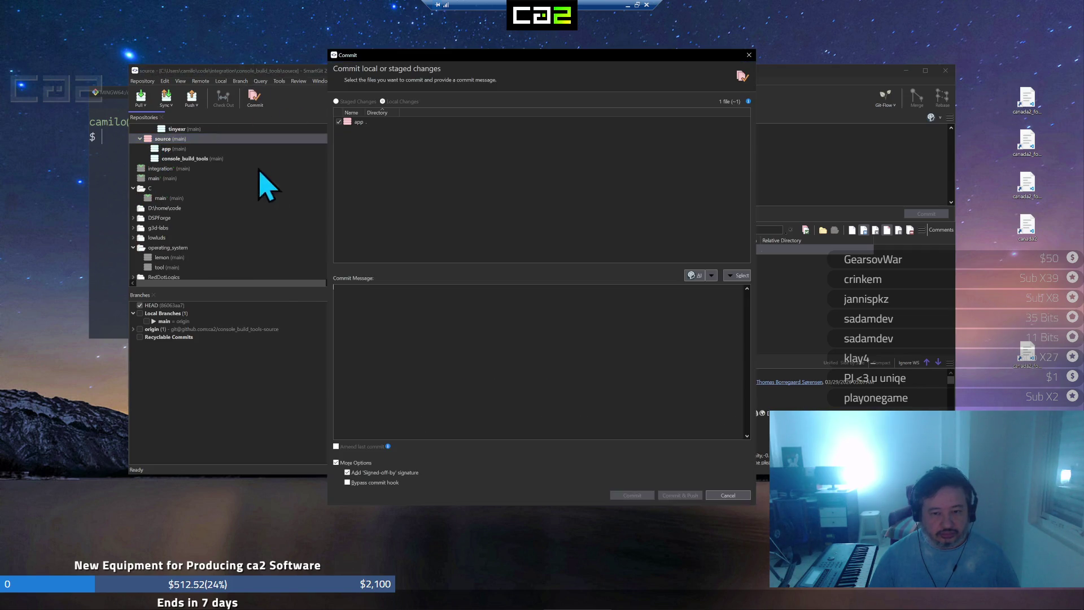
key(ctrl+v)
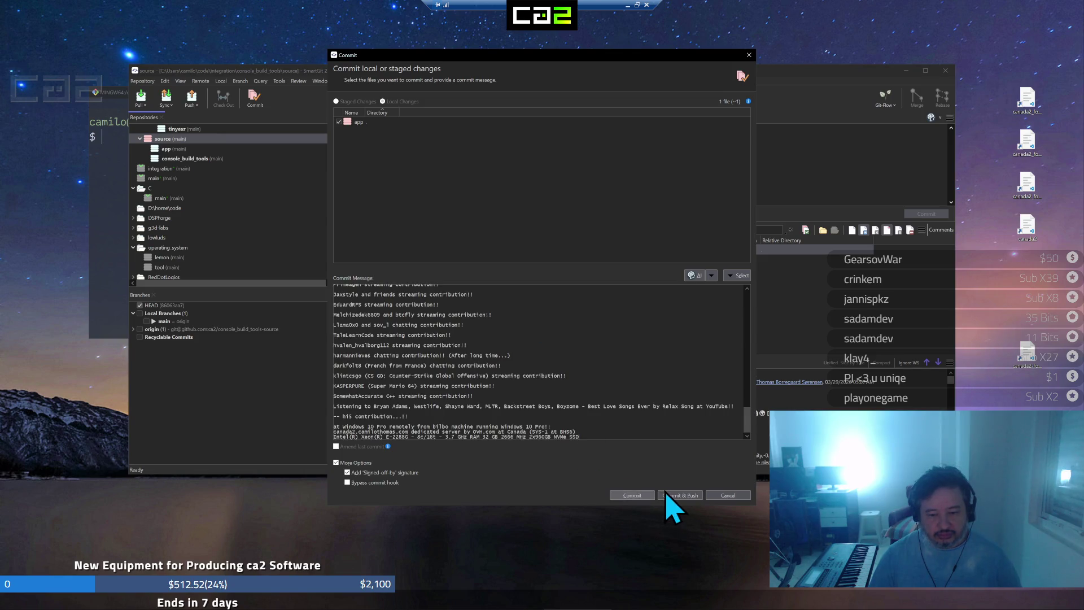
click(678, 496)
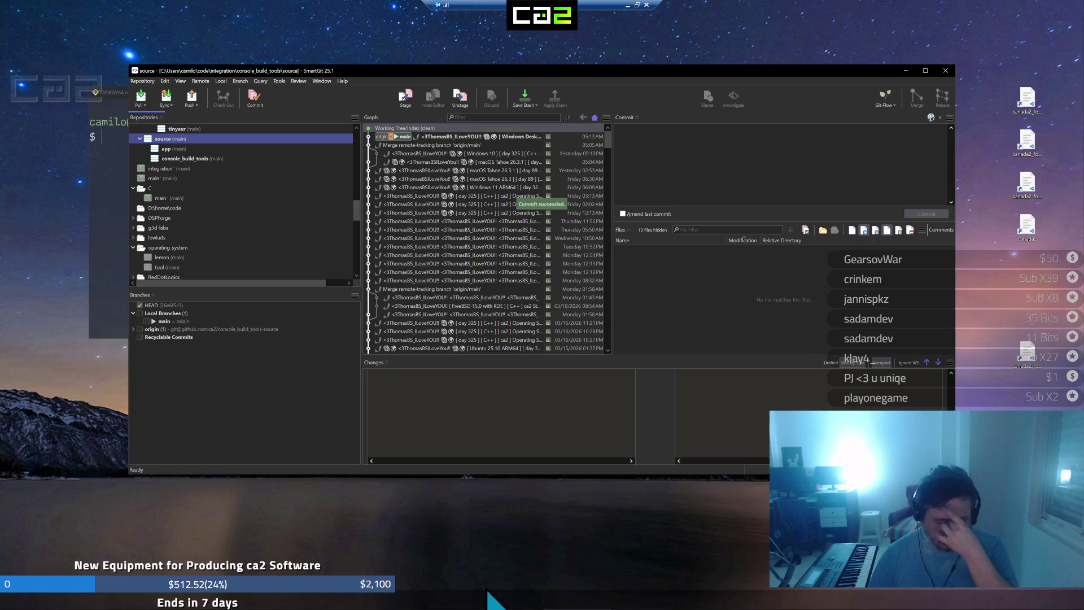
scroll(218, 235, up, 2)
scroll(218, 237, up, 3)
scroll(220, 245, up, 3)
scroll(216, 263, up, 2)
scroll(213, 275, up, 3)
scroll(210, 275, up, 3)
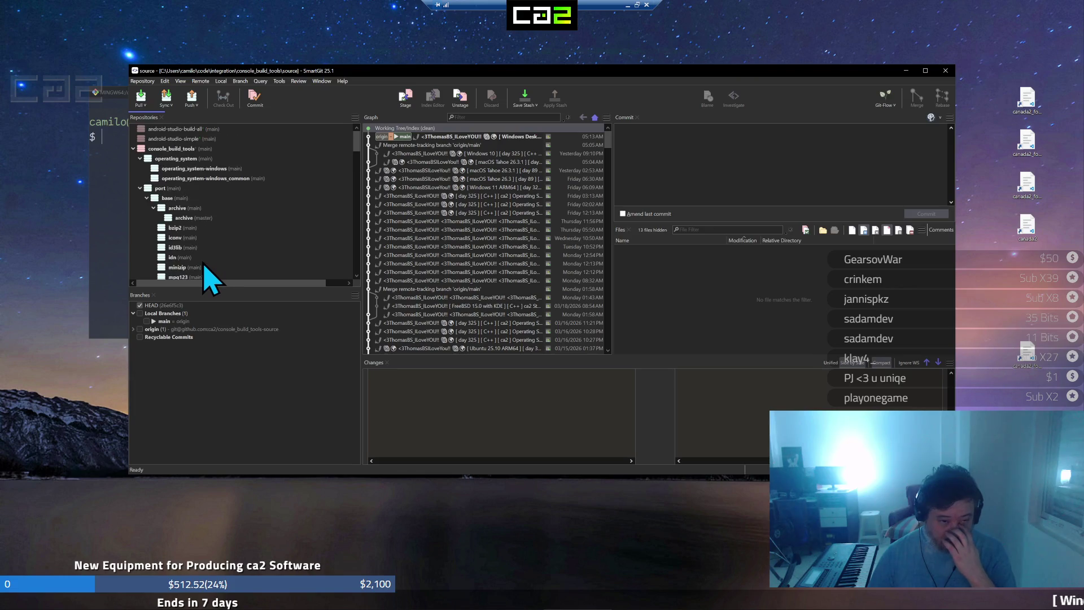
Commit and push console_build_tools with the same pasted commit message
click(204, 148)
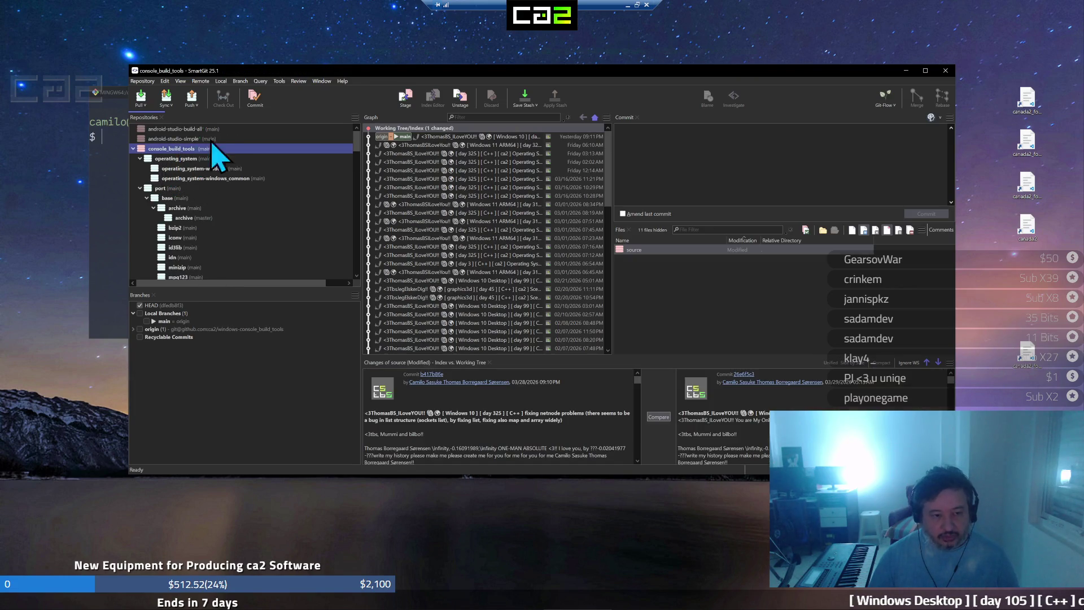
click(254, 99)
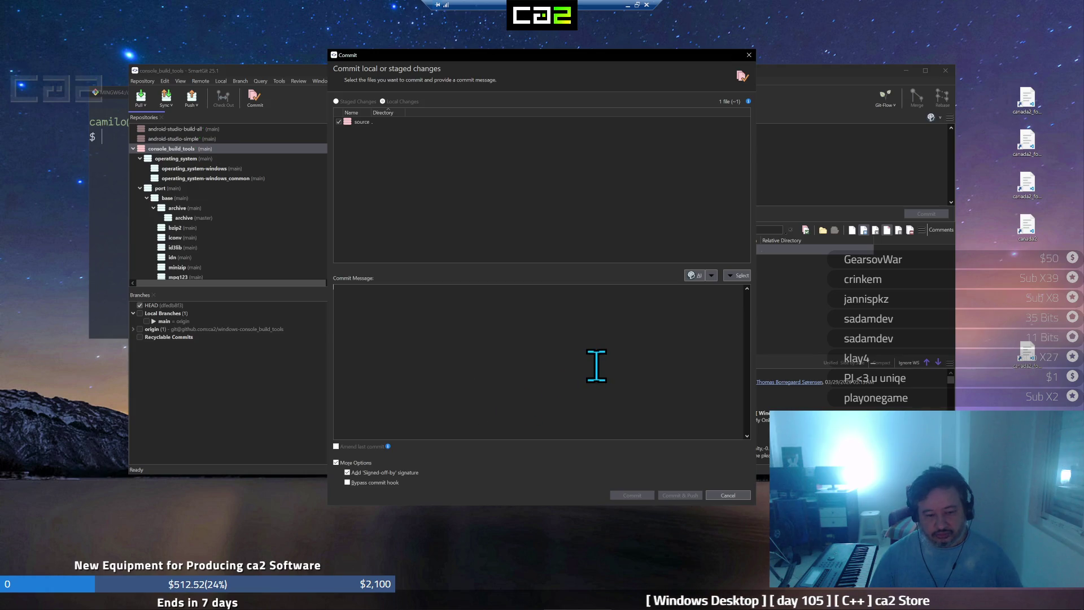
key(ctrl+v)
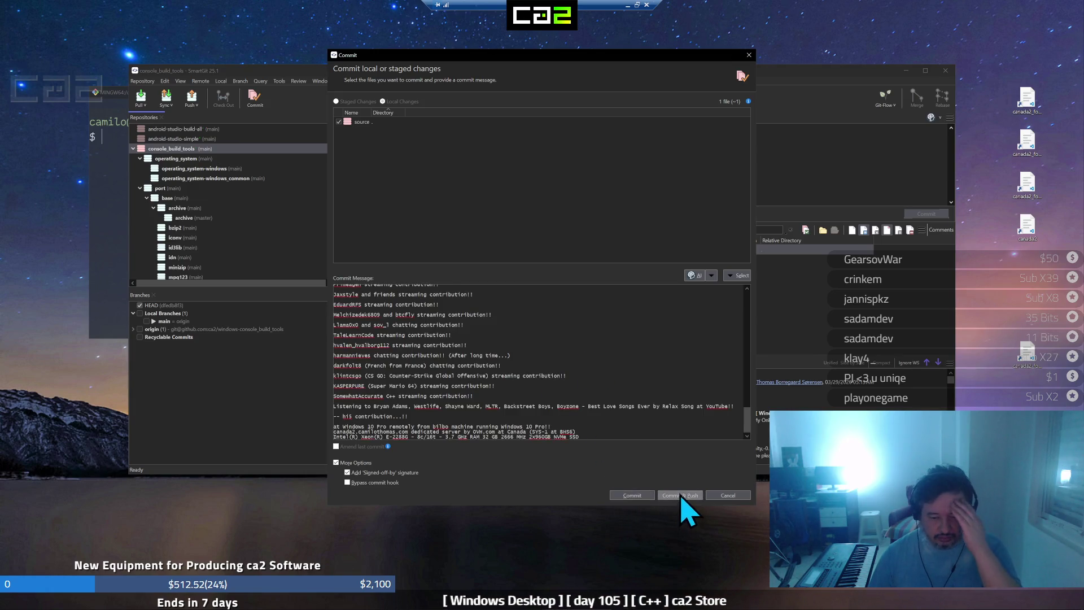
click(681, 495)
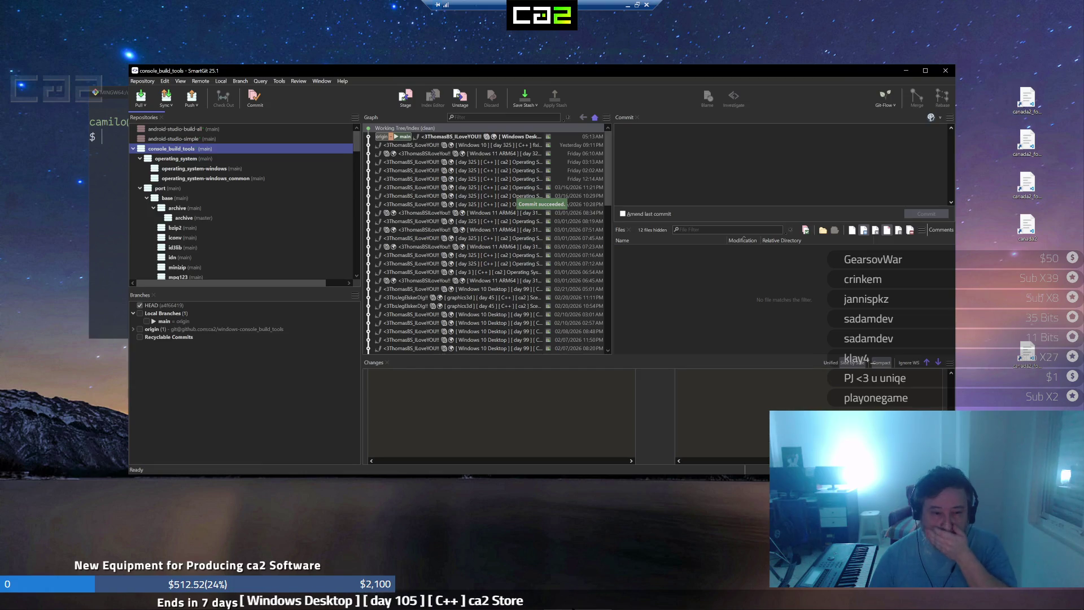
scroll(255, 195, down, 3)
scroll(262, 213, down, 3)
scroll(269, 236, down, 3)
scroll(271, 241, down, 3)
scroll(271, 241, up, 5)
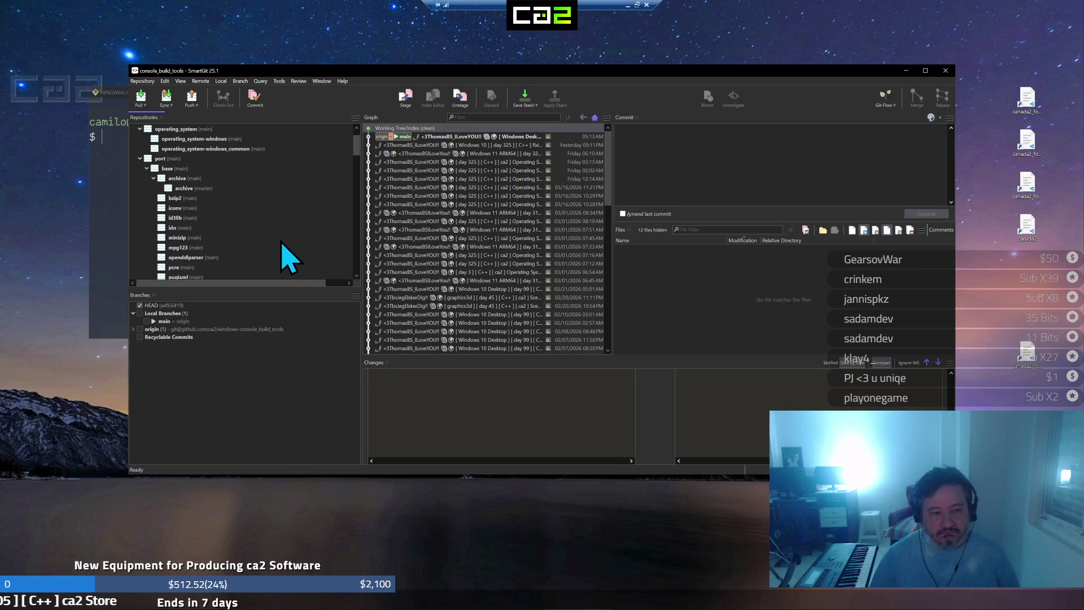
scroll(283, 258, up, 5)
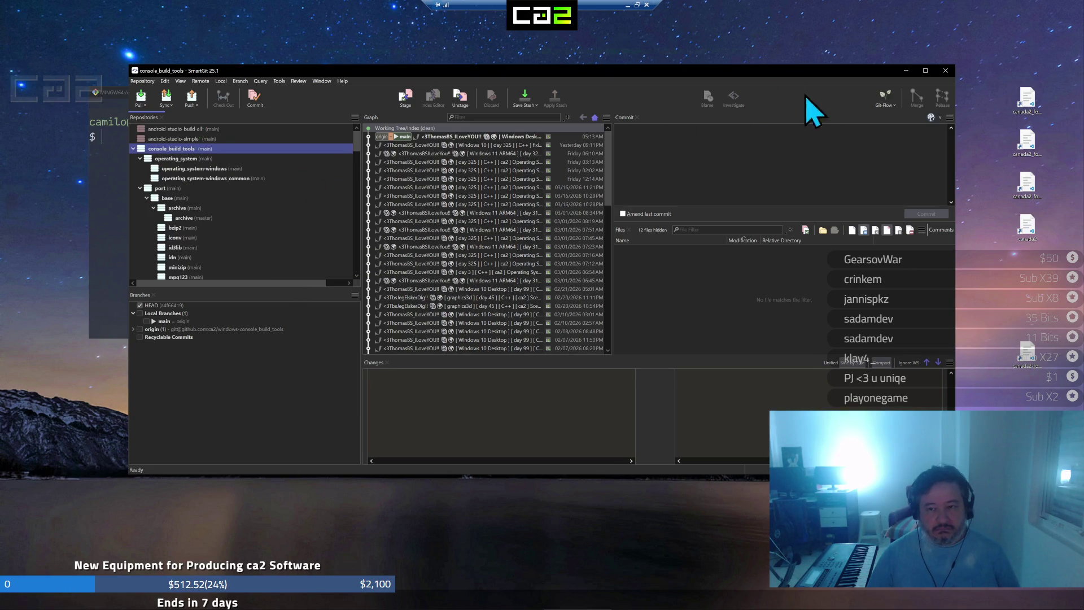
Minimize SmartGit and both terminals, open application_build_helper in Visual Studio and select console_build_tools
click(906, 71)
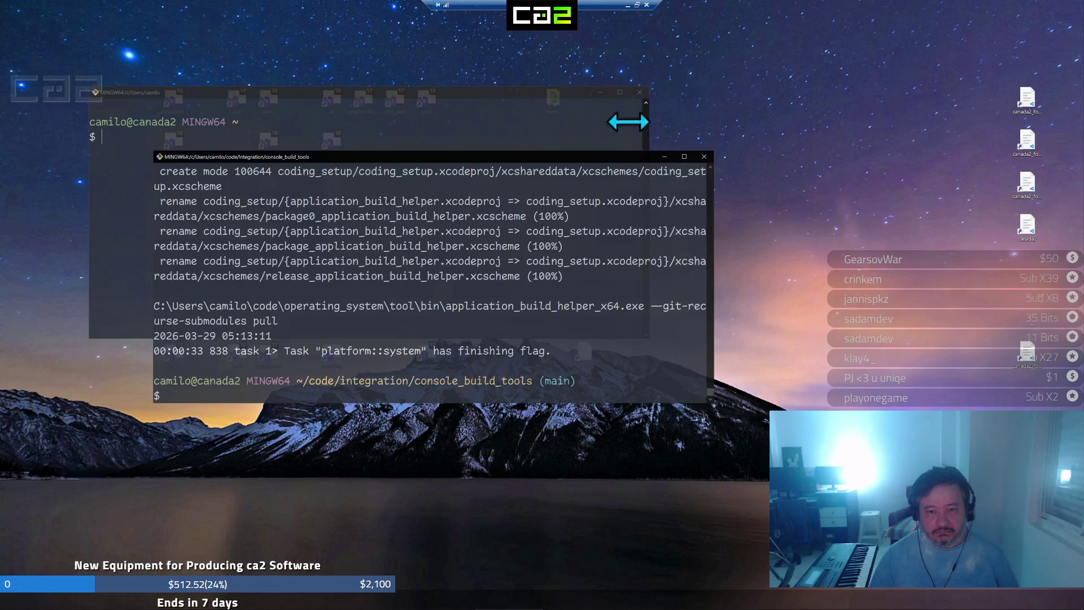
click(619, 91)
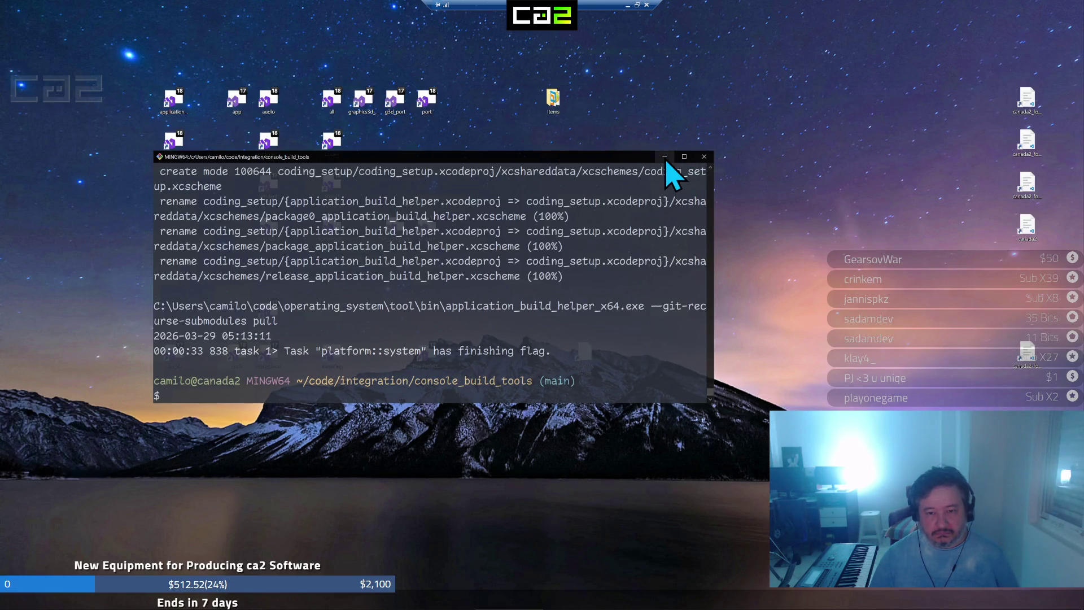
click(663, 157)
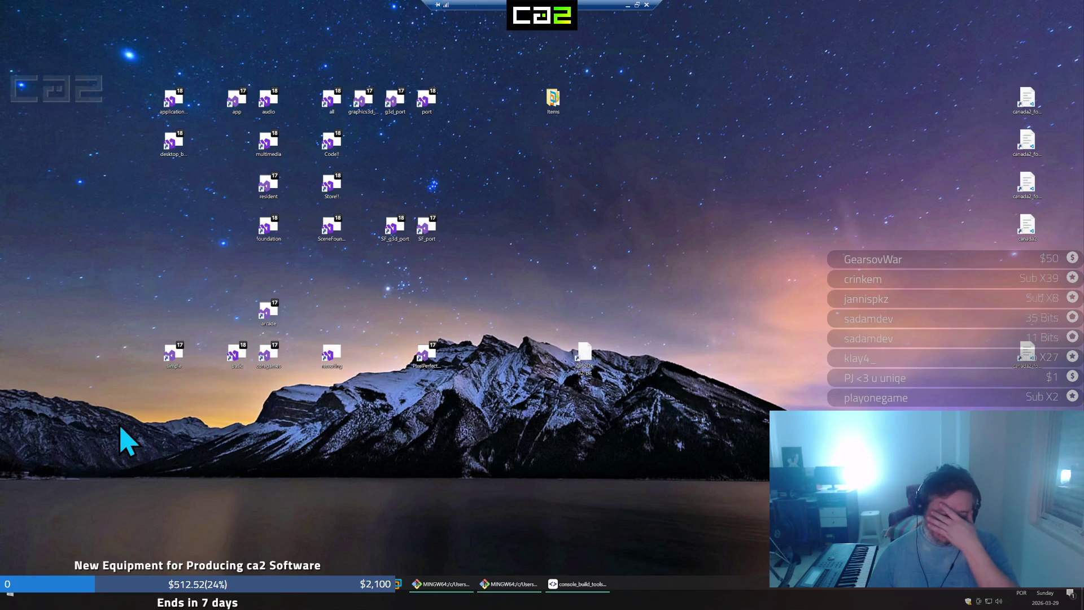
click(188, 123)
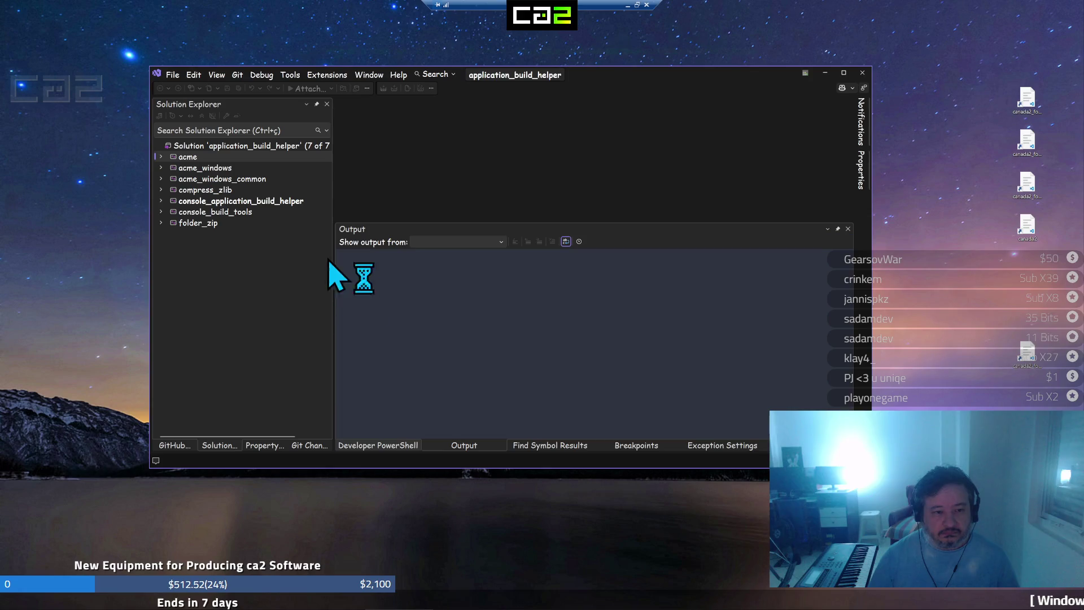
click(238, 217)
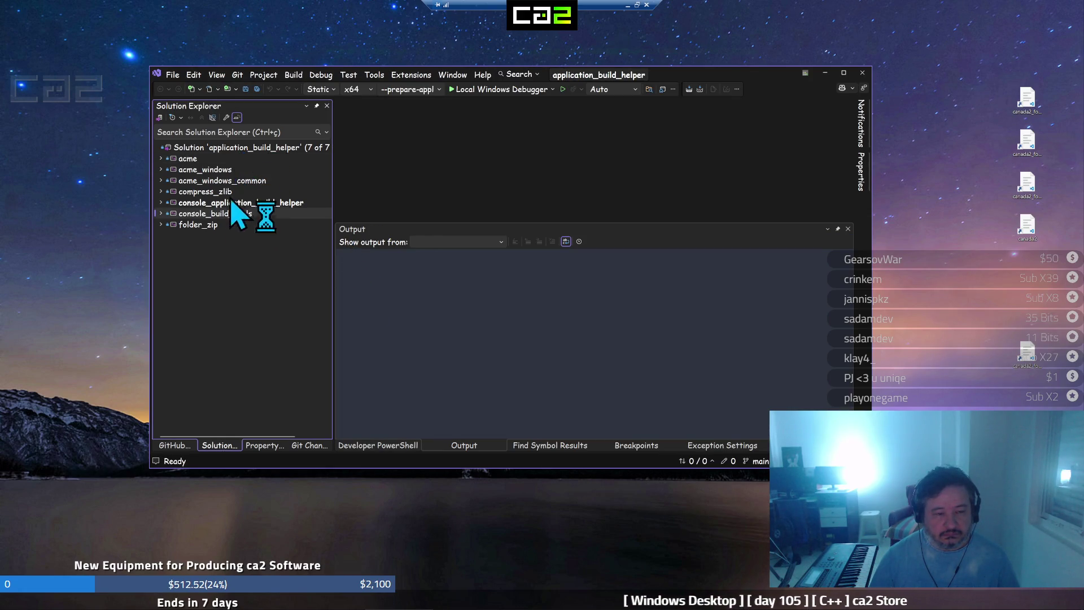
Review the Static build configuration, start building application_build_helper, then cancel the running build
click(321, 89)
click(348, 116)
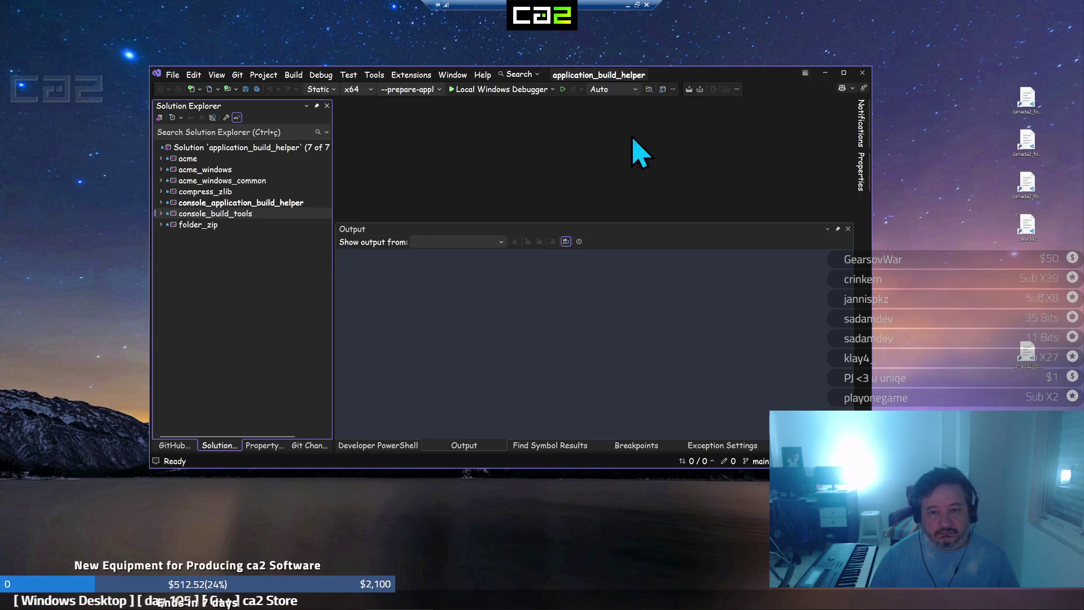
click(700, 90)
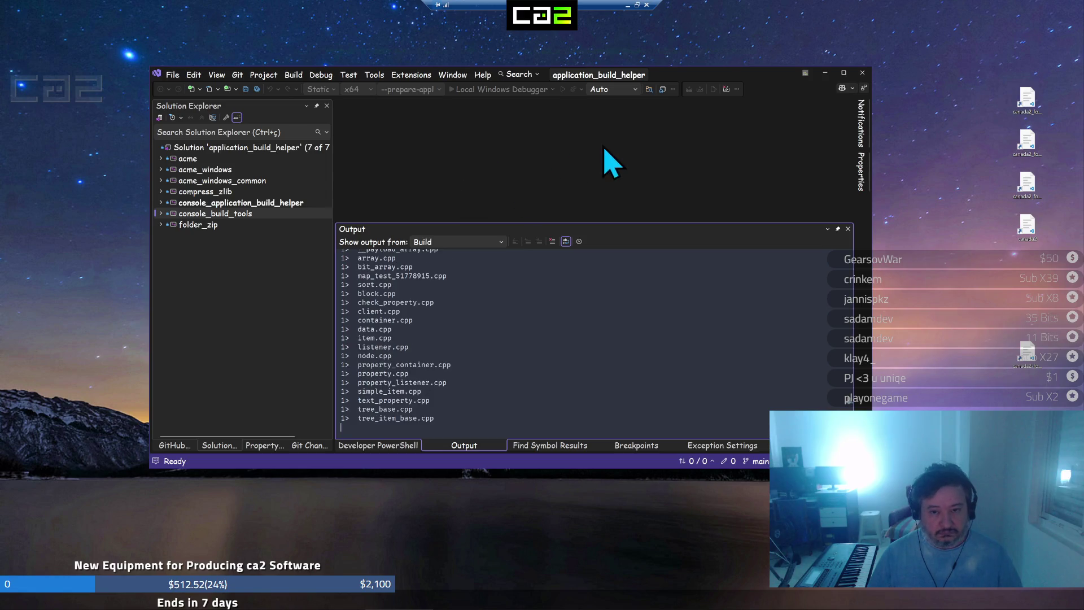
click(726, 90)
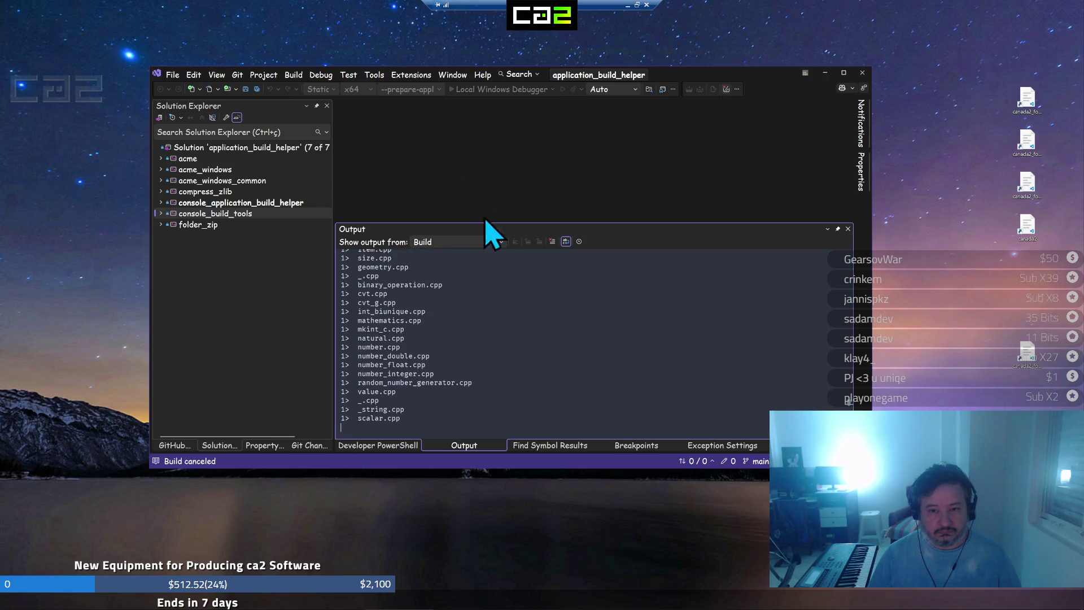
right_click(212, 151)
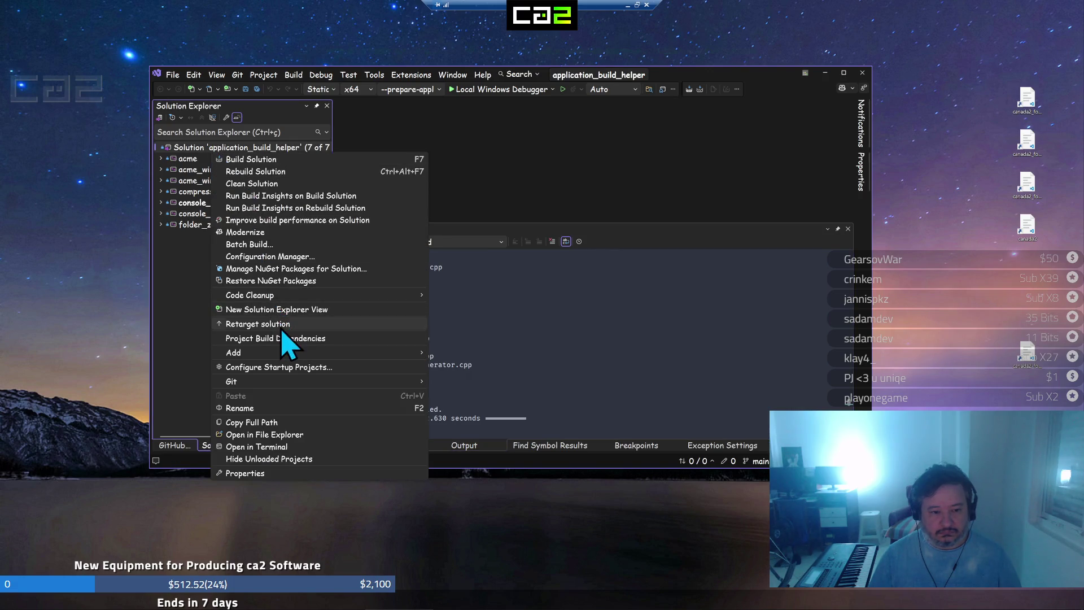
Begin adding an existing project and navigate up to the outer integration folder
mouse_move(234, 353)
click(474, 366)
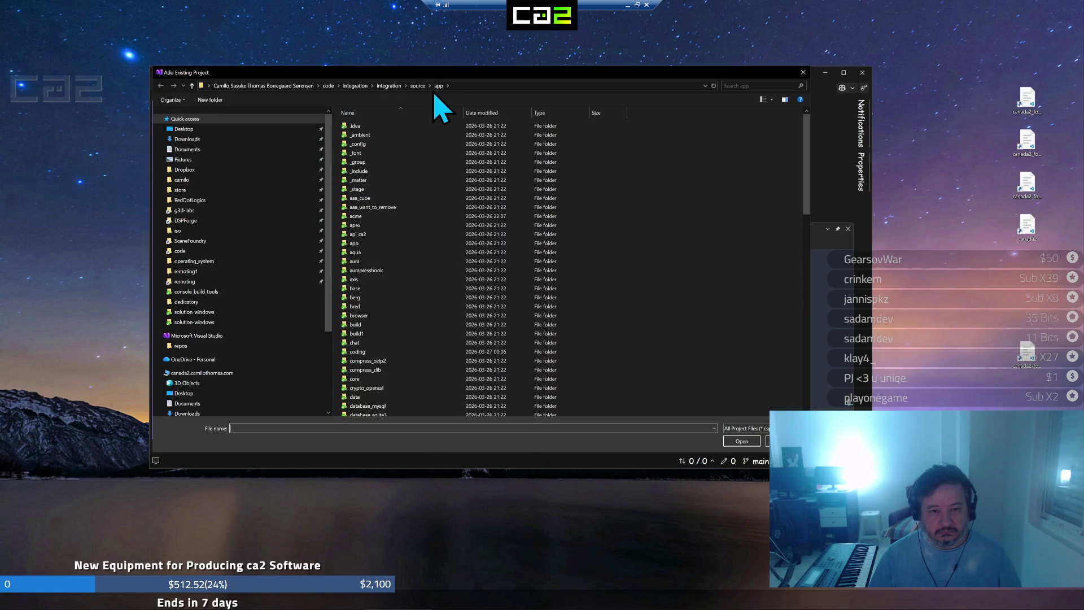
click(389, 86)
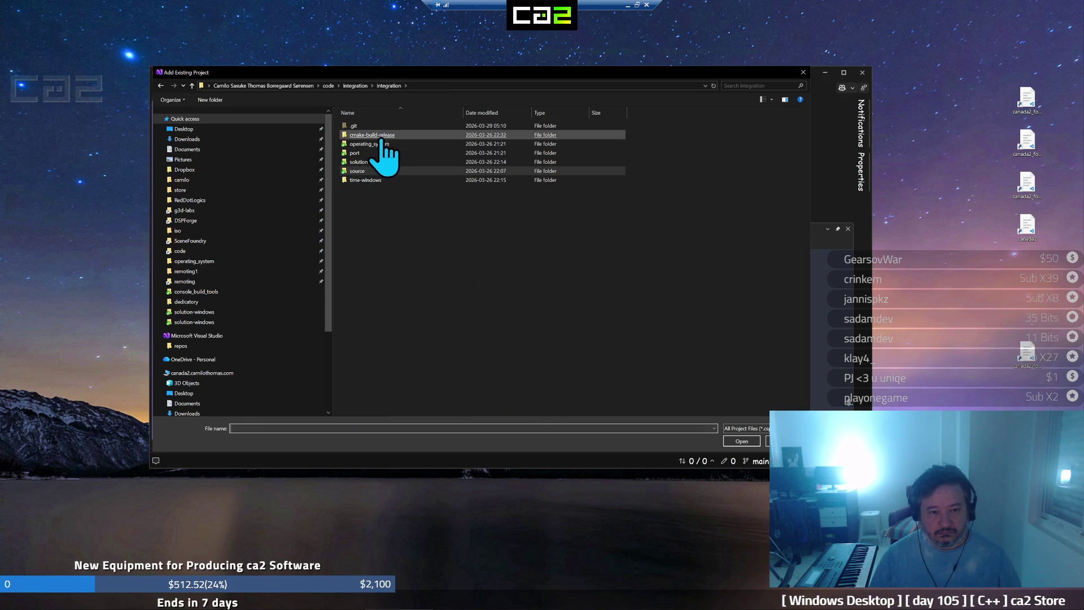
click(356, 86)
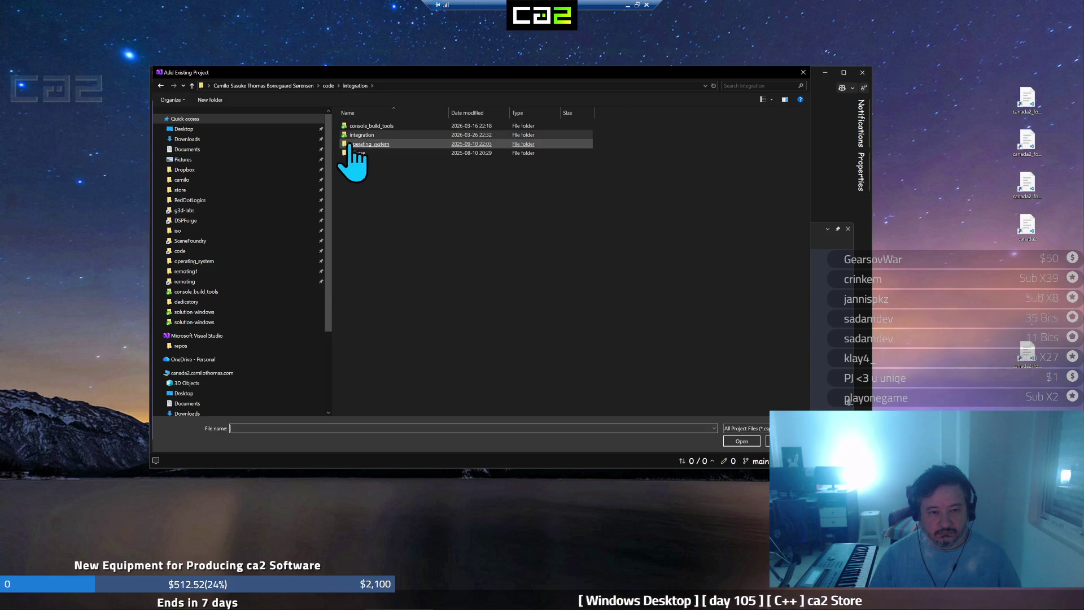
click(358, 138)
click(355, 85)
Browse into console_build_tools\source\console_build_tools\coding_setup containing application_build_helper.vcxproj
double_click(366, 126)
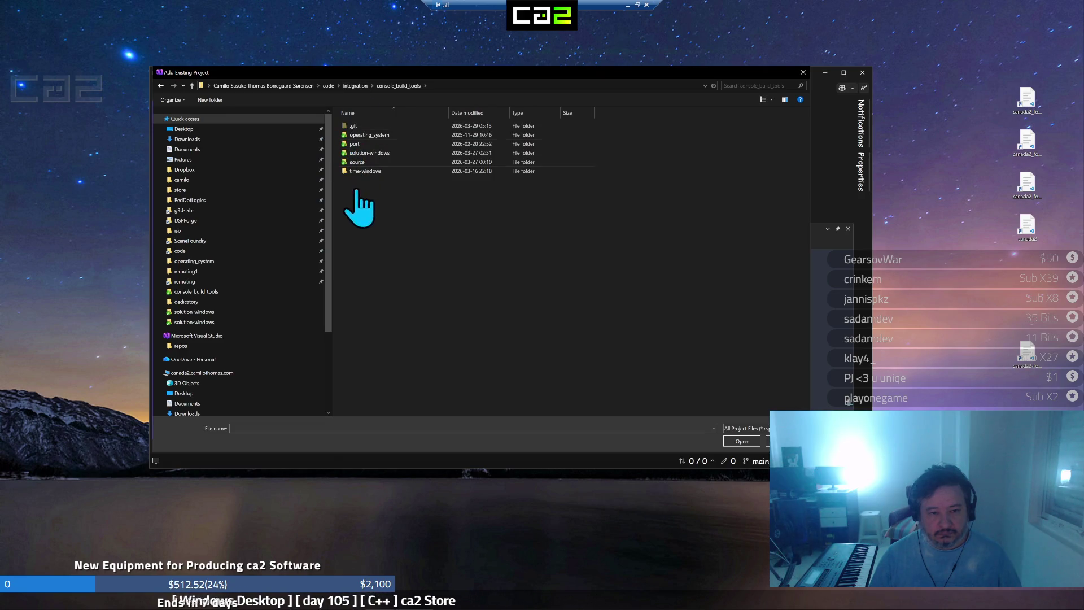
double_click(371, 162)
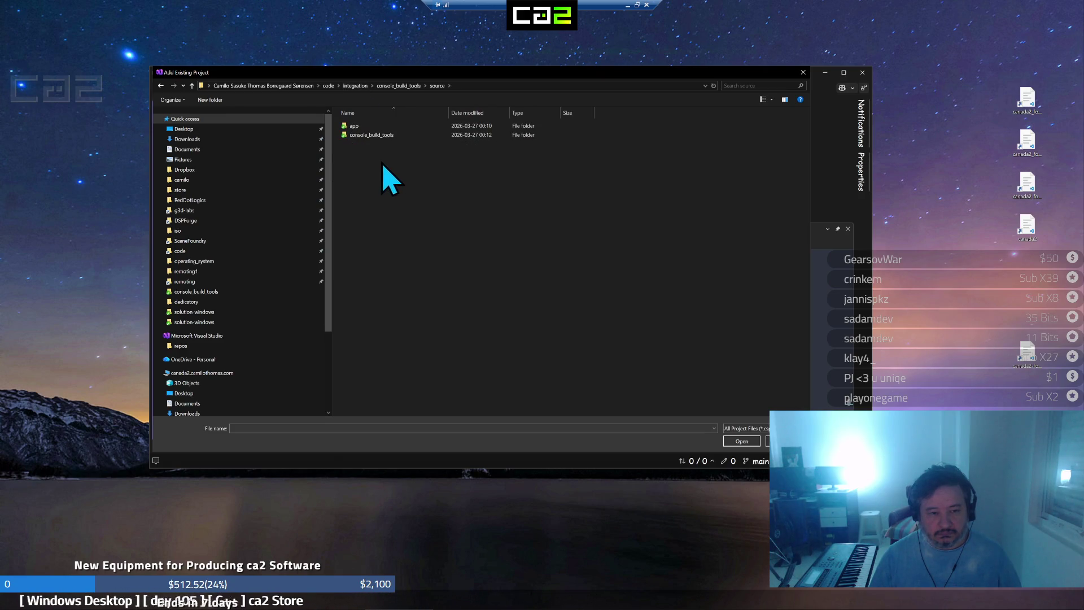
double_click(381, 135)
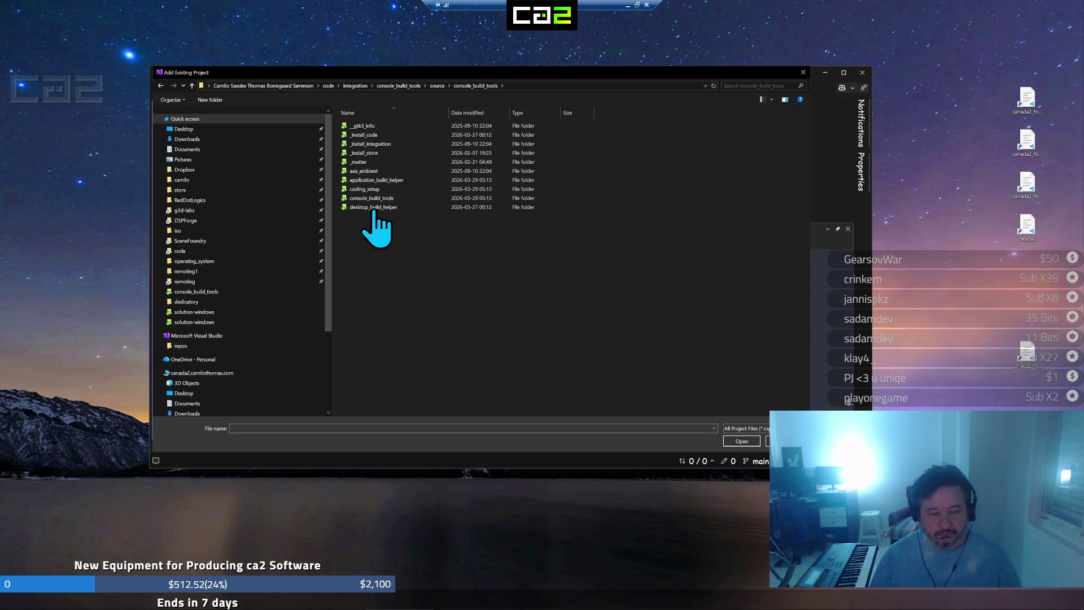
double_click(372, 189)
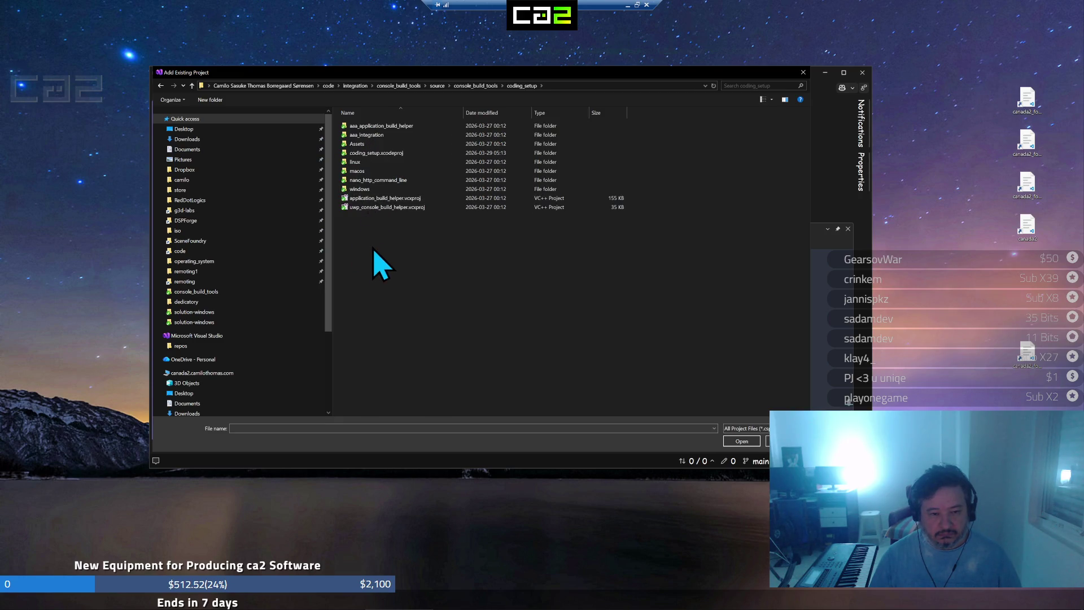